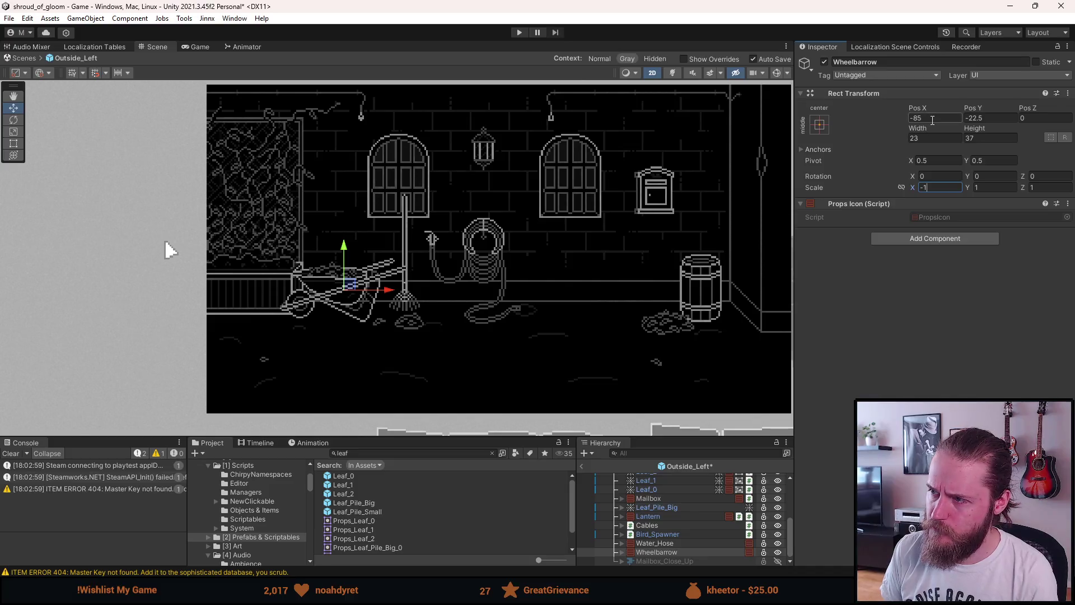
Change the mirrored Wheelbarrow's Pos X from -85 to 90, right of the wall beside the barrel
key(BackSpace)
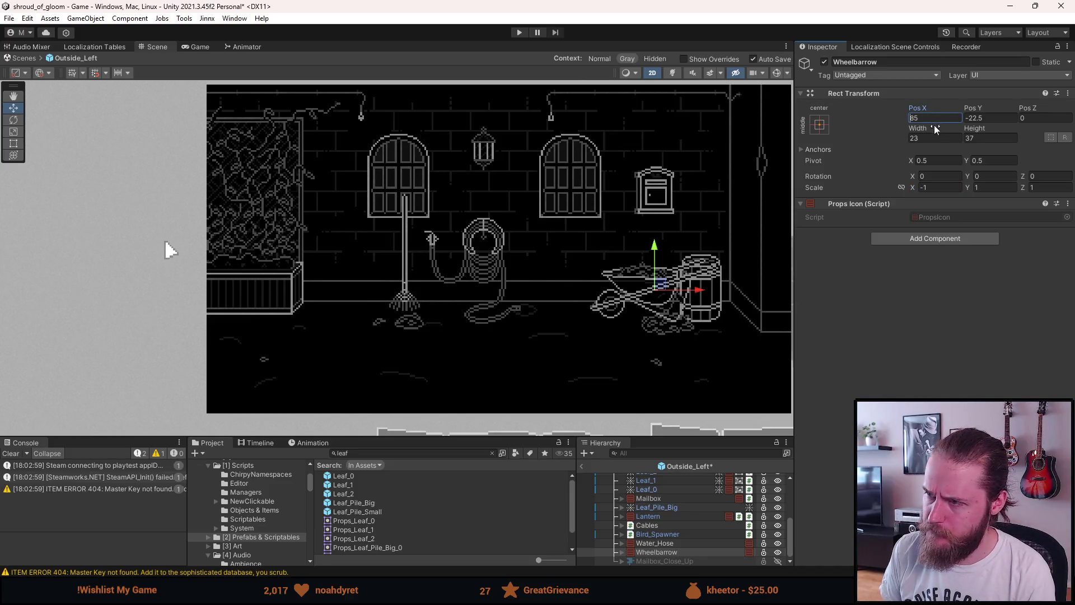
text(95)
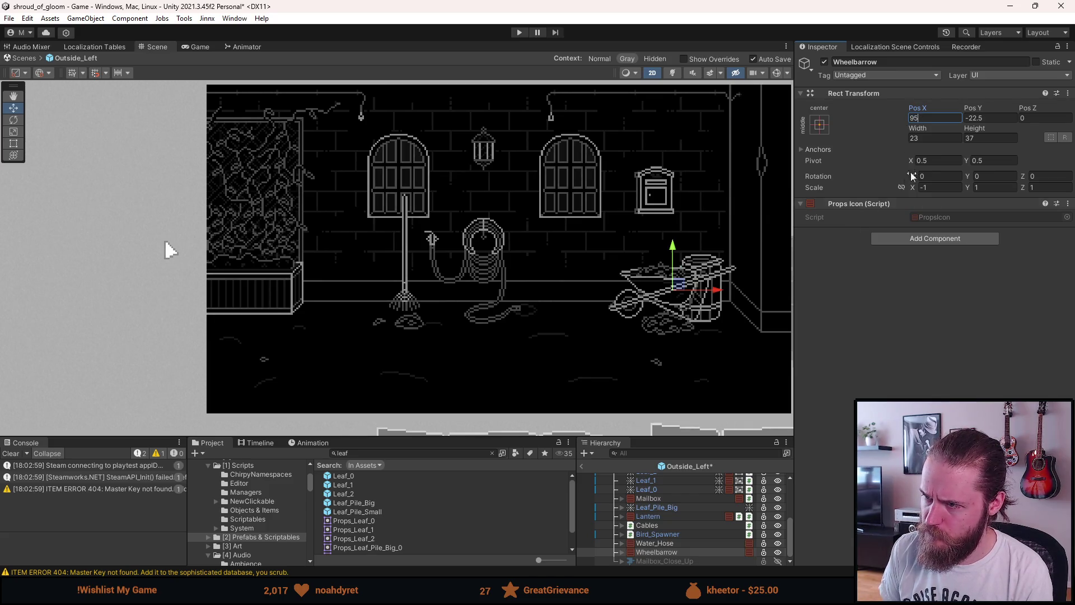
text(90)
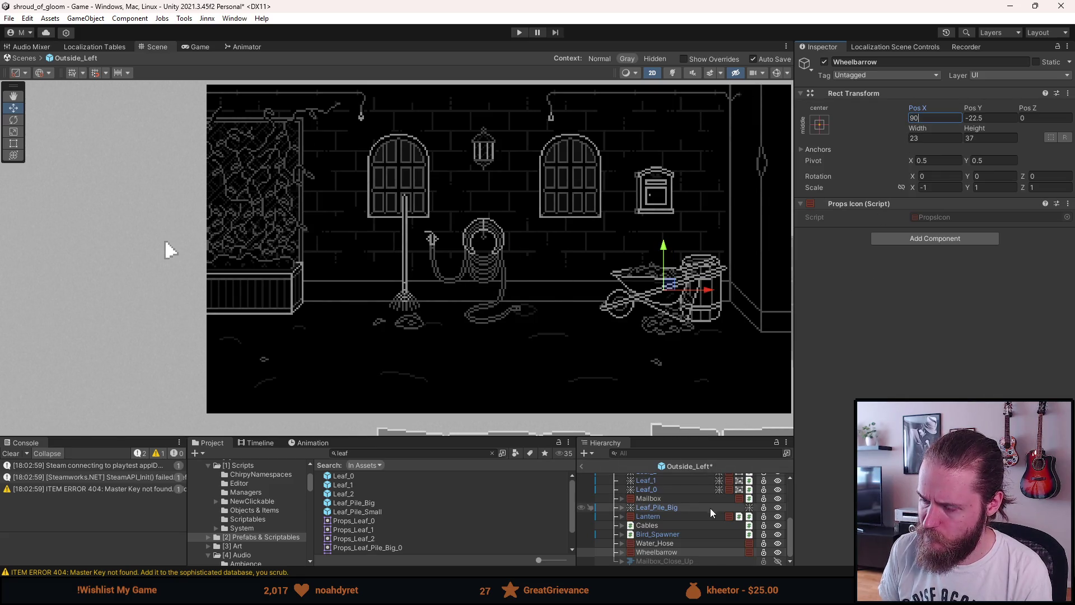
click(669, 543)
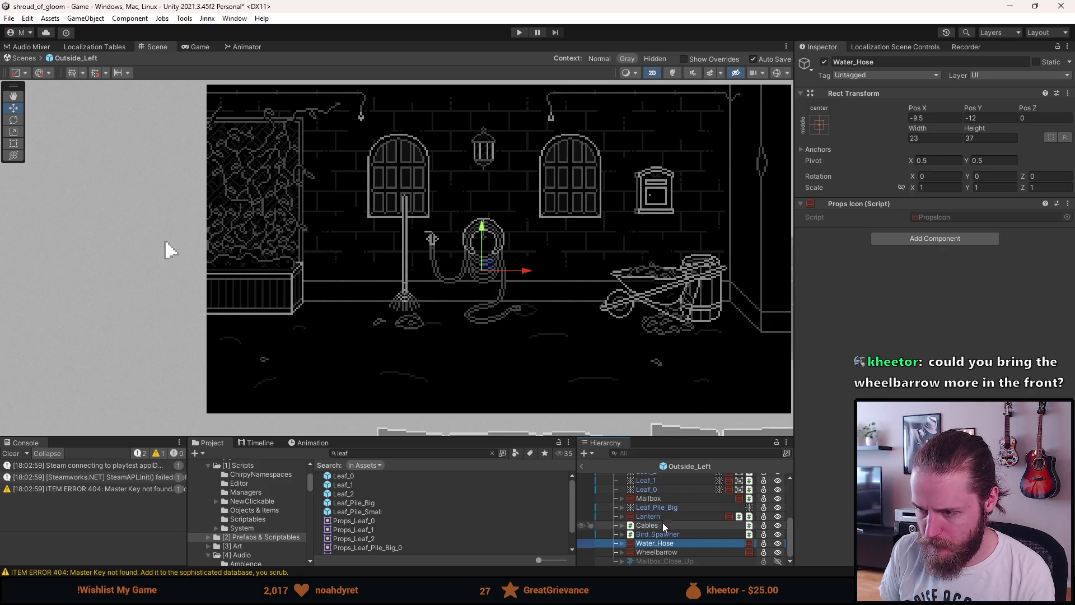
Move the Rake to the positive side and set its Pos X to 117.5 behind the wheelbarrow
scroll(655, 520, up, 3)
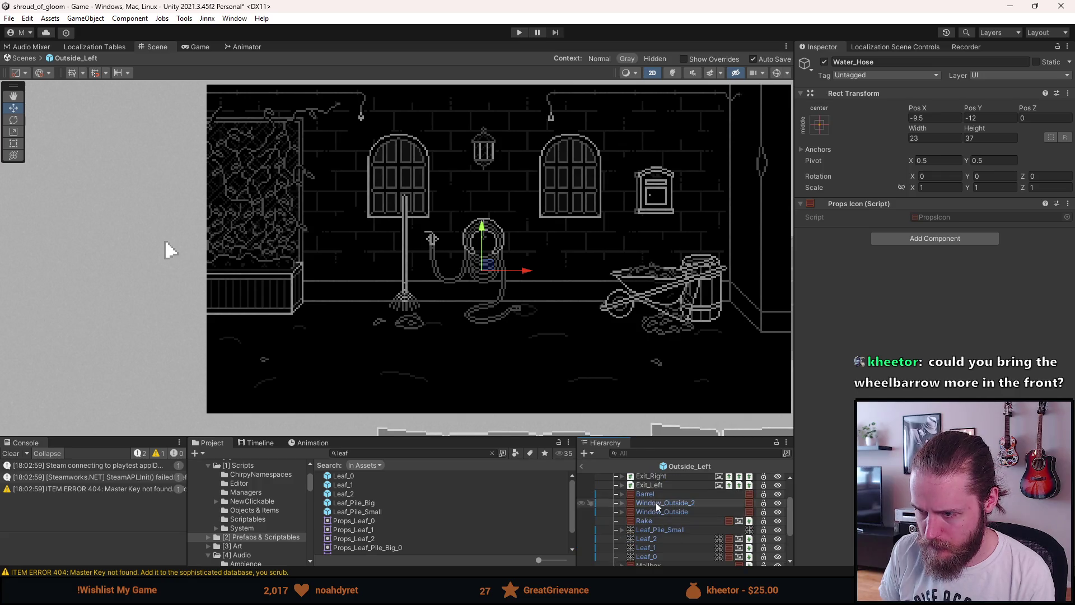
click(644, 521)
click(935, 128)
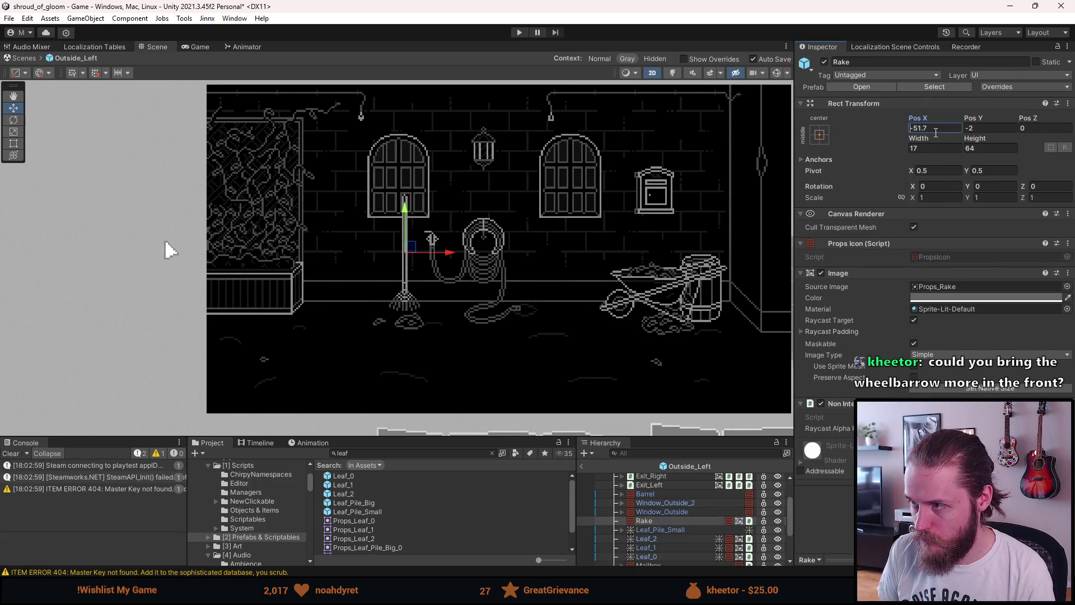
key(Delete)
mouse_move(636, 258)
mouse_down()
mouse_move(767, 251)
mouse_move(757, 251)
mouse_up()
click(930, 129)
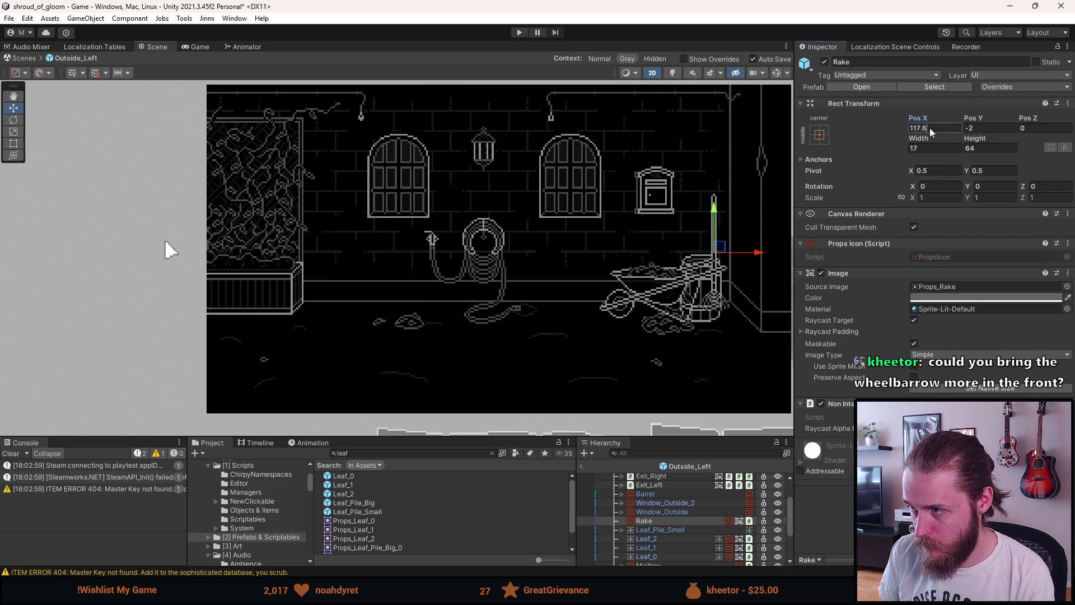
key(BackSpace)
text(5)
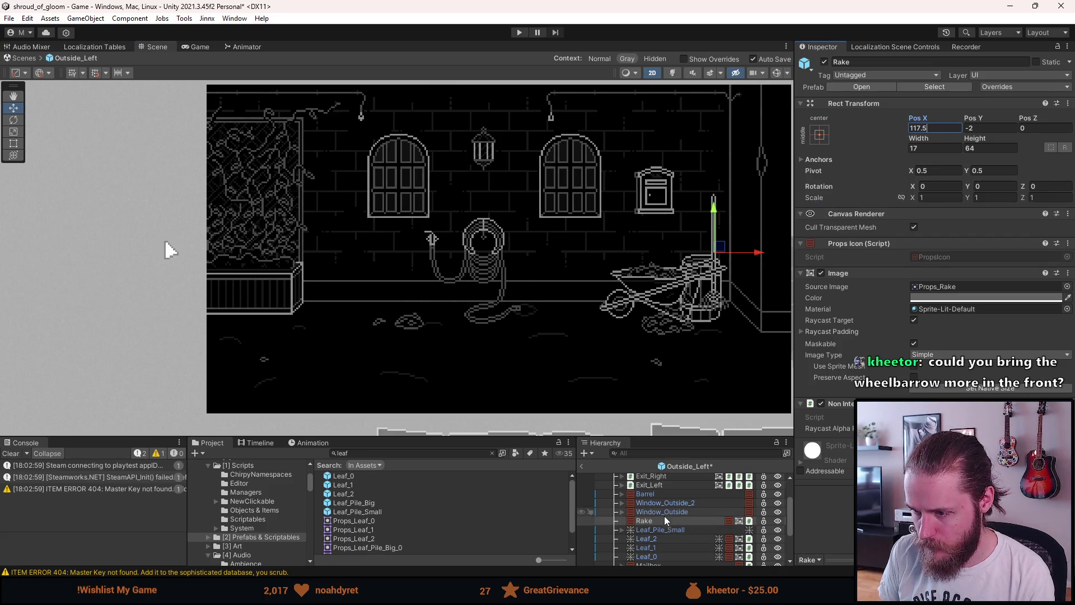
Select the Barrel in the Hierarchy to edit its Pos X
scroll(663, 527, down, 2)
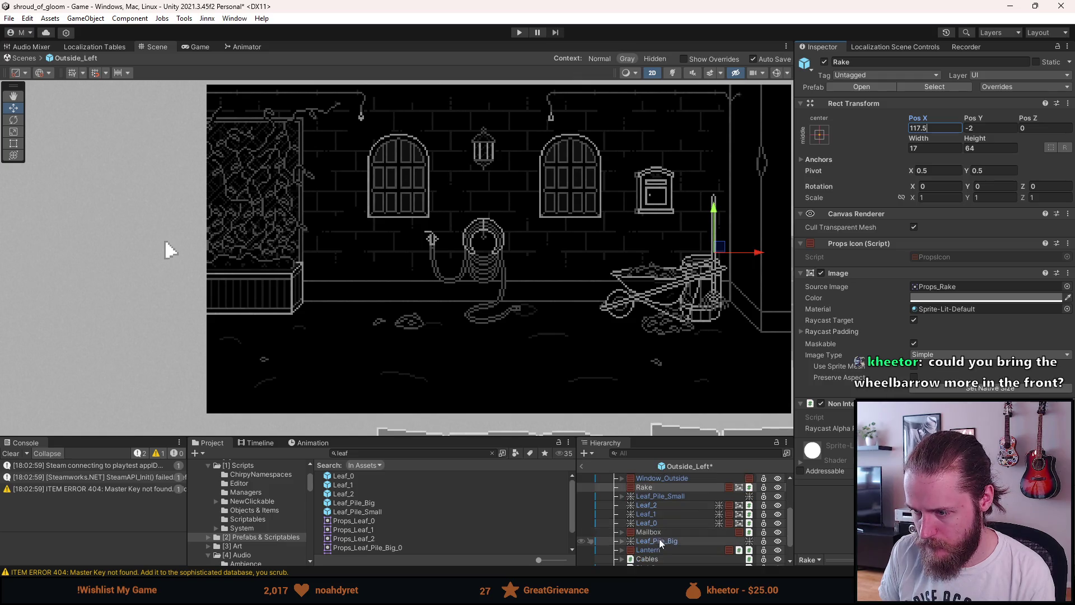
scroll(663, 546, down, 2)
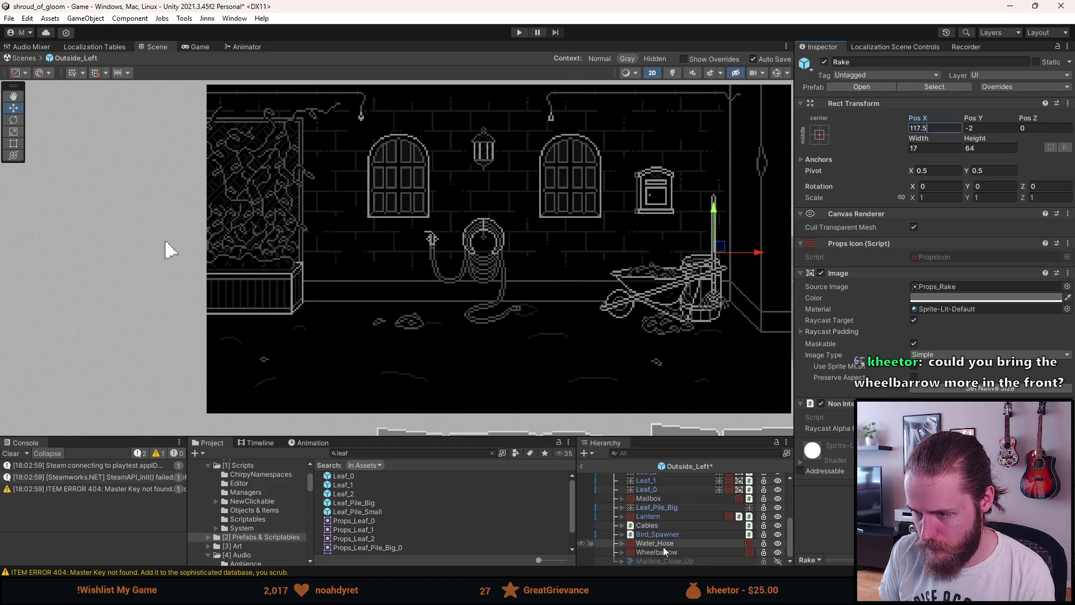
scroll(662, 543, up, 5)
click(663, 529)
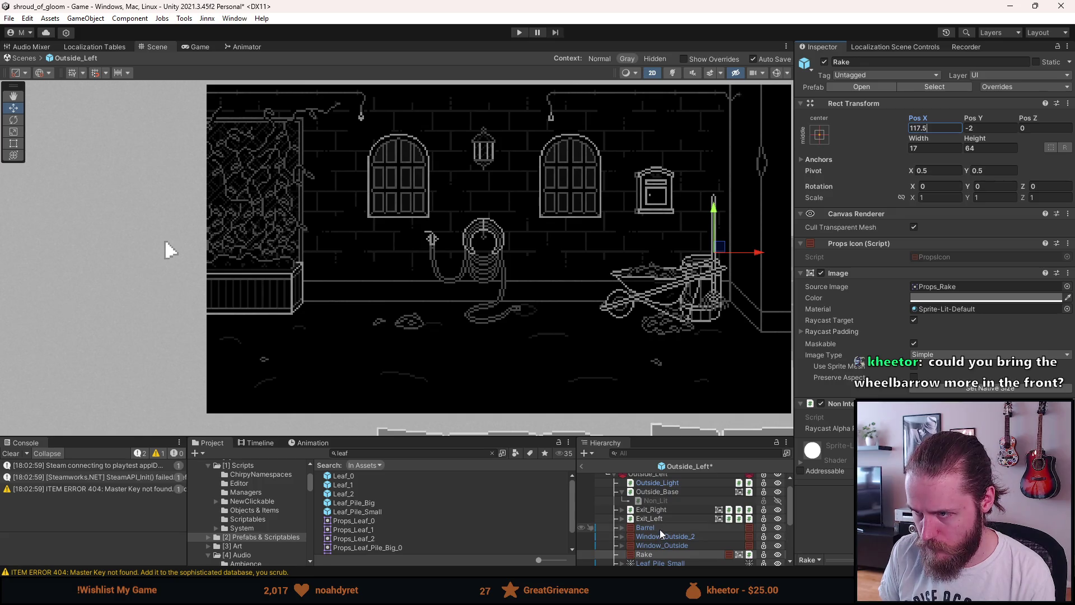
click(928, 127)
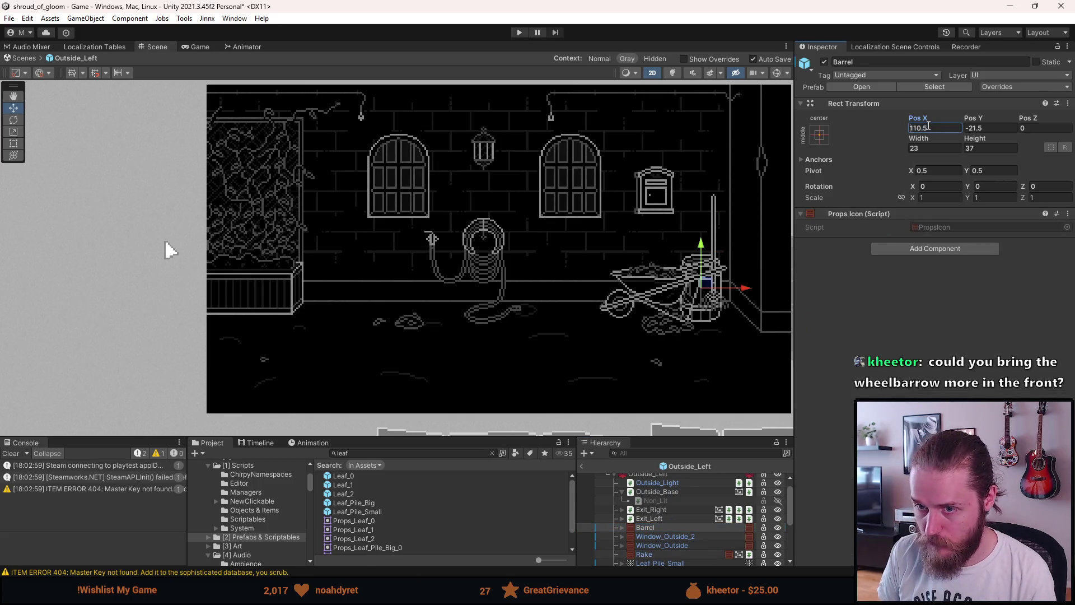
Make the Barrel's Pos X negative and set it to -90.5 beside the planter
click(911, 128)
text(-)
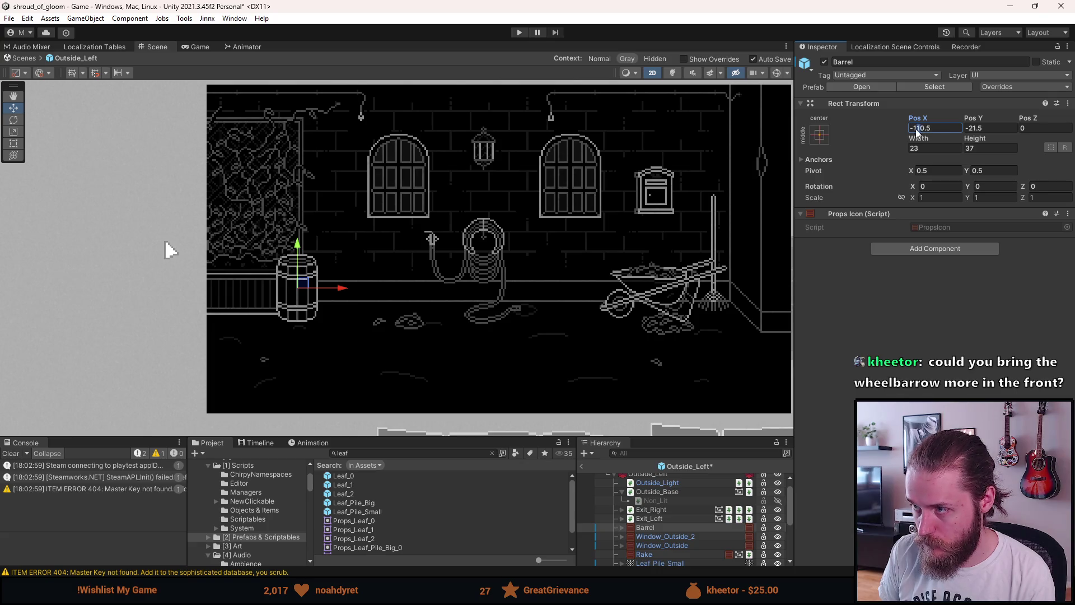
key(Delete)
key(Delete)
text(9)
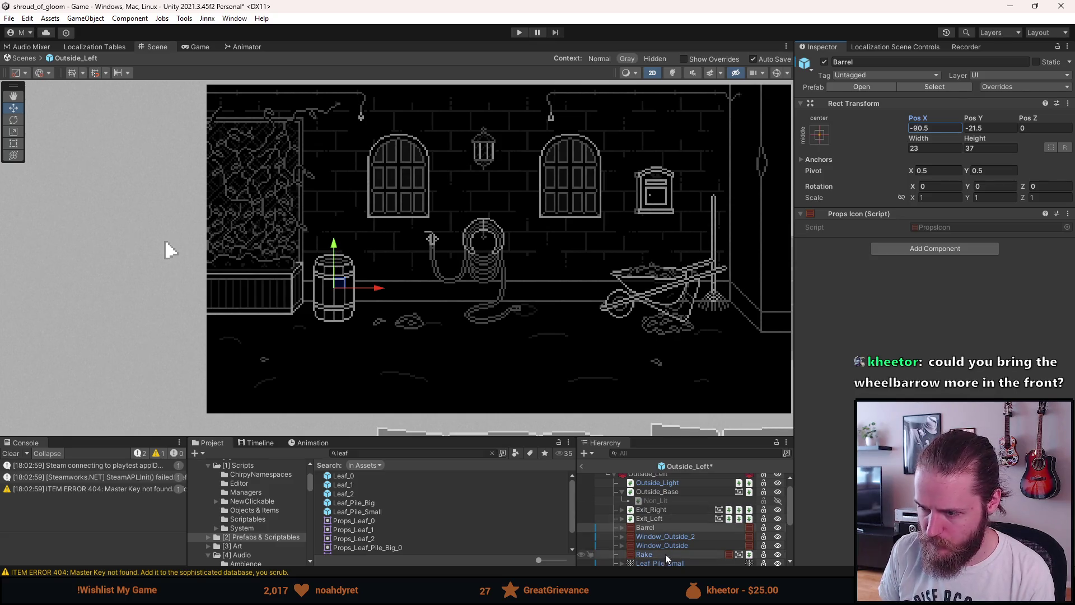
Select Leaf_Pile_Big to edit its Pos X
scroll(664, 537, down, 2)
scroll(664, 526, down, 2)
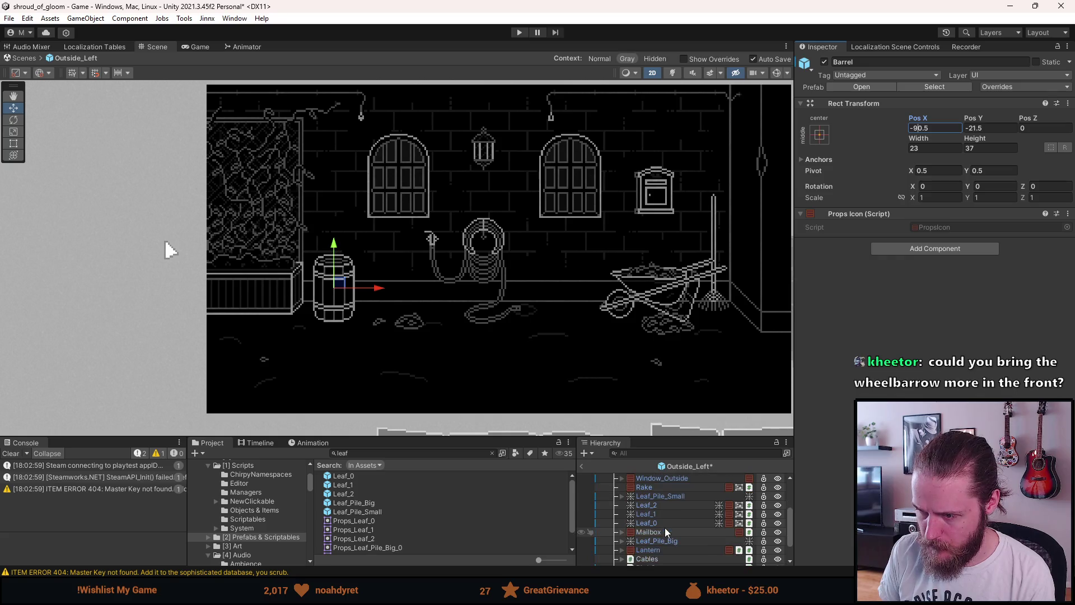
click(664, 541)
click(940, 129)
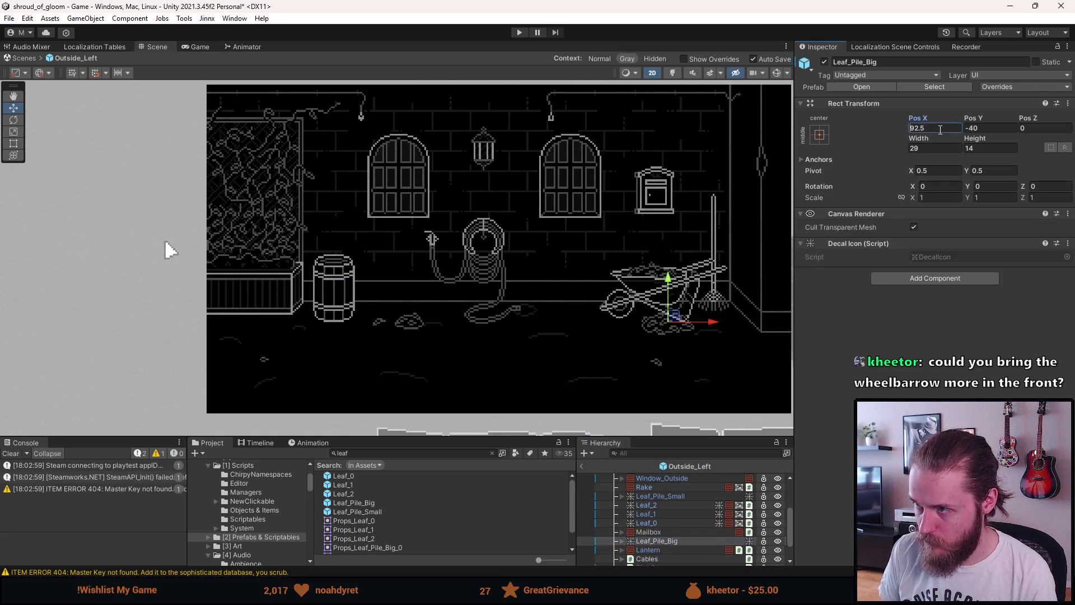
Set Leaf_Pile_Big's Pos X to -70.5, trying Scale X -1 then restoring it to 1
text(-)
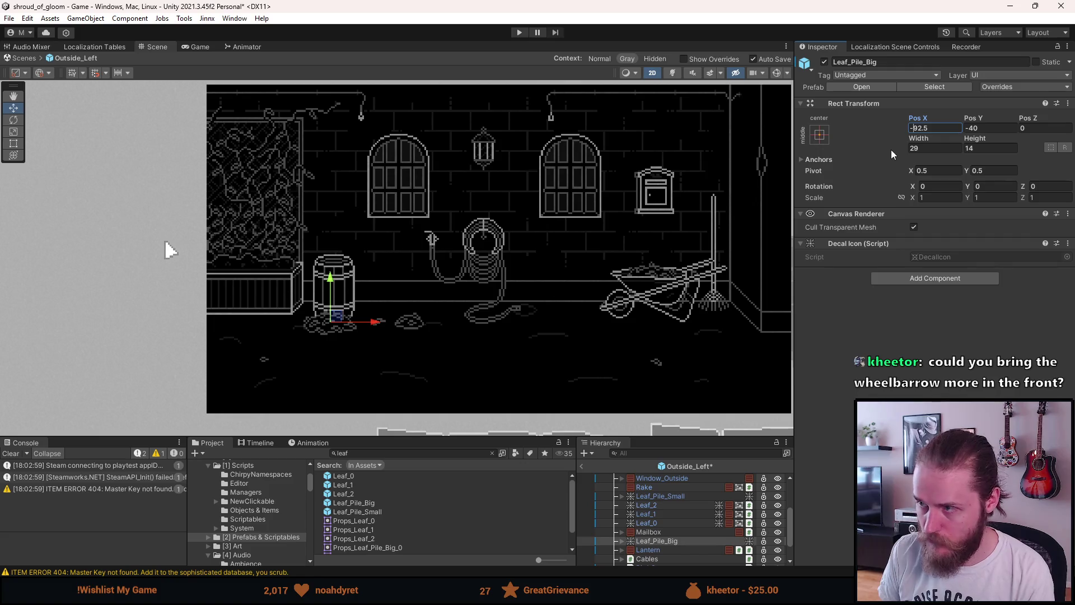
text(80)
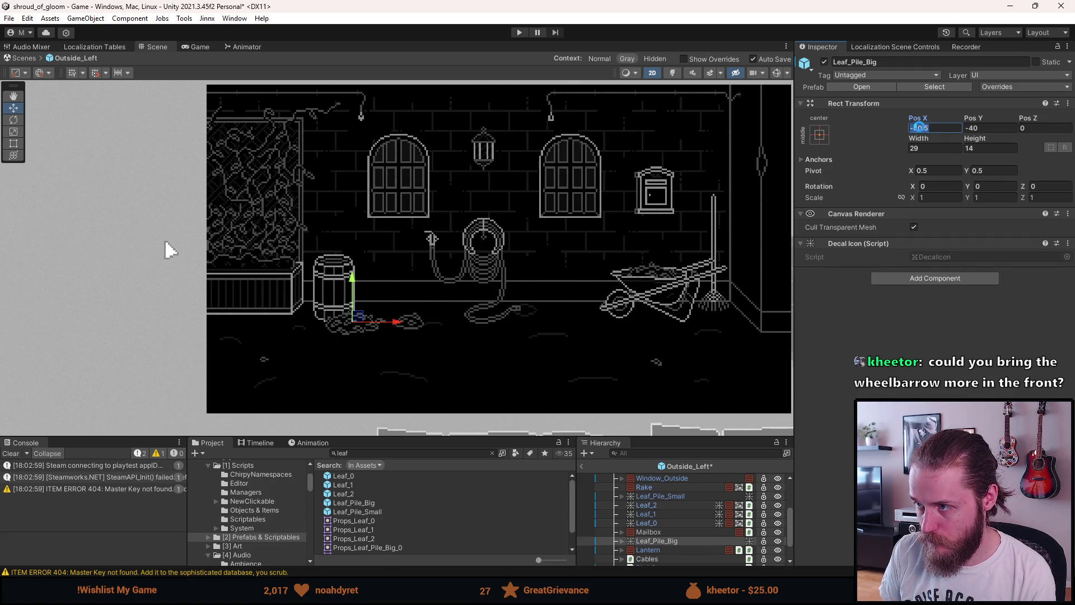
text(75)
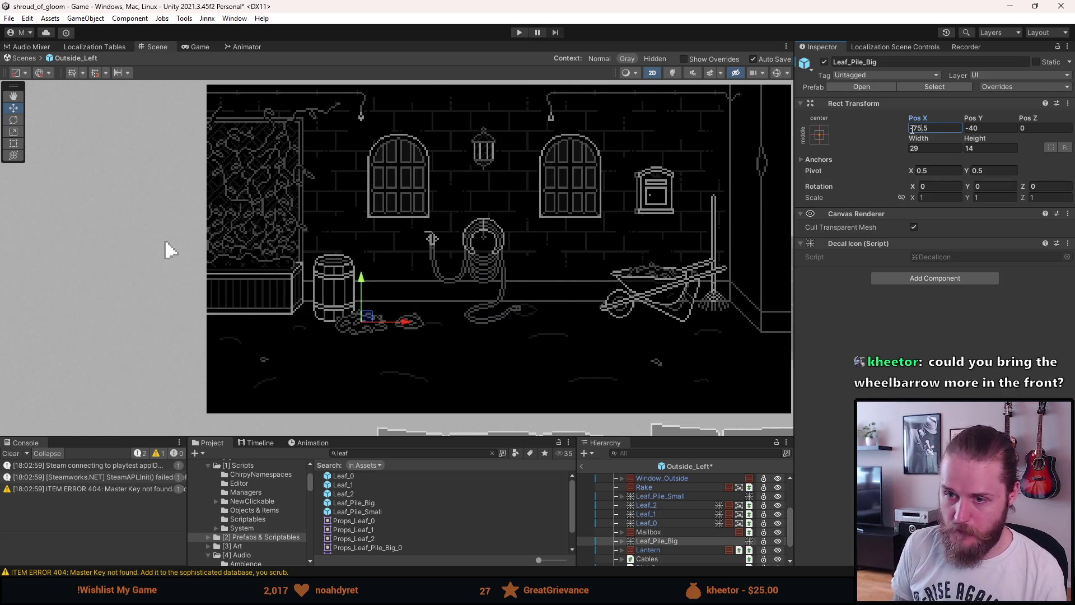
text(70)
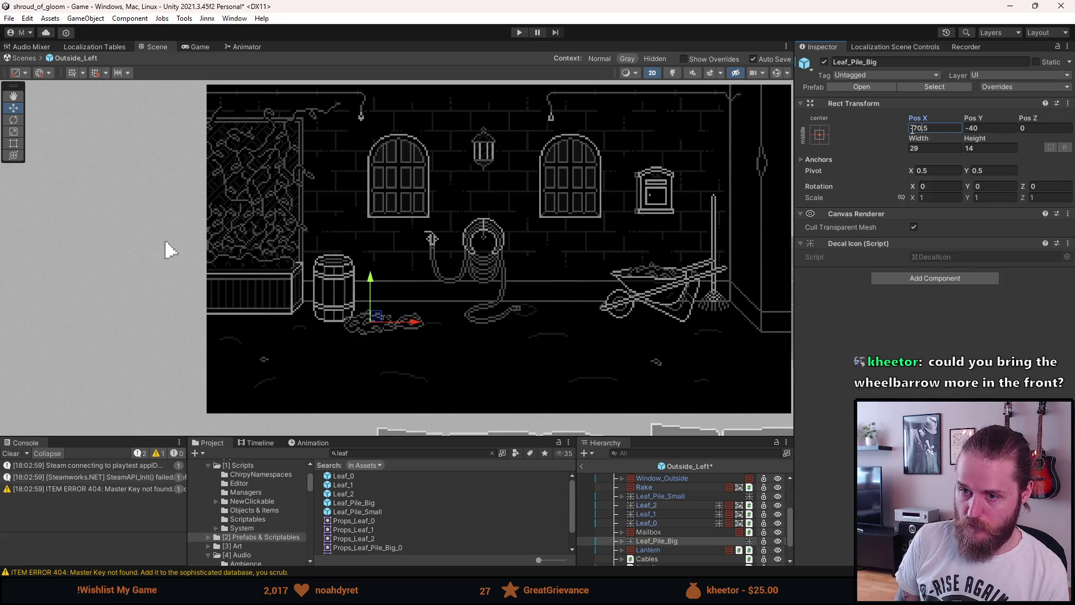
click(940, 197)
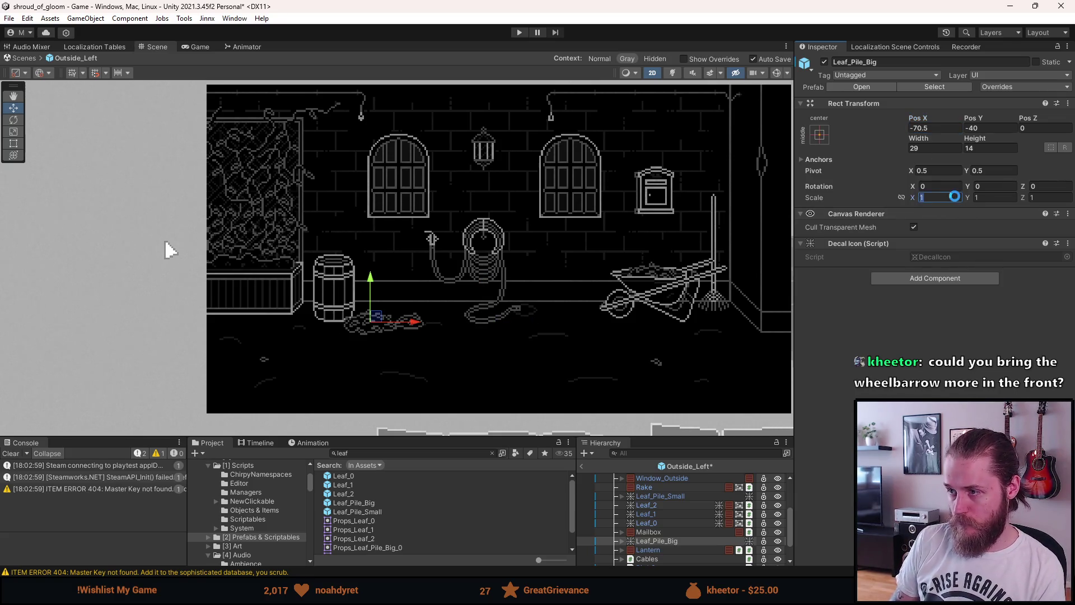
text(-1)
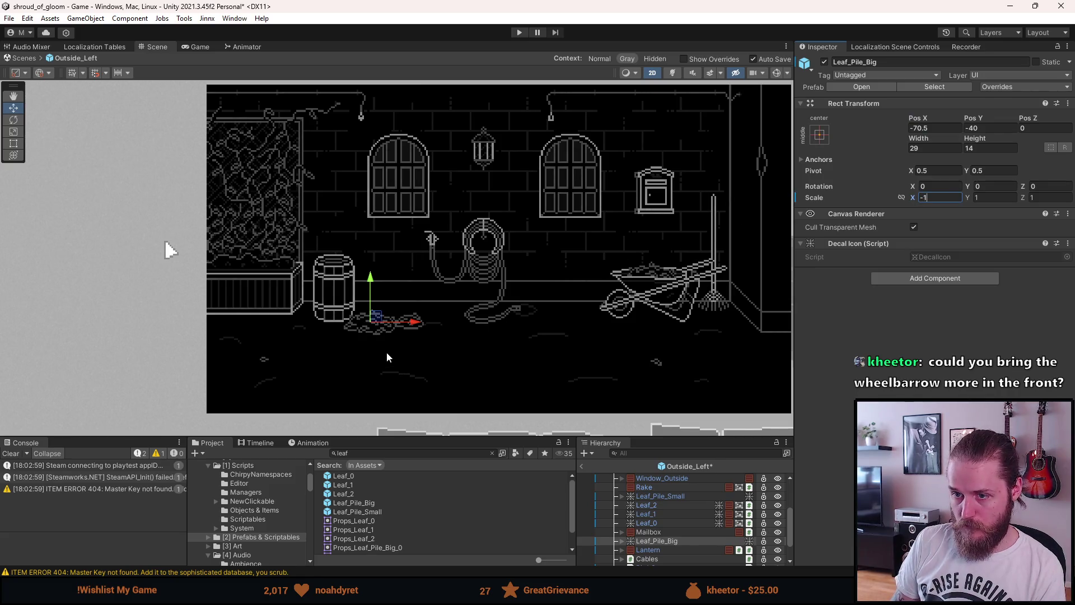
key(BackSpace)
key(BackSpace)
text(1)
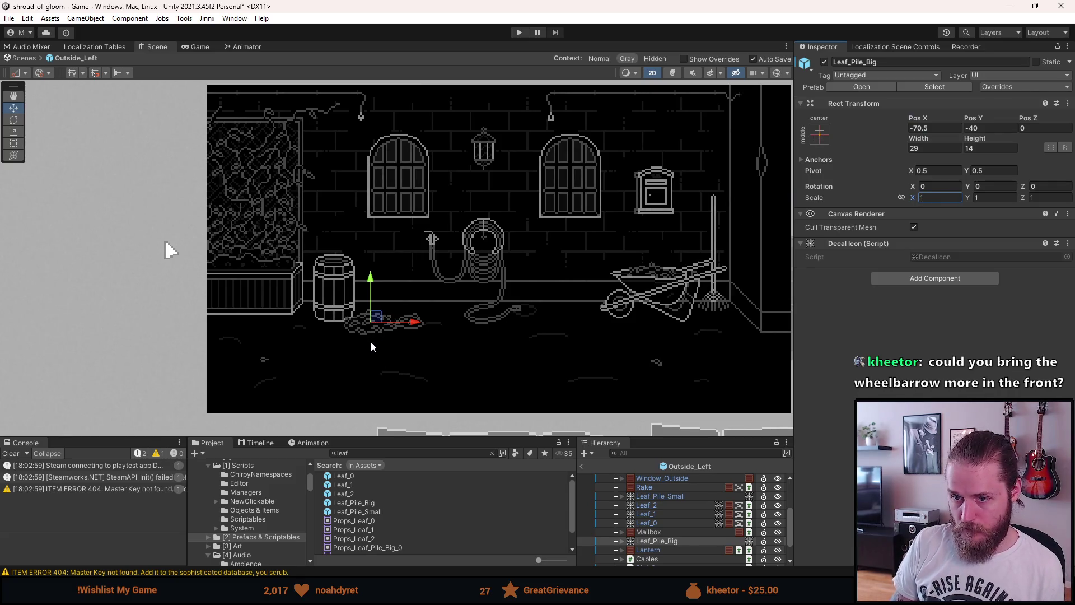
Nudge the big leaf pile to Pos X -71.5 at the barrel's foot
scroll(371, 340, up, 10)
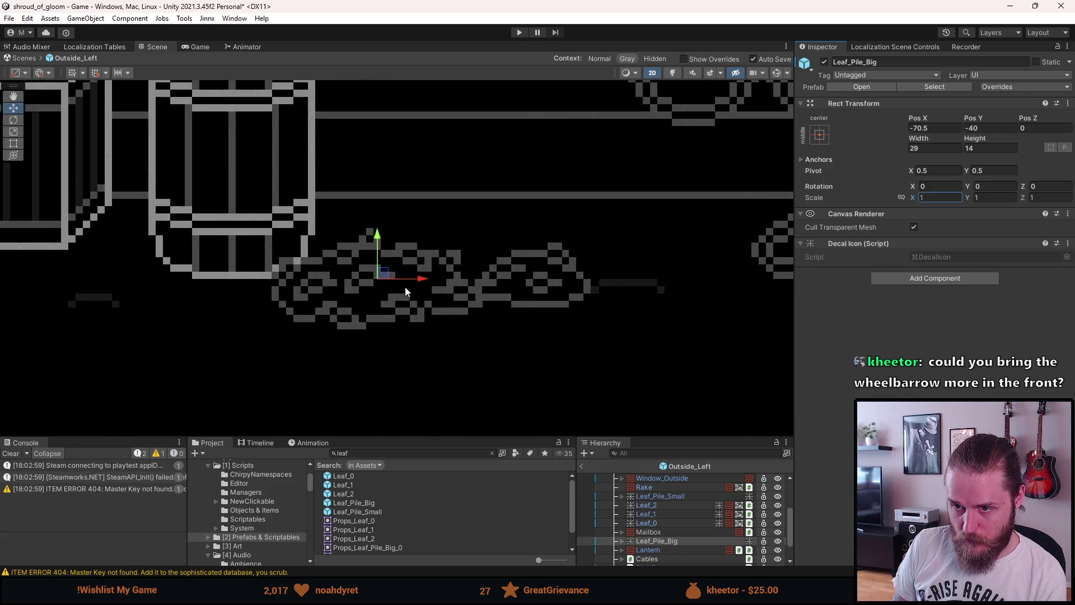
drag(384, 280, 376, 280)
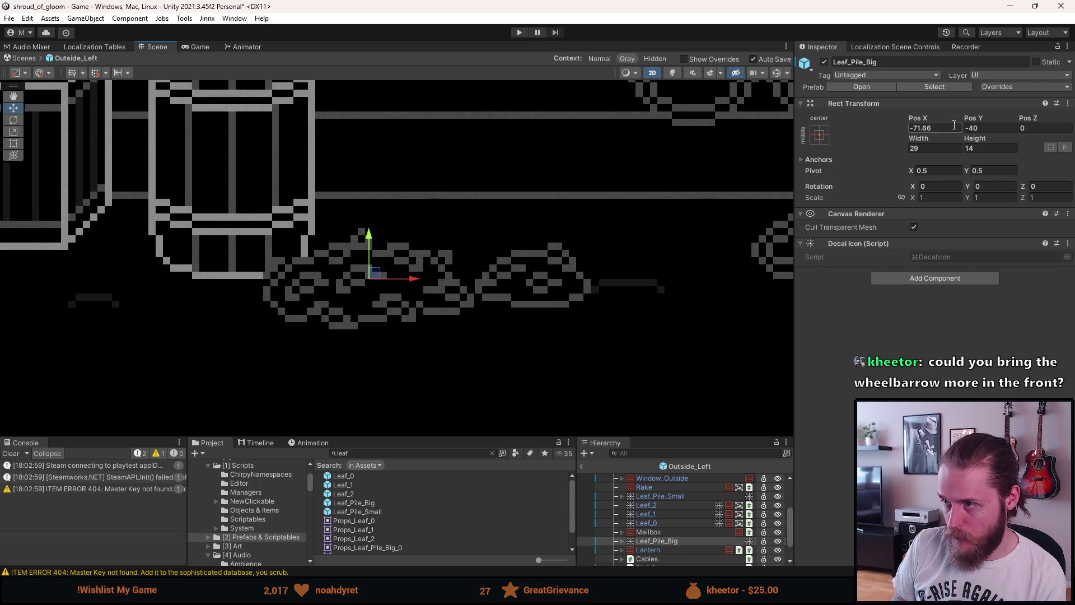
text(5)
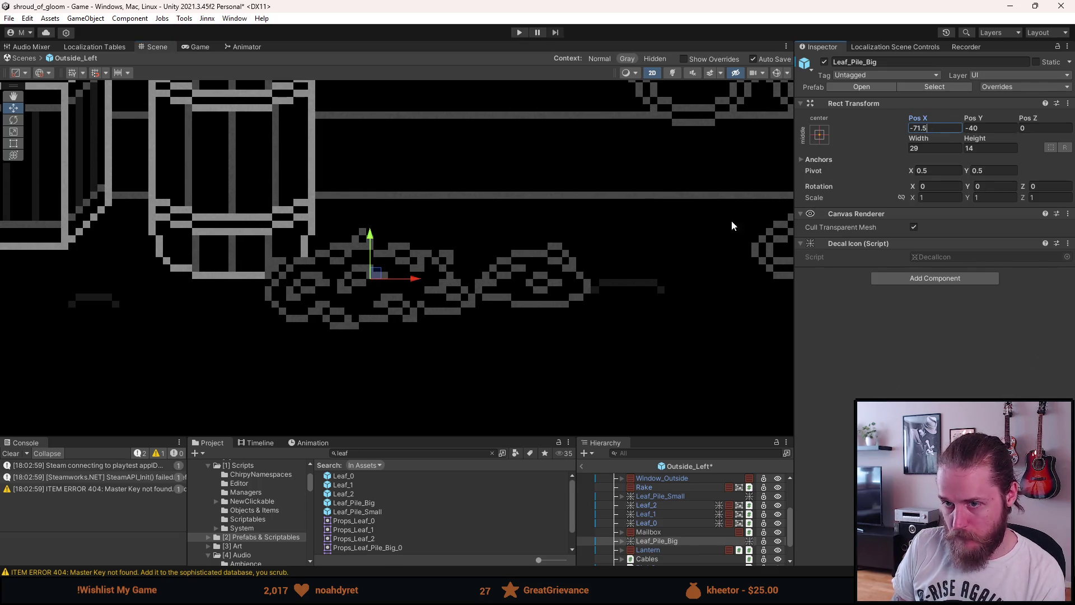
scroll(731, 225, down, 5)
scroll(684, 234, up, 2)
scroll(485, 331, down, 1)
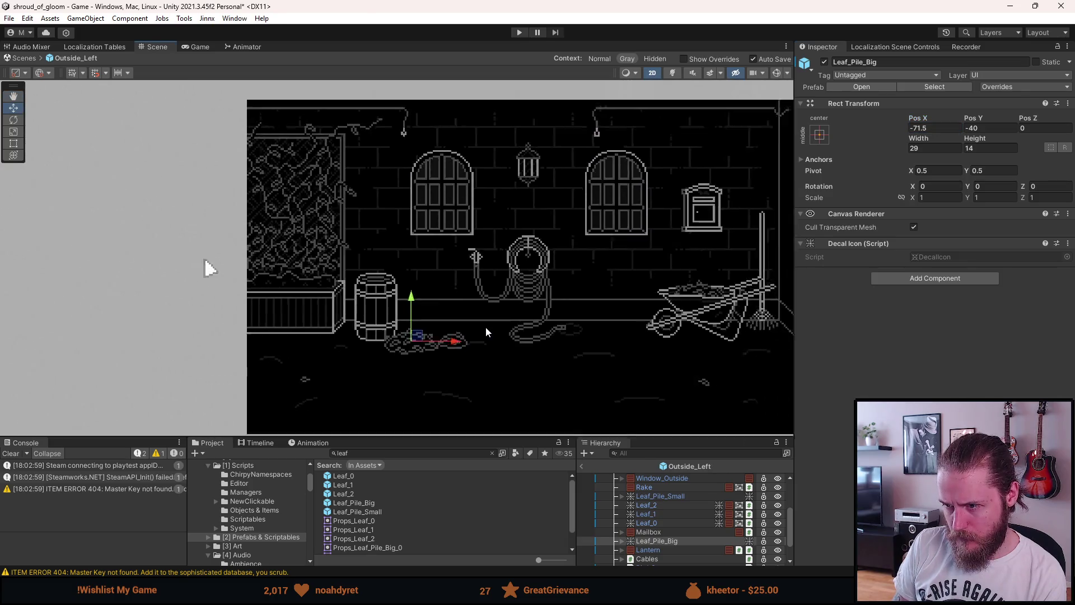
scroll(486, 331, down, 1)
drag(580, 347, 548, 337)
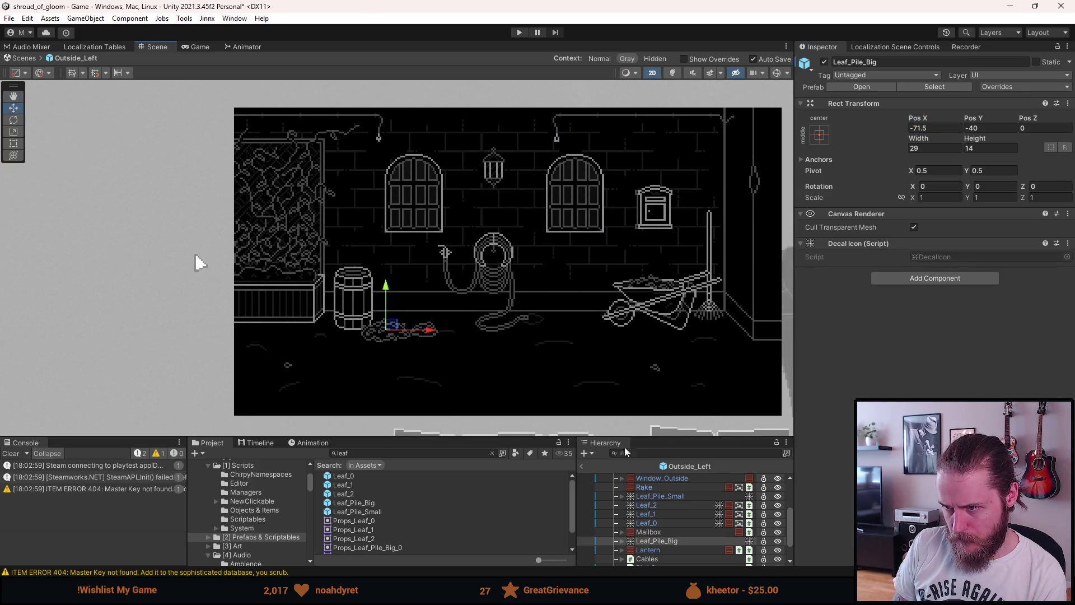
click(682, 496)
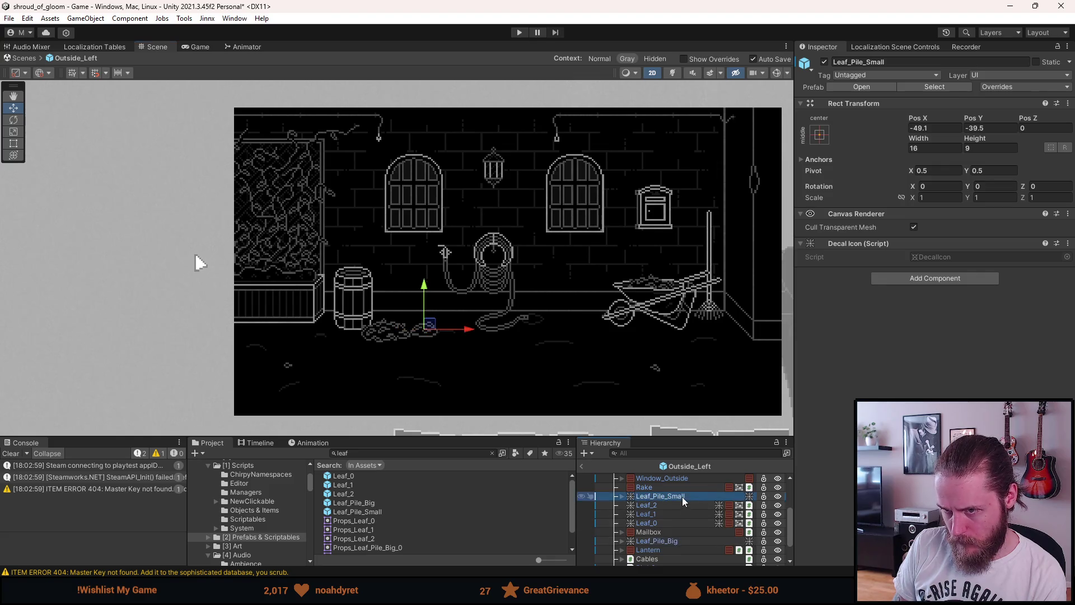
Make Leaf_Pile_Small's Pos X positive (49) and slide it under the wheelbarrow
click(945, 131)
key(Home)
key(Delete)
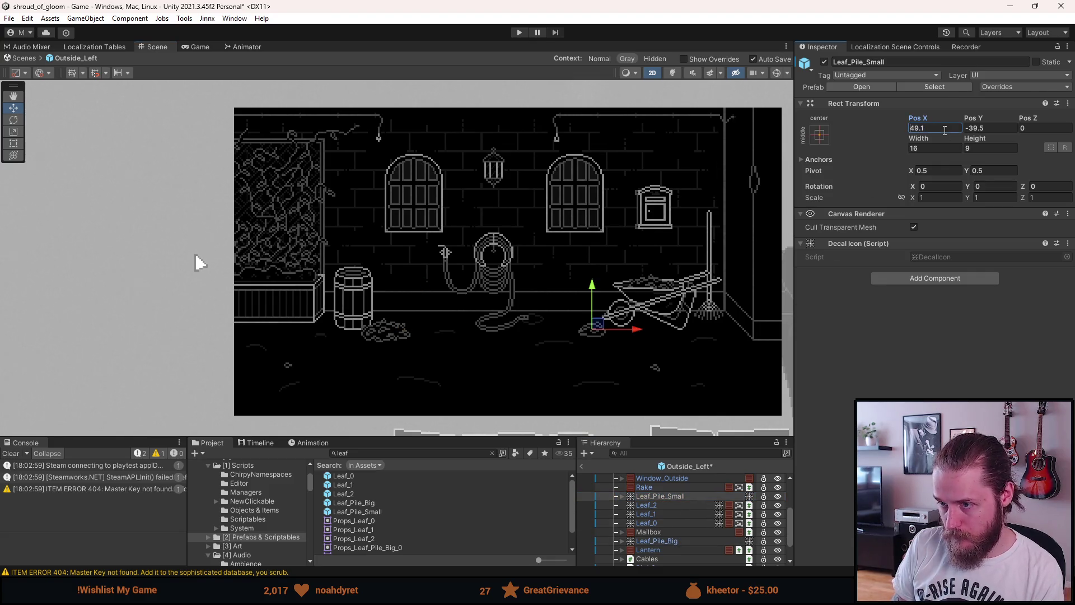
scroll(689, 309, up, 3)
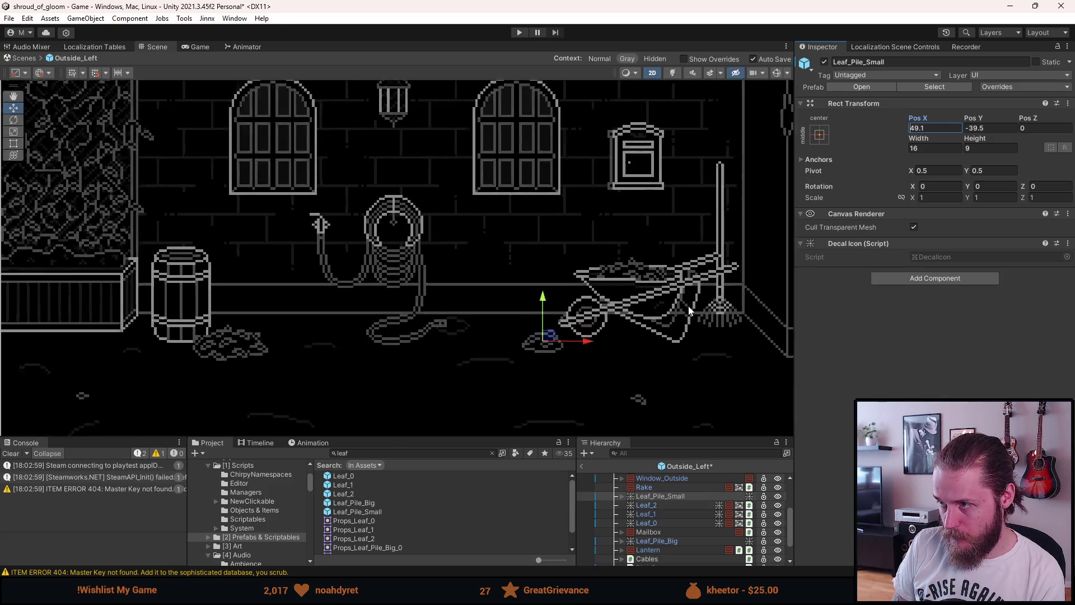
scroll(574, 374, up, 2)
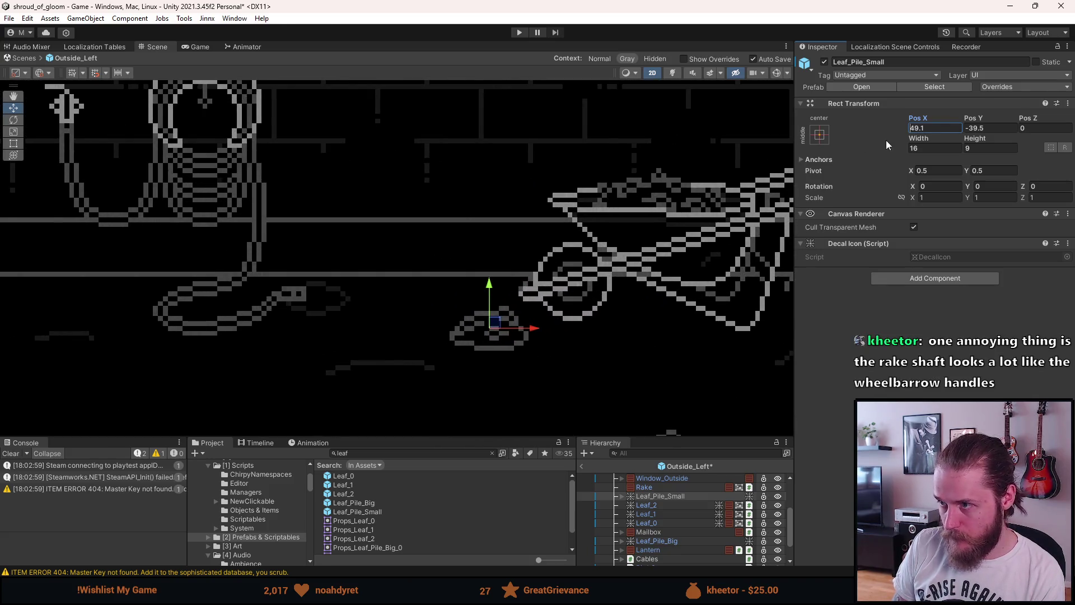
text(49)
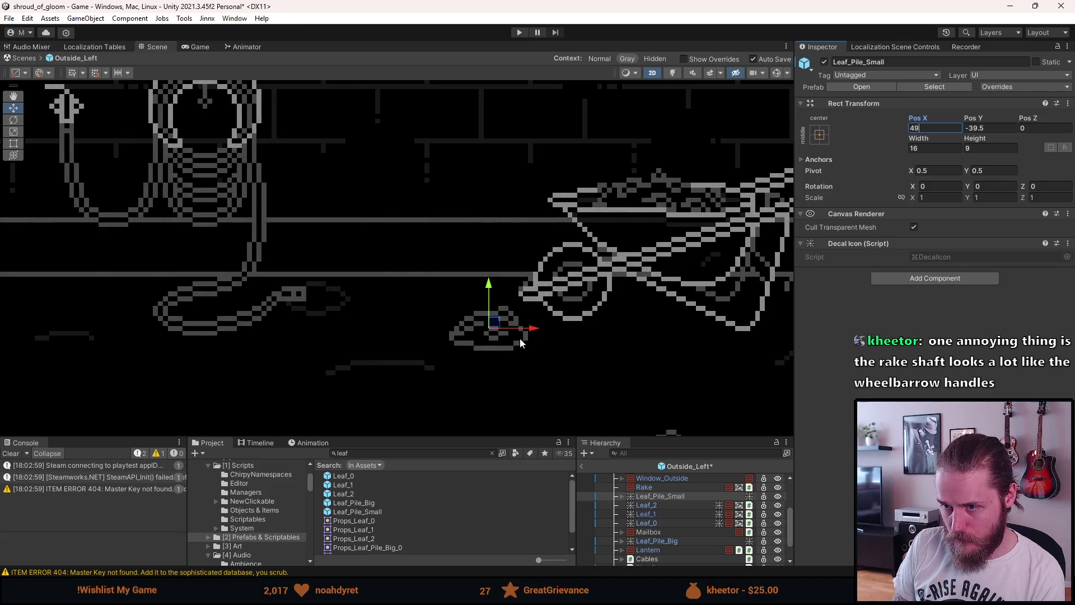
drag(529, 328, 672, 327)
scroll(663, 325, down, 3)
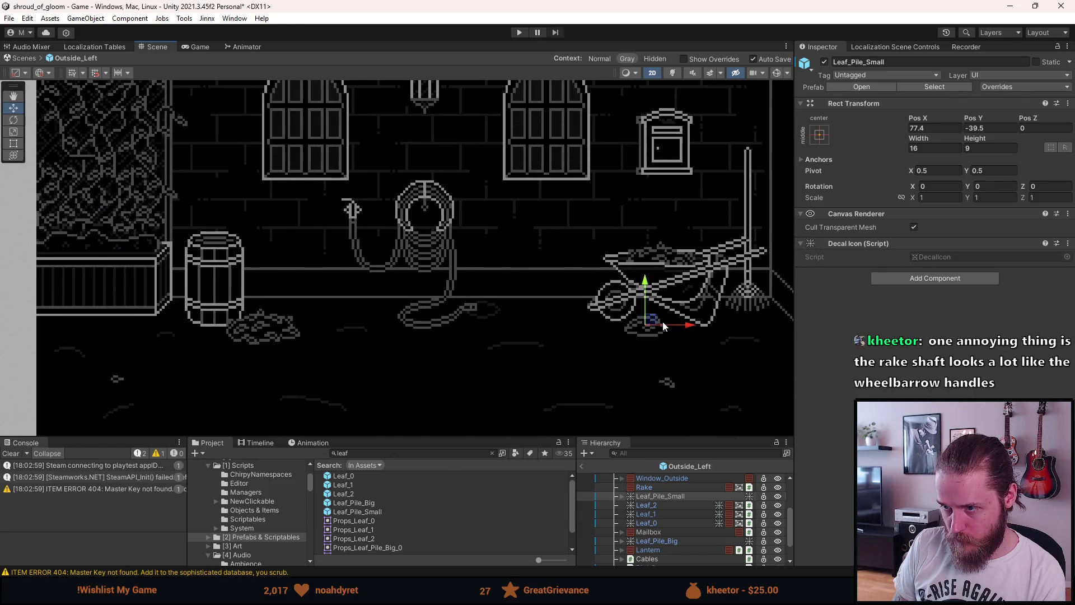
drag(687, 330, 639, 329)
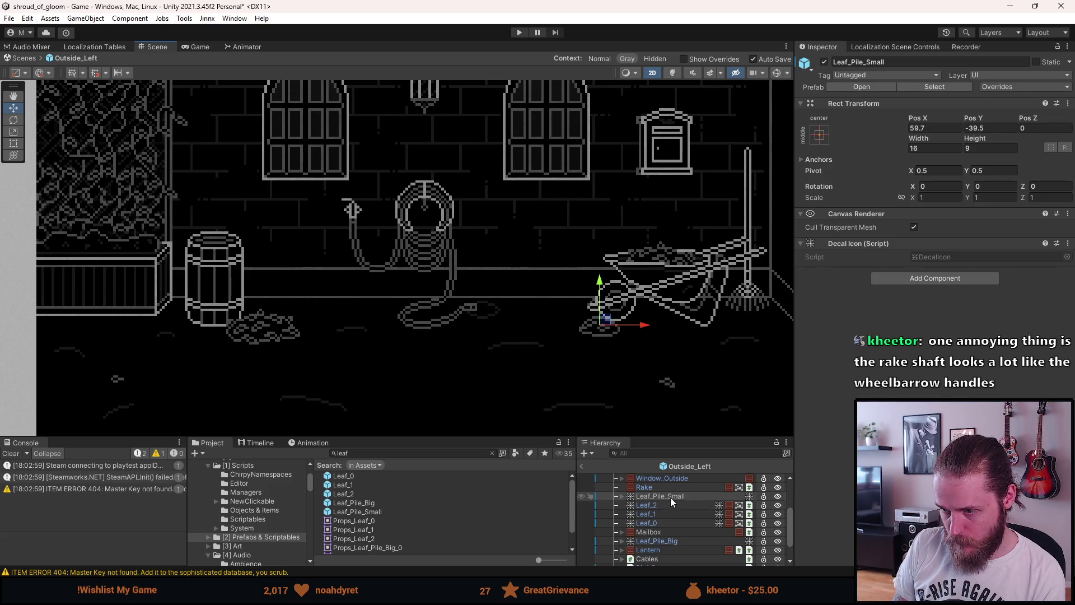
Reorder Leaf_Pile_Small just below Wheelbarrow in the Hierarchy and set its Pos X to 60
mouse_move(671, 495)
mouse_down()
mouse_move(668, 566)
mouse_move(671, 556)
mouse_up()
scroll(615, 347, up, 3)
scroll(615, 345, up, 2)
scroll(604, 286, up, 3)
drag(578, 314, 581, 314)
click(929, 128)
drag(940, 128, 915, 130)
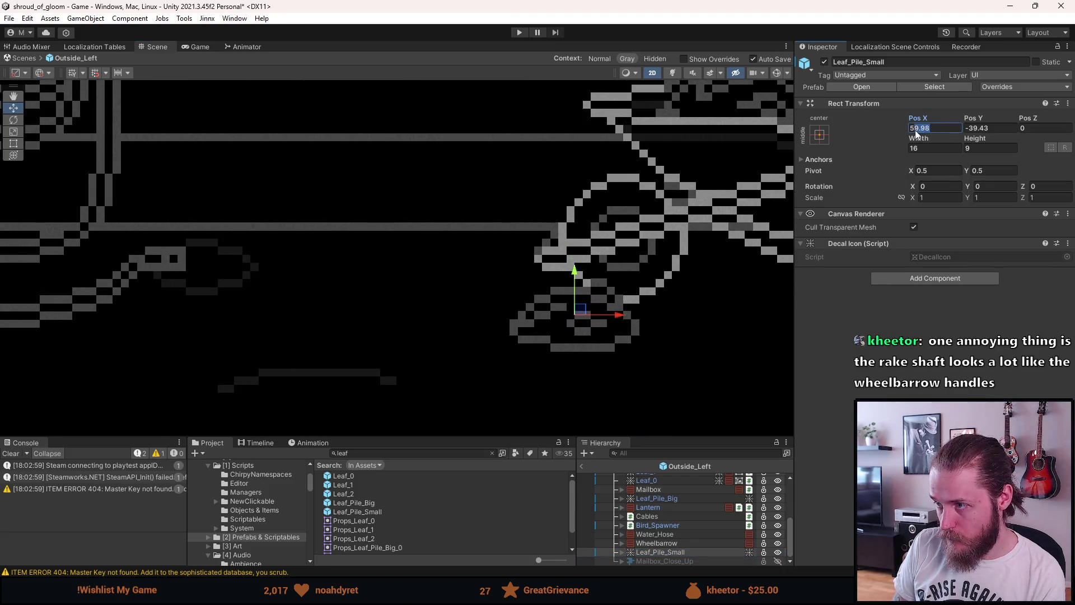
text(60)
click(996, 128)
scroll(717, 204, down, 5)
click(171, 150)
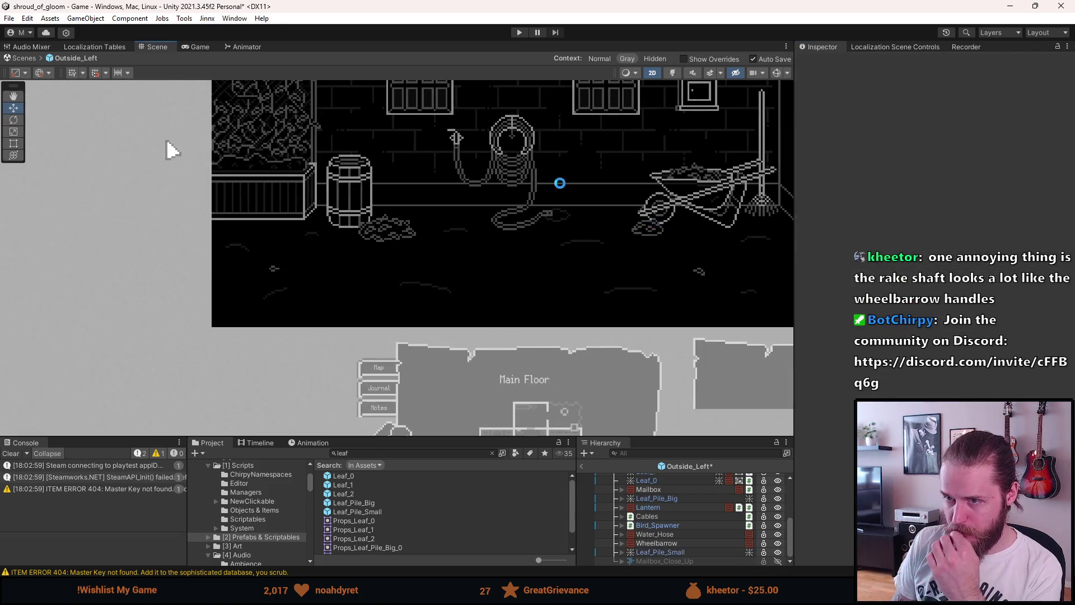
scroll(288, 164, down, 3)
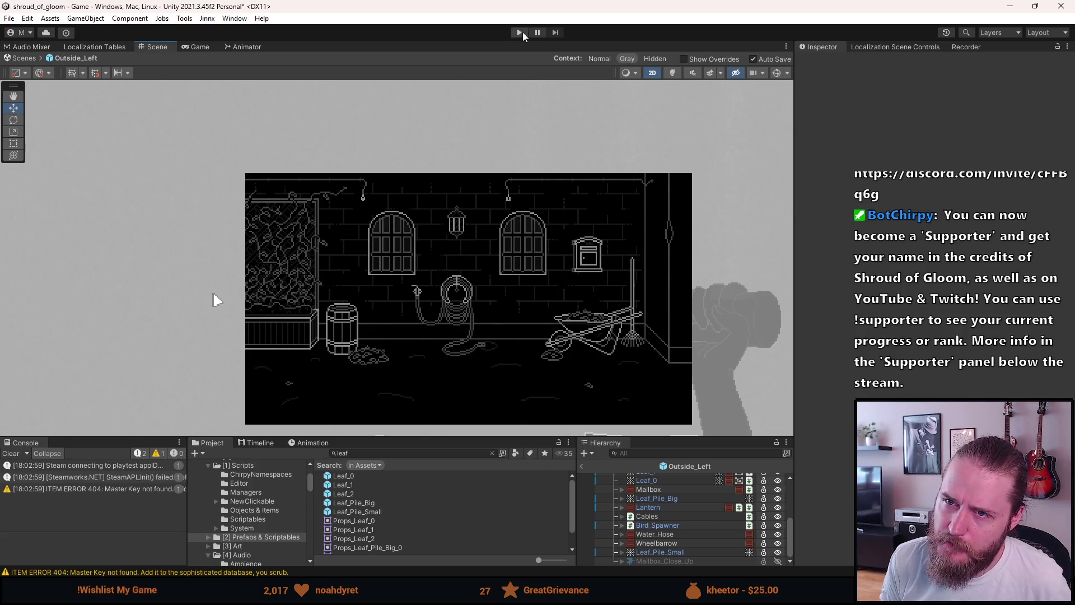
Exit Outside_Left Prefab Mode back to the full scene and start the game
click(581, 467)
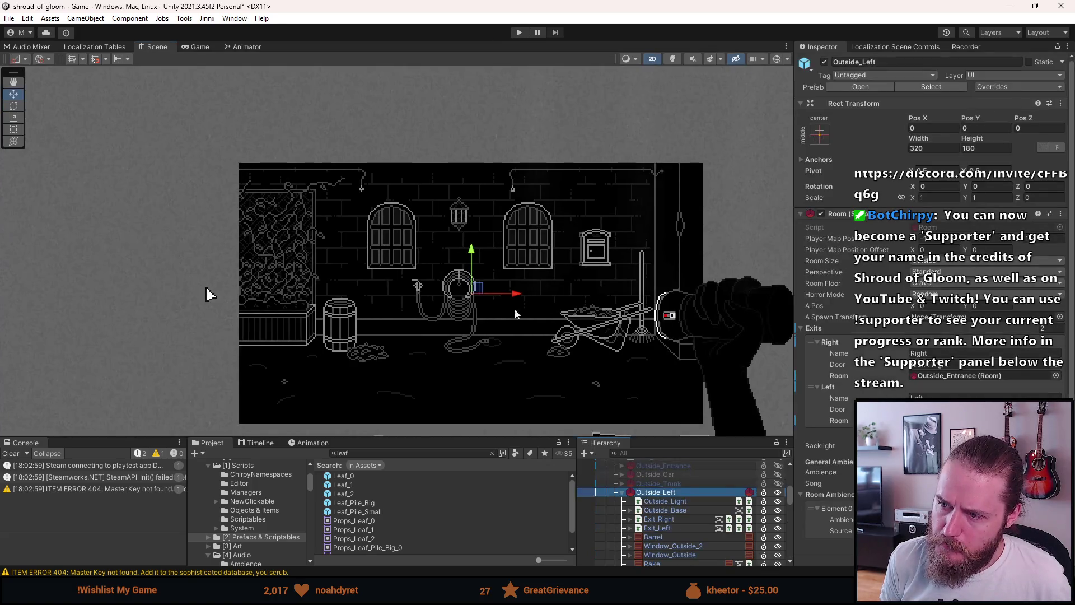
click(518, 33)
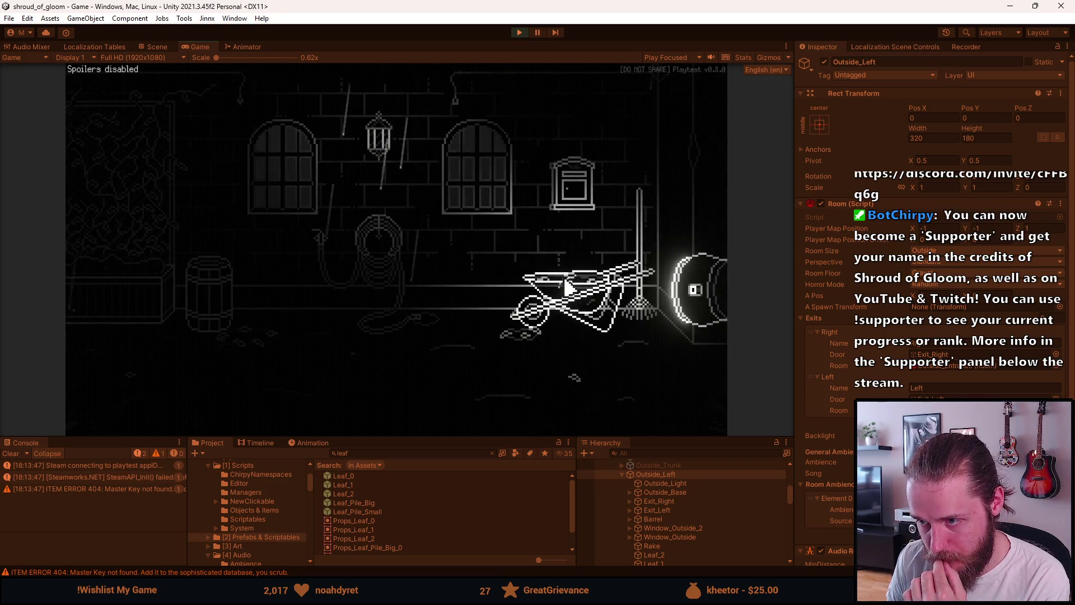
Drag the hose around the lantern character and wheelbarrow, reload the room via F1 dev tools, then pause and stop
mouse_move(339, 250)
mouse_down()
mouse_move(376, 233)
mouse_move(504, 288)
mouse_up()
mouse_move(291, 307)
mouse_down()
mouse_move(463, 304)
mouse_move(492, 257)
mouse_move(420, 303)
mouse_up()
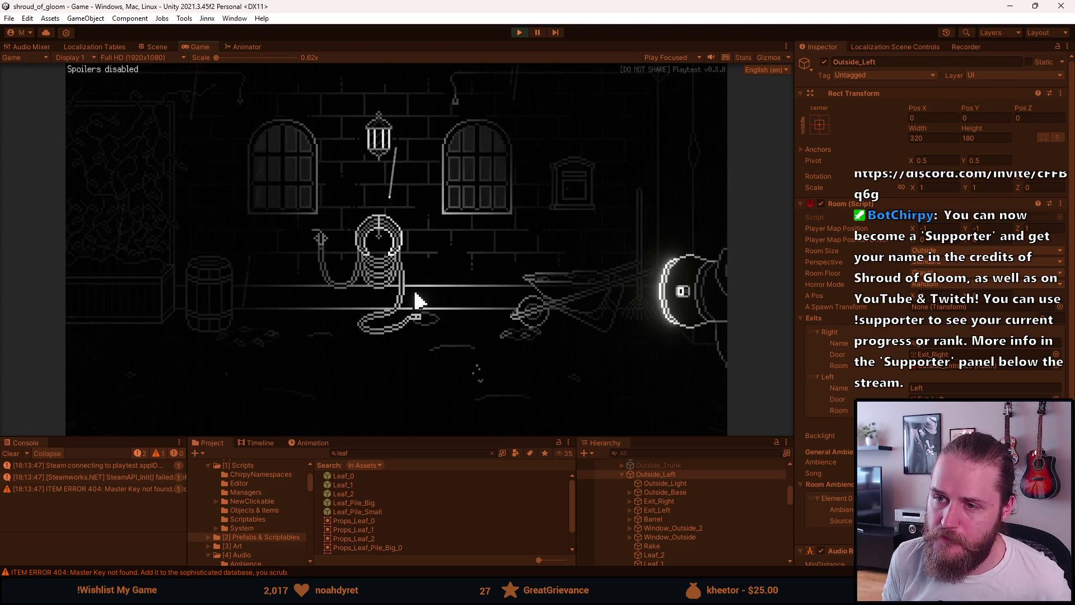
key(F1)
click(255, 160)
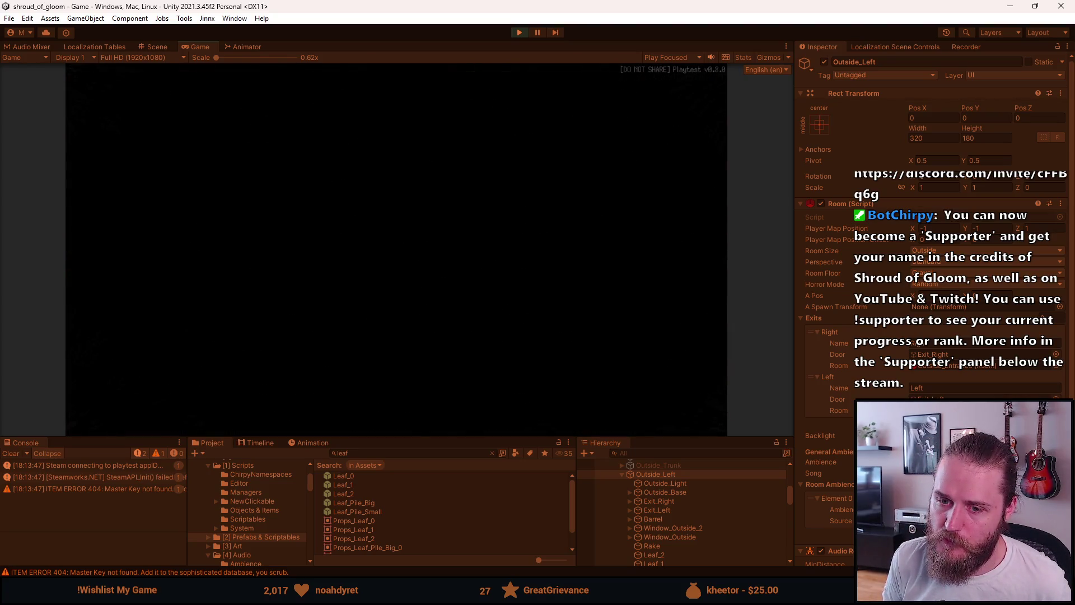
drag(644, 283, 537, 269)
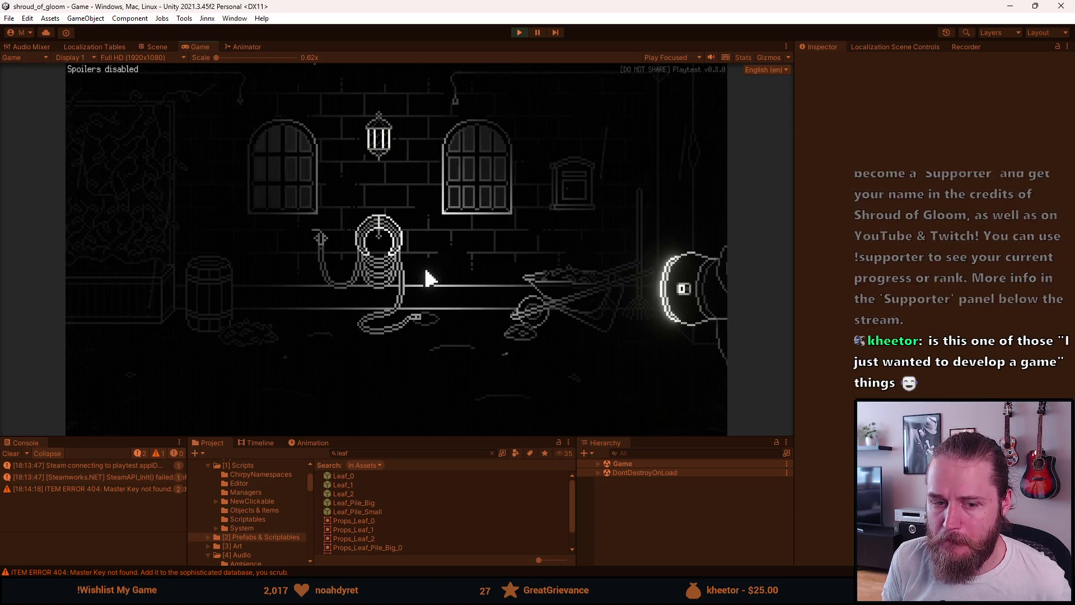
key(Escape)
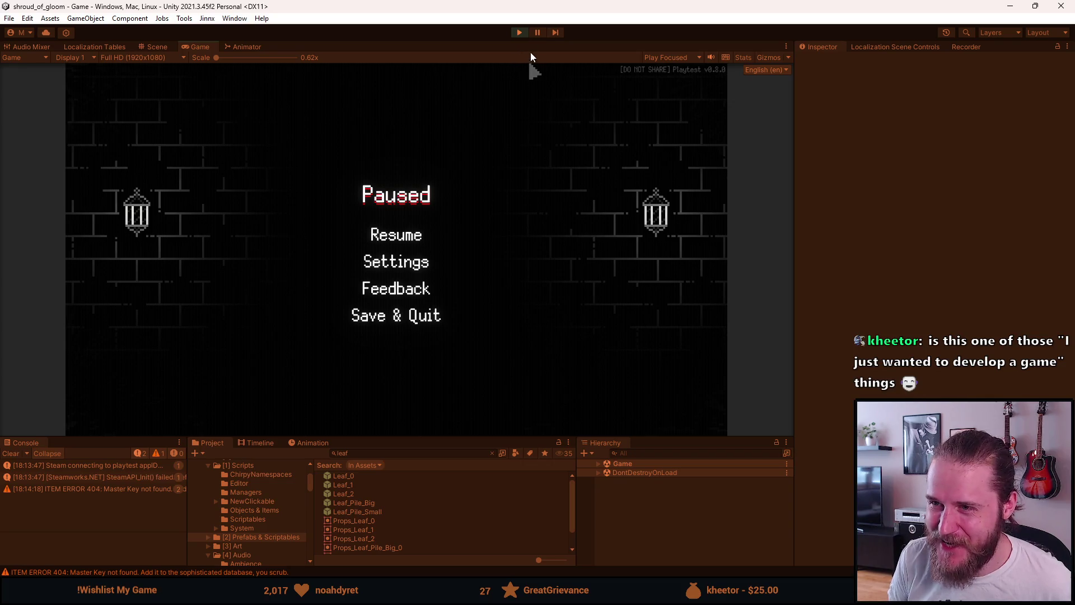
click(523, 31)
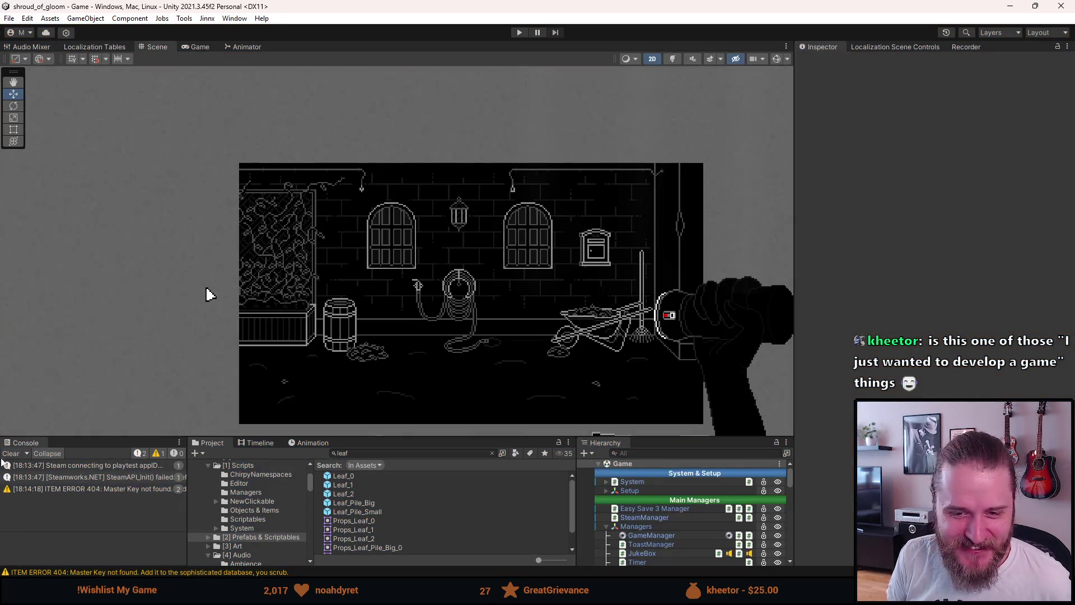
drag(590, 314, 539, 287)
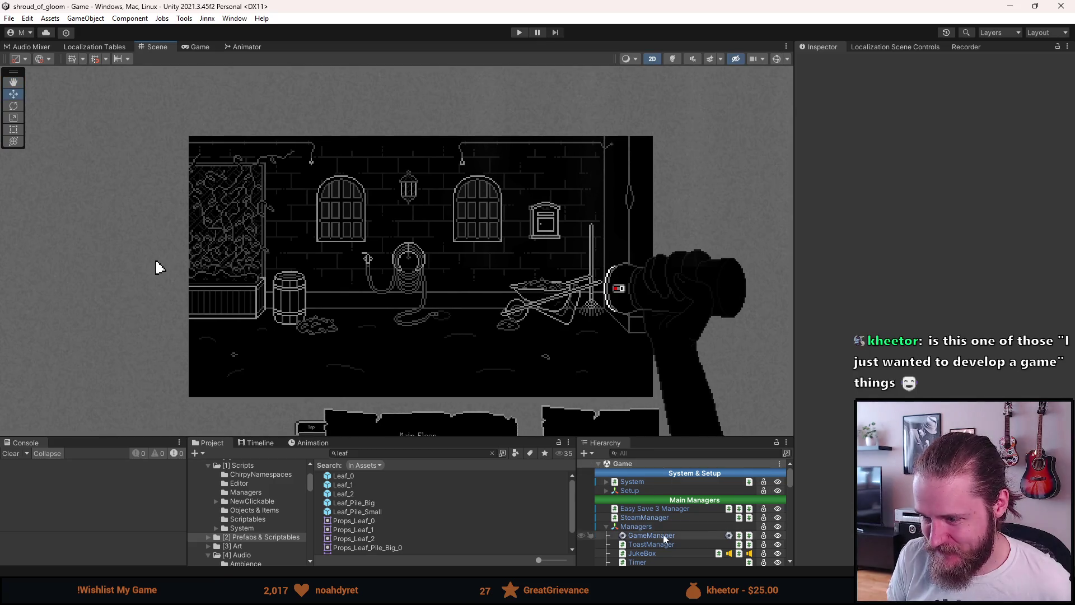
scroll(661, 535, down, 5)
scroll(660, 534, down, 3)
scroll(660, 535, down, 3)
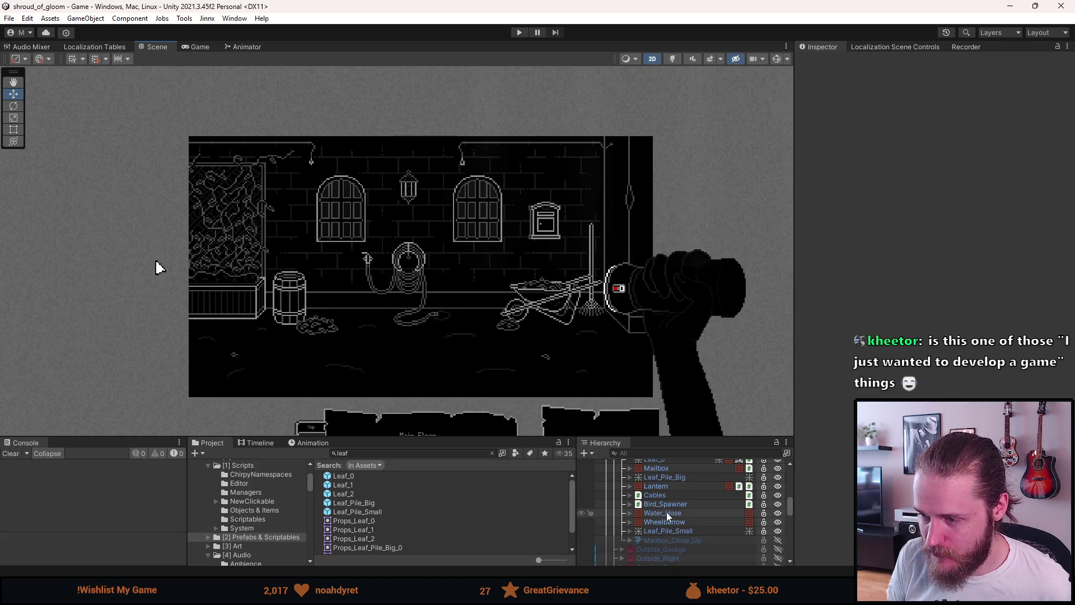
scroll(666, 515, up, 2)
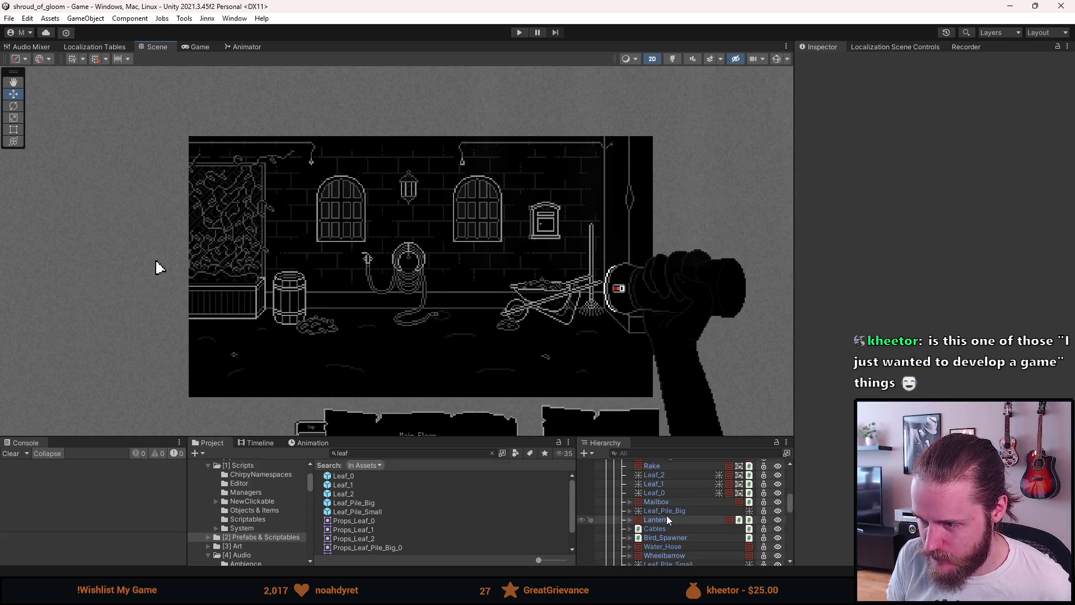
Slide the Rake left beside the wheelbarrow and set its Pos X to 63.5
click(664, 465)
scroll(540, 265, up, 2)
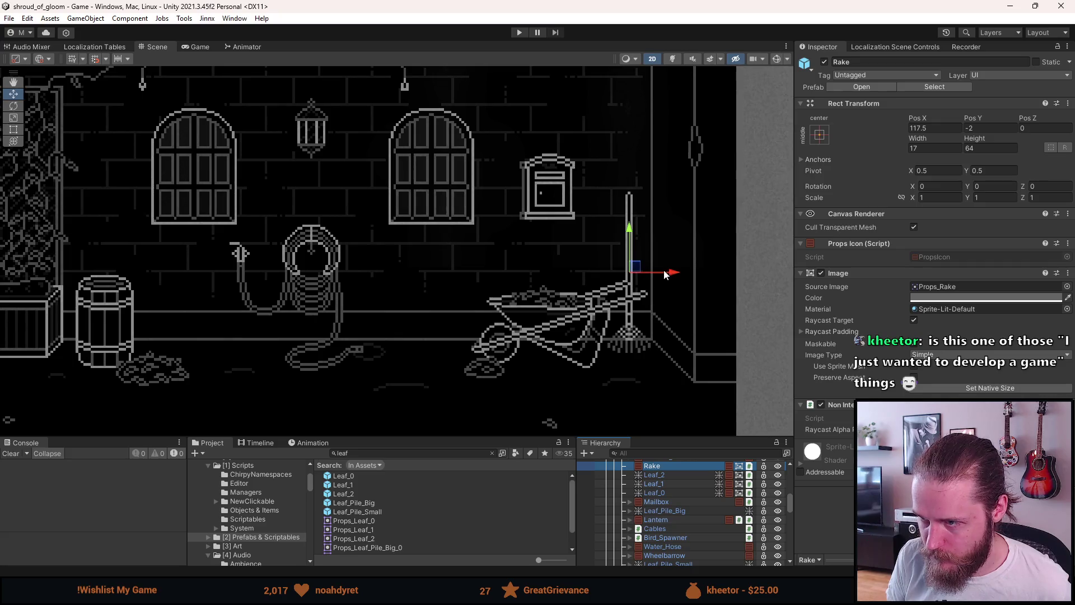
mouse_move(663, 271)
mouse_down()
mouse_move(518, 273)
mouse_move(538, 273)
mouse_up()
scroll(523, 267, up, 2)
scroll(522, 263, up, 1)
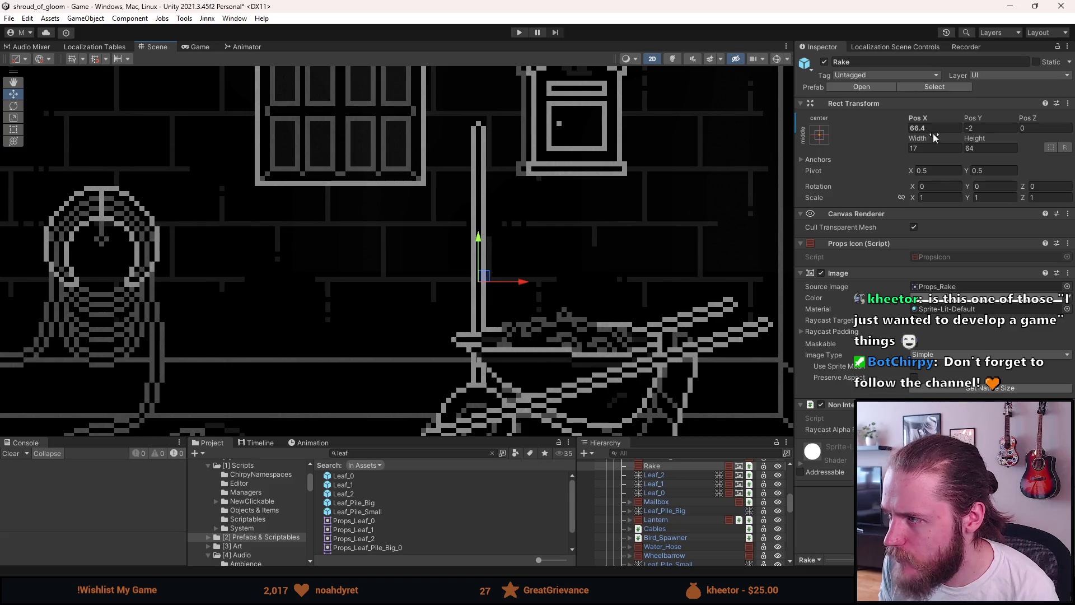
key(BackSpace)
text(5)
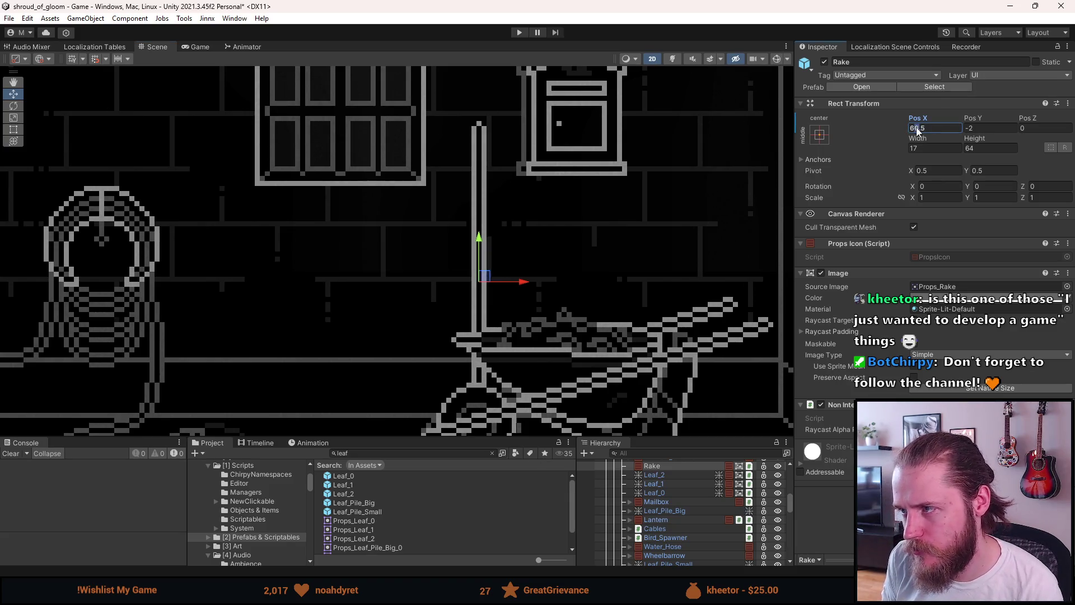
text(3)
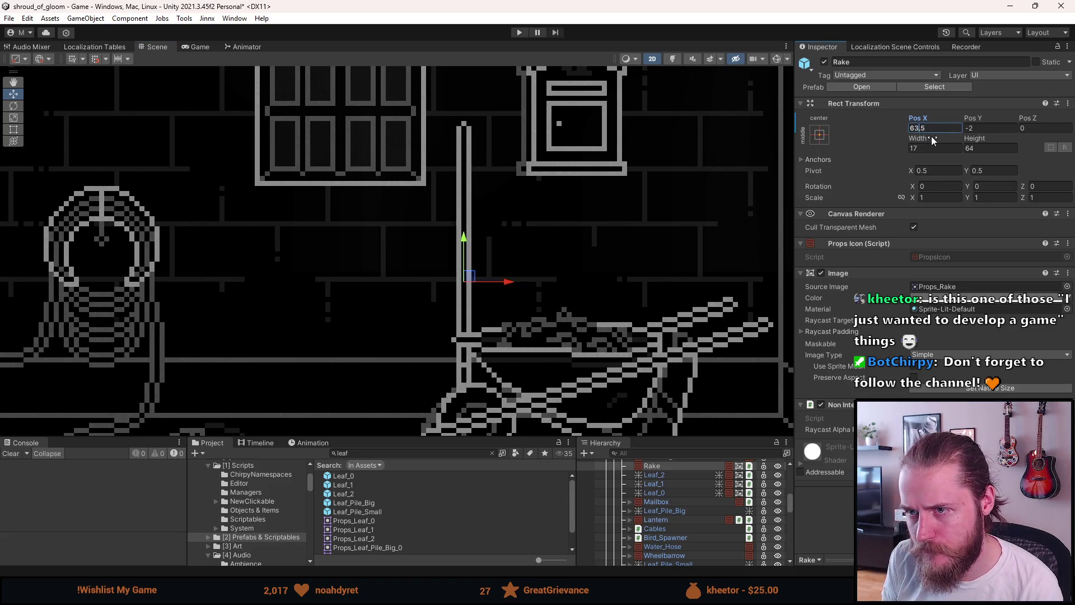
scroll(593, 183, down, 2)
scroll(590, 183, down, 3)
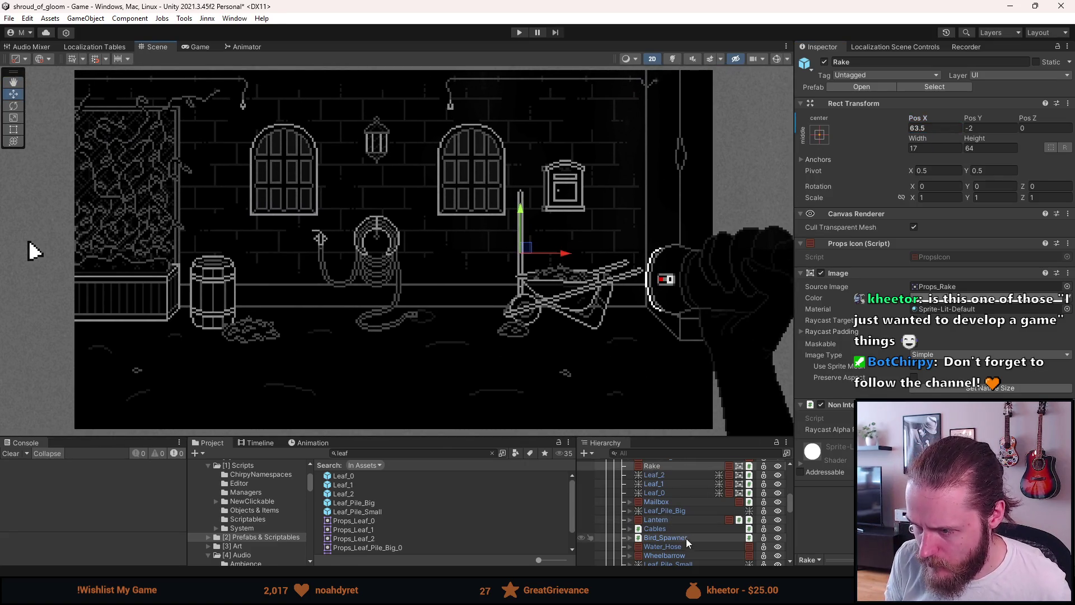
scroll(688, 530, down, 3)
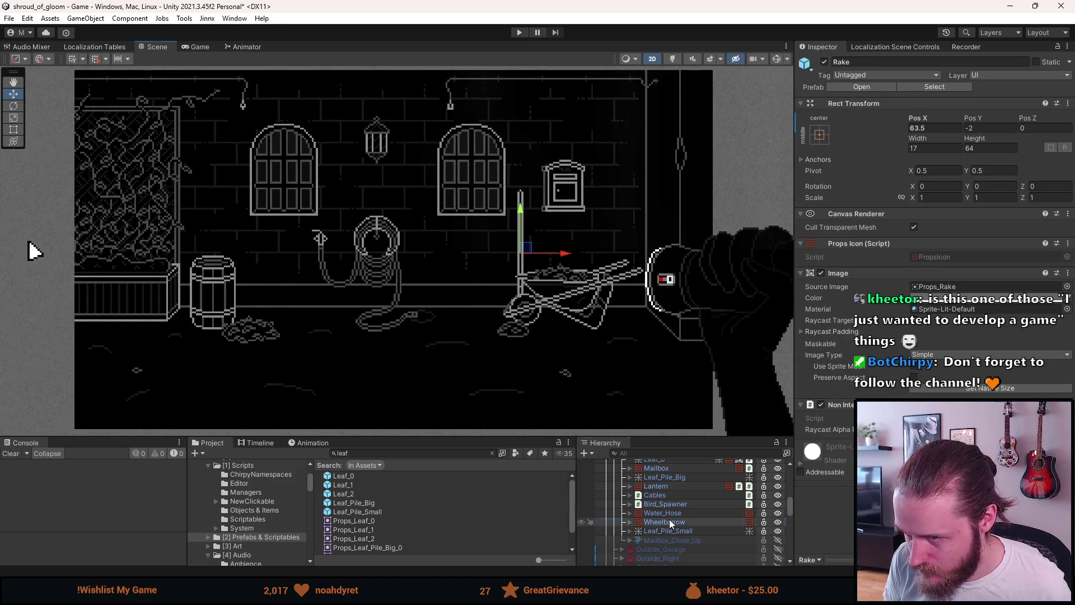
Set the Wheelbarrow's Pos X to 105
click(671, 522)
click(935, 118)
text(1)
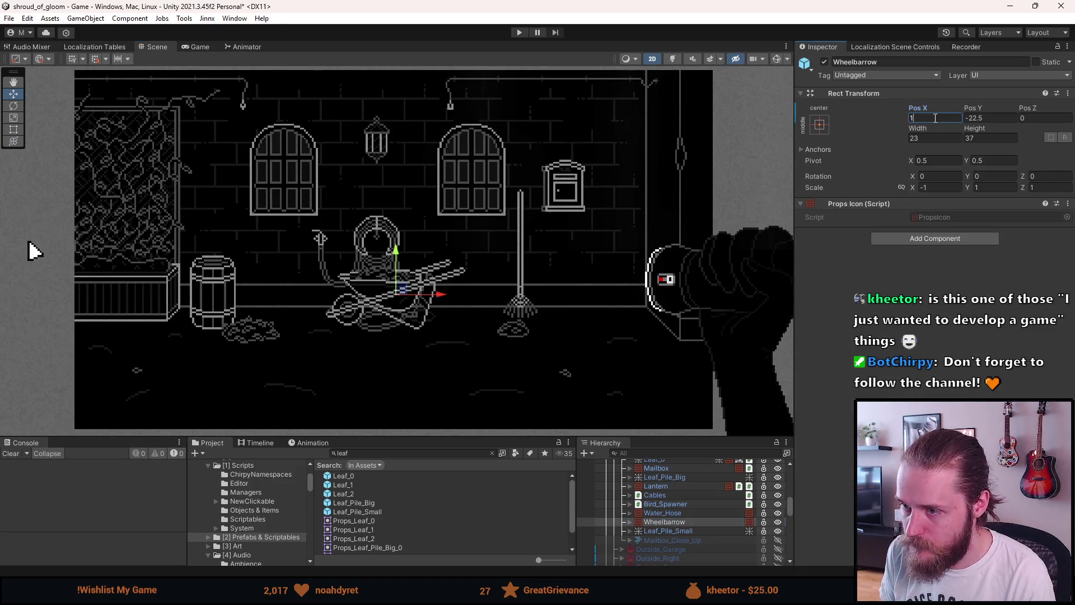
text(10)
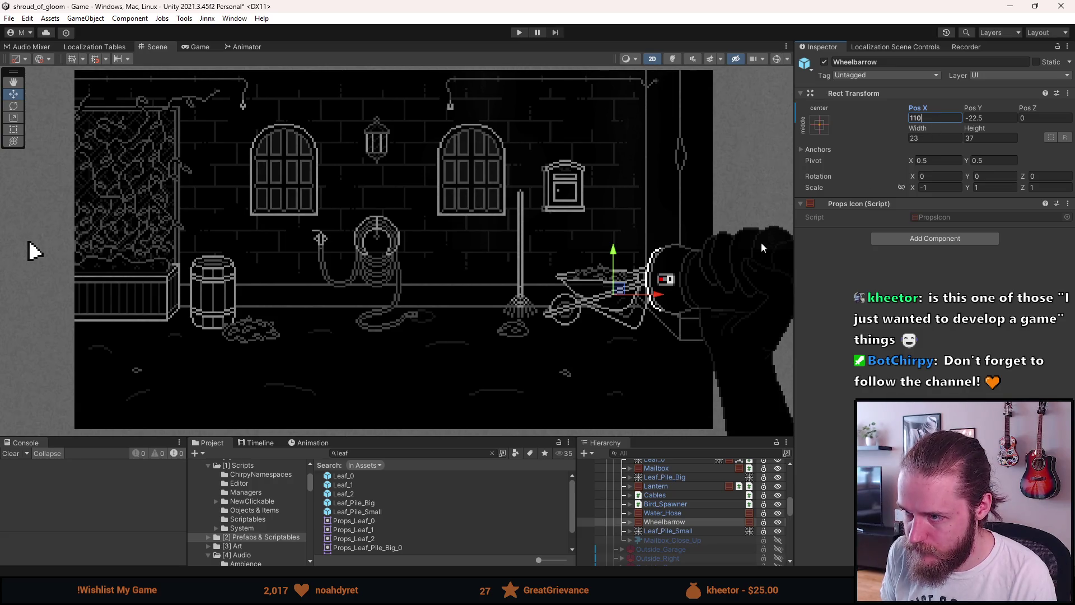
key(BackSpace)
key(BackSpace)
text(05)
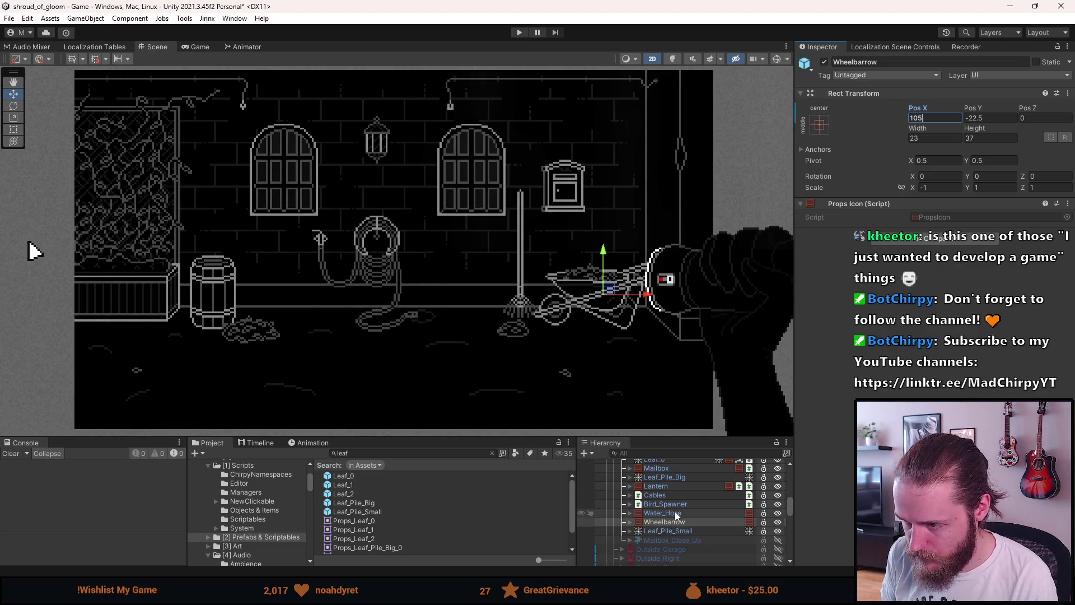
Set Leaf_Pile_Small's Pos X to 70 beneath the wheelbarrow
click(676, 531)
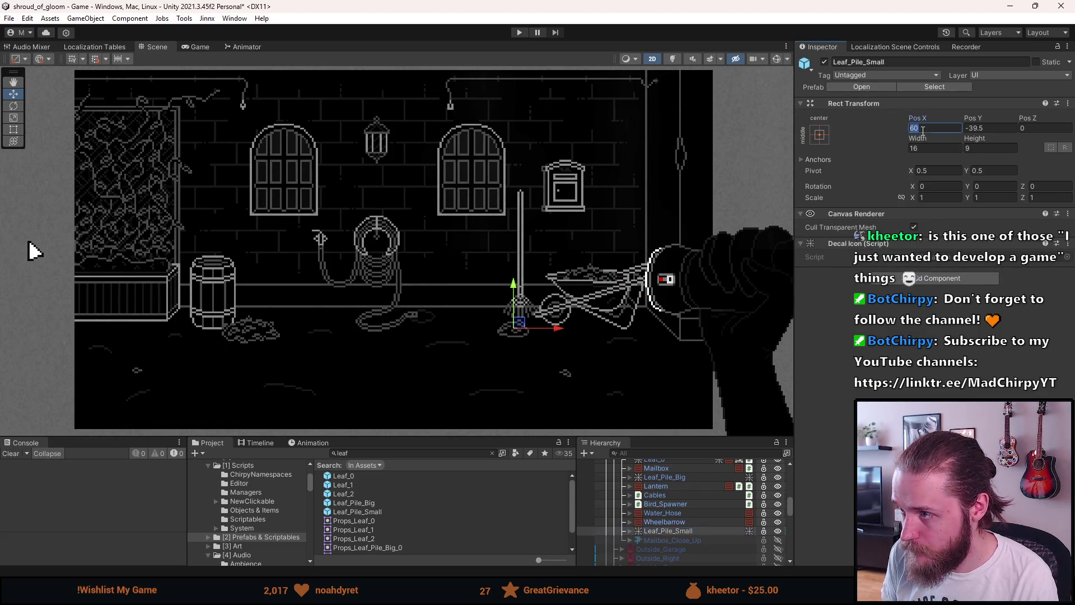
text(70)
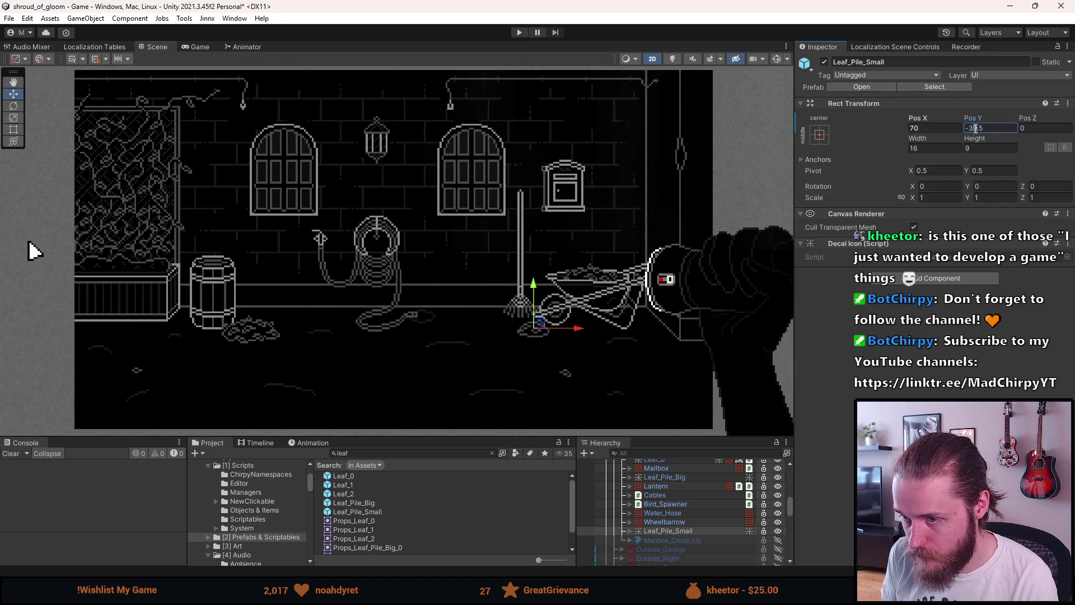
click(679, 269)
scroll(677, 262, down, 4)
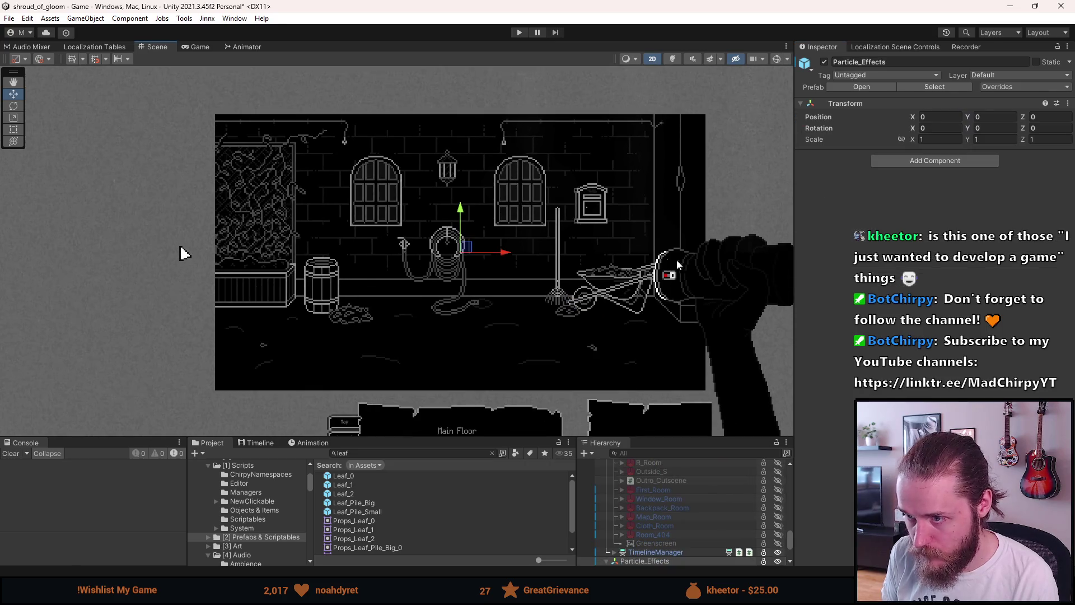
Play-test the room, opening the wall mailbox's 718 close-up and returning to the room twice
scroll(525, 197, up, 1)
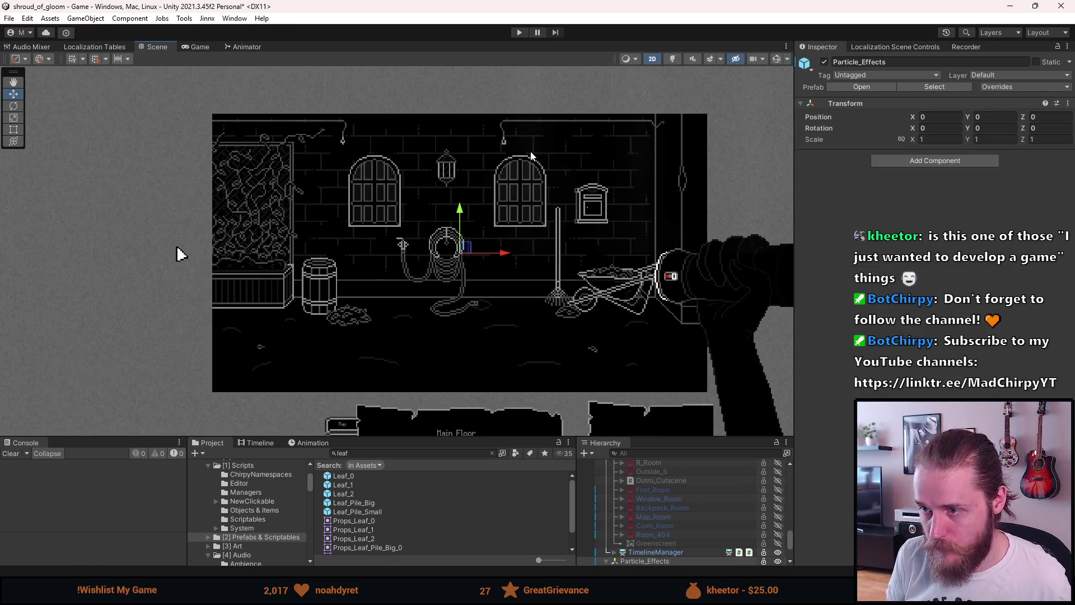
click(519, 33)
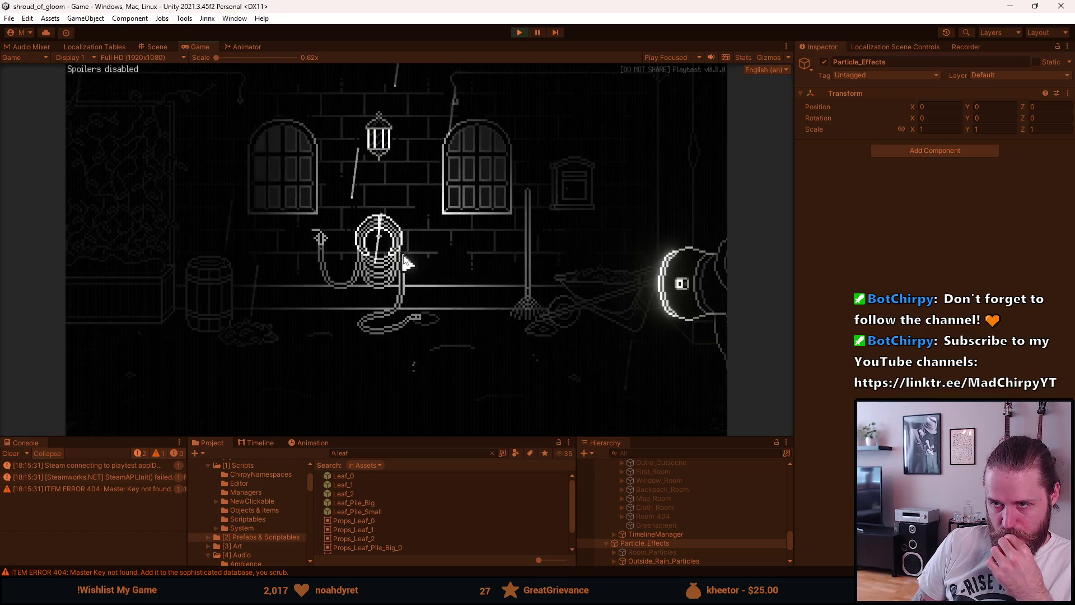
click(572, 186)
click(394, 420)
click(576, 185)
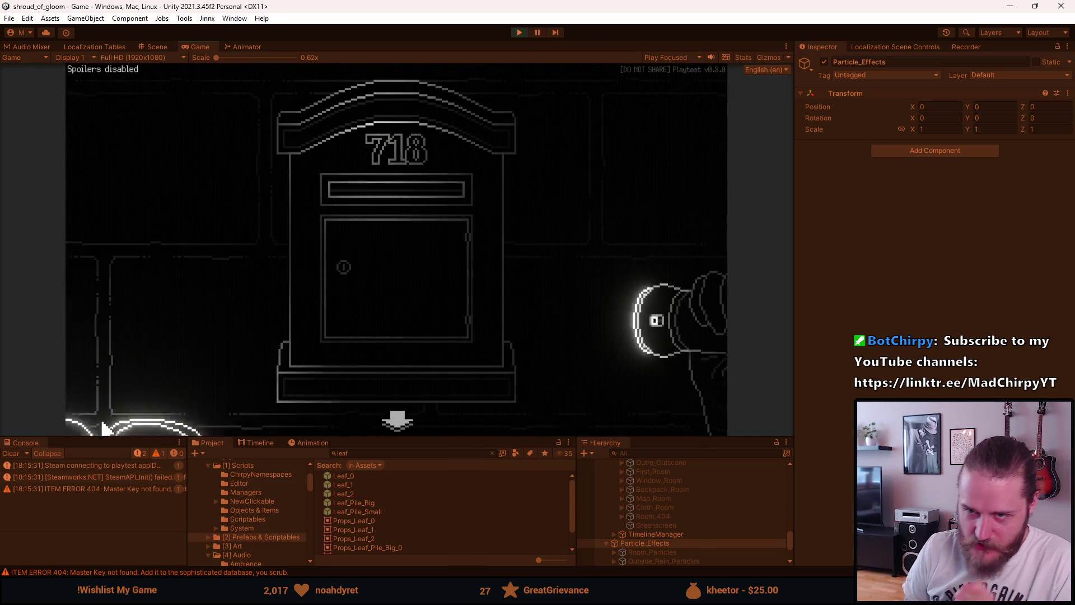
click(399, 423)
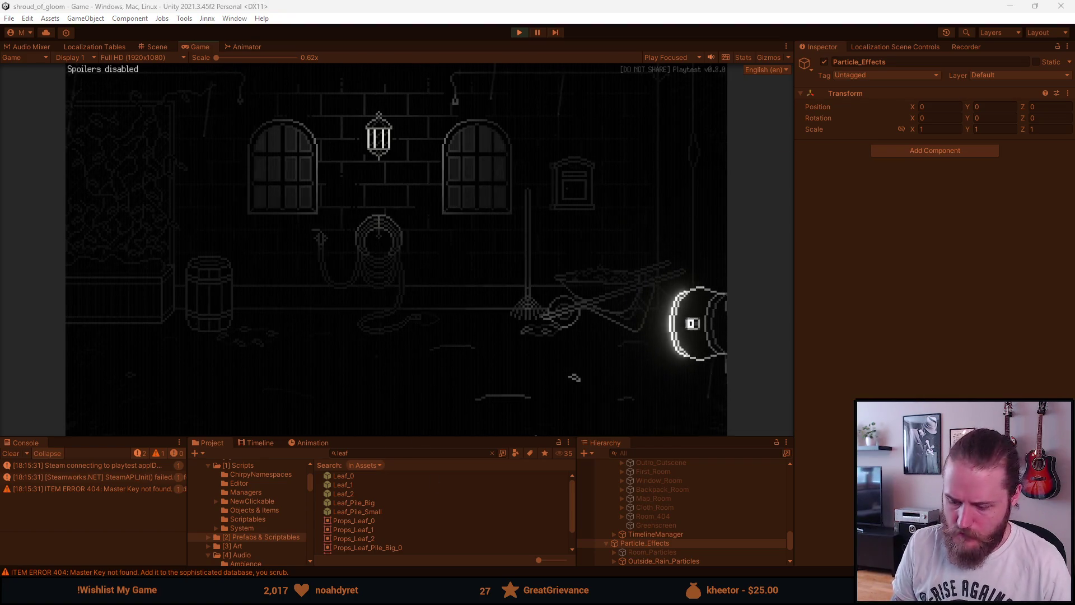
key(alt+Tab)
Delete the hose nozzle's translucent body fill using a contiguous Magic Wand selection
scroll(559, 364, up, 5)
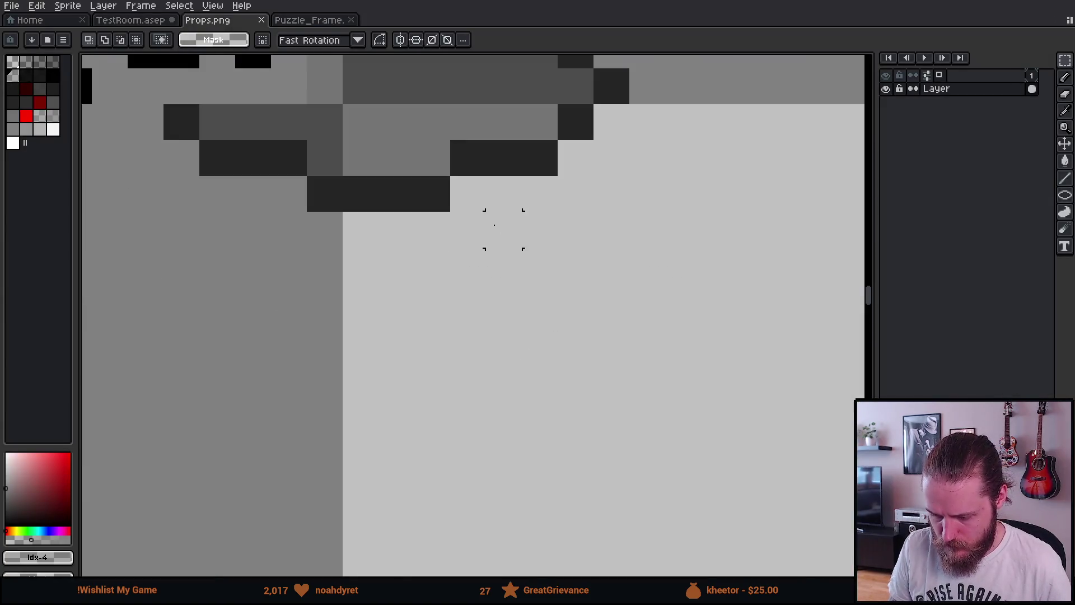
drag(494, 225, 556, 364)
key(w)
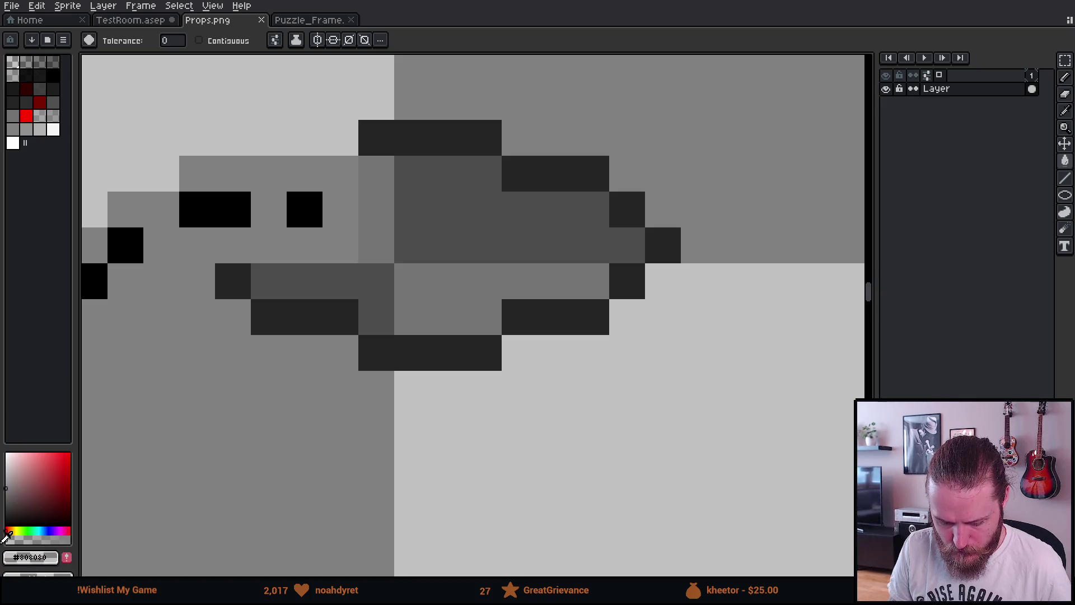
click(200, 40)
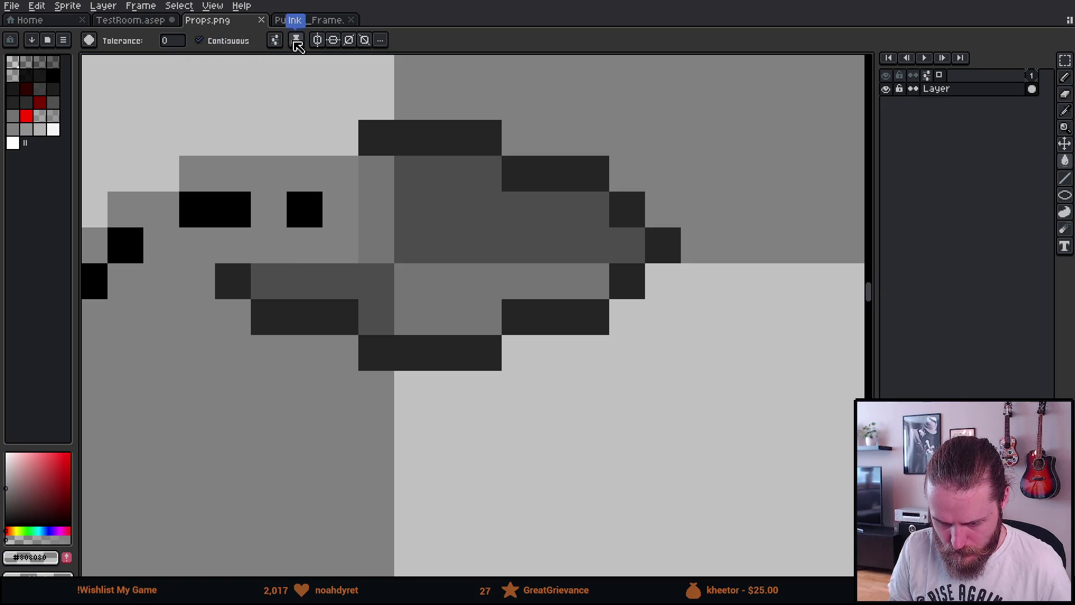
click(277, 41)
click(447, 209)
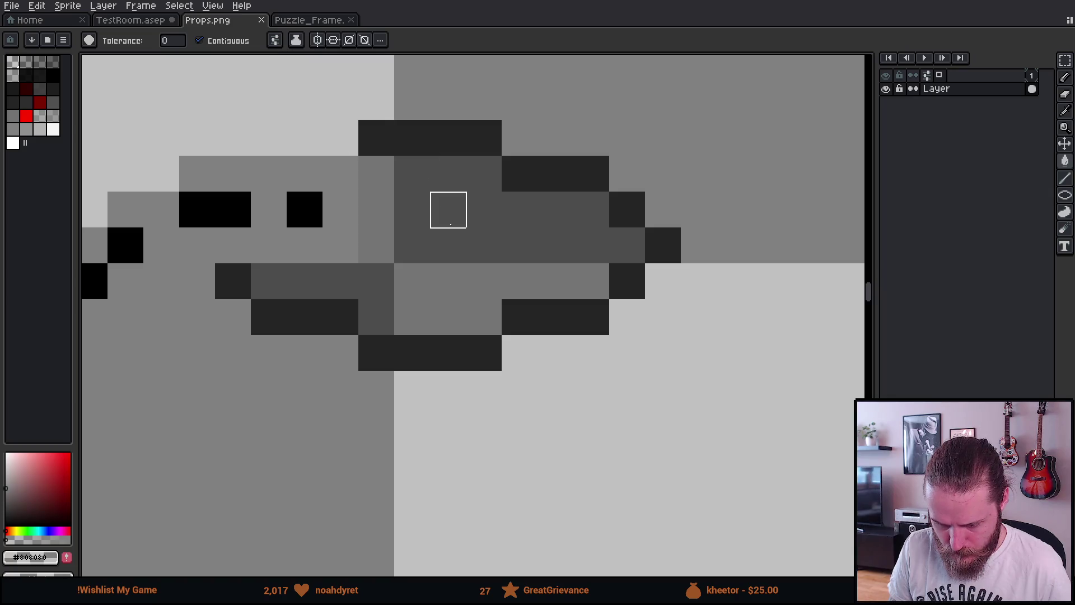
key(Delete)
scroll(447, 209, down, 5)
scroll(447, 218, up, 2)
Nudge the nozzle's dark pixel bars one pixel with rectangular selections
key(m)
drag(385, 281, 494, 352)
key(Up)
key(ctrl+d)
mouse_move(389, 140)
mouse_down()
mouse_move(476, 160)
mouse_move(492, 189)
mouse_move(475, 196)
mouse_up()
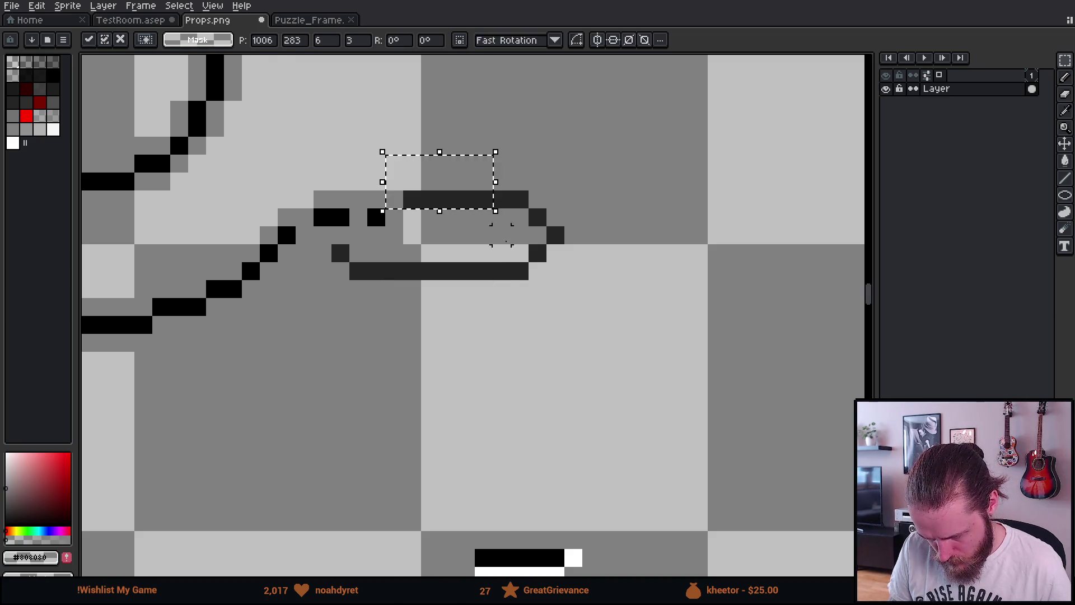
key(ctrl+d)
scroll(521, 255, up, 1)
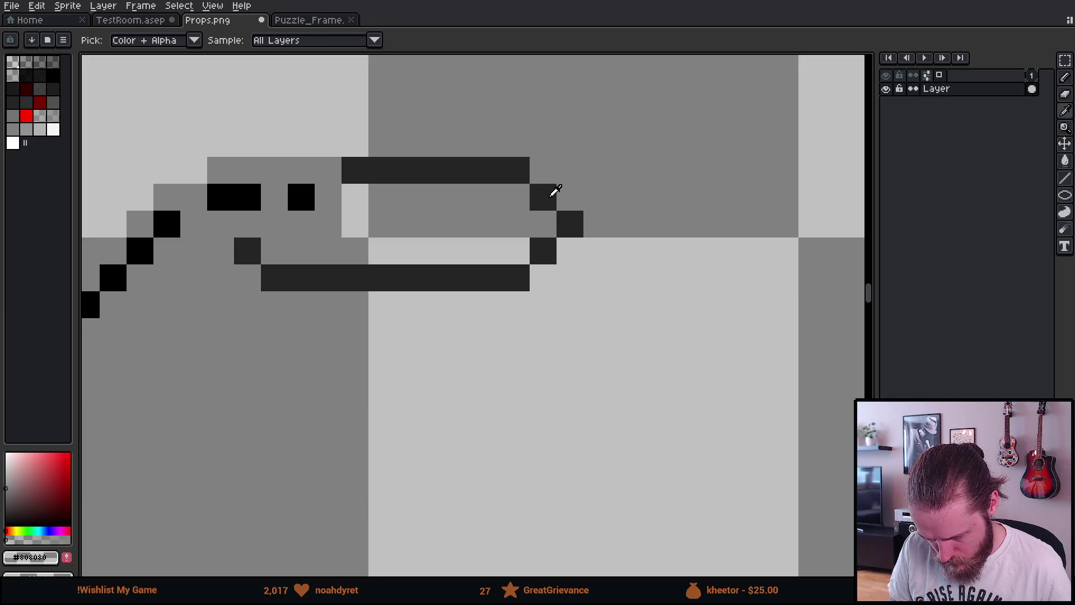
Touch up the nozzle outline in #242424 with pencil and eraser, then save Props.png
alt+click(546, 193)
key(b)
click(274, 250)
click(274, 278)
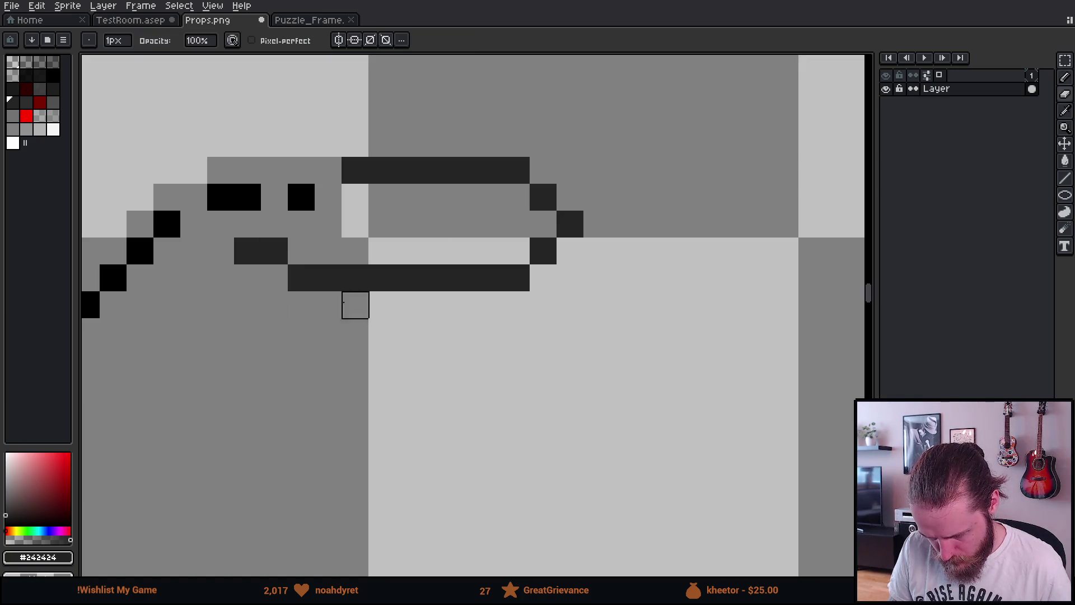
key(b)
click(505, 262)
click(516, 197)
key(e)
click(516, 170)
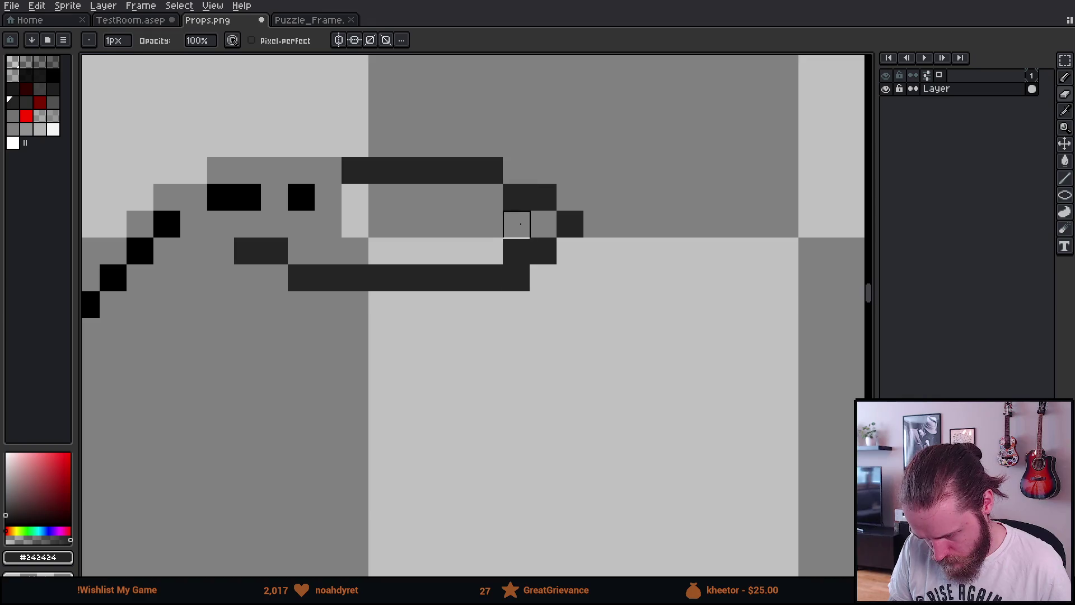
scroll(436, 286, down, 6)
key(ctrl+s)
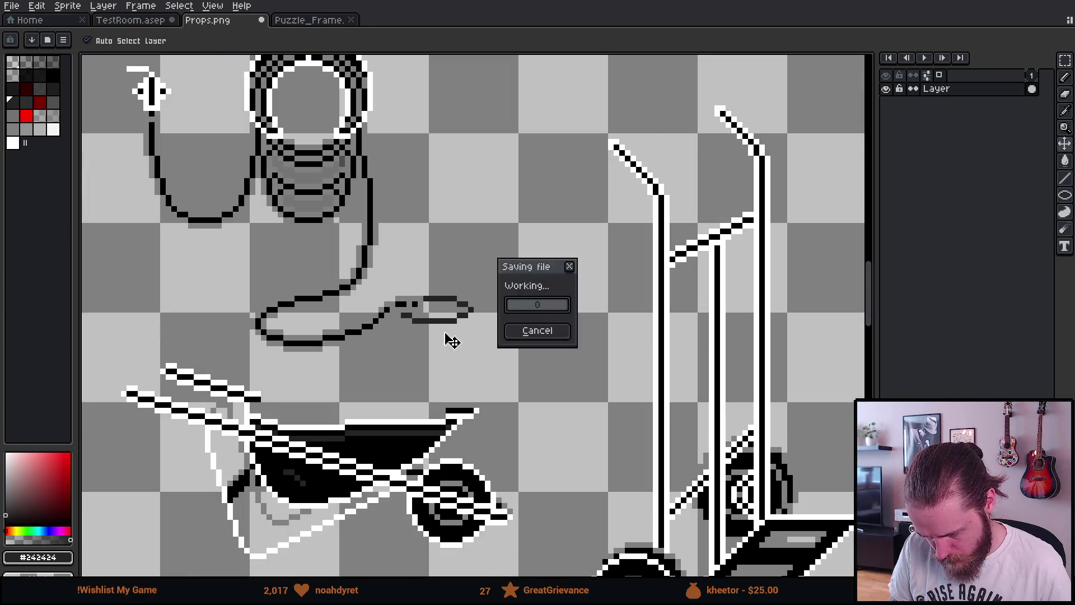
key(alt+Tab)
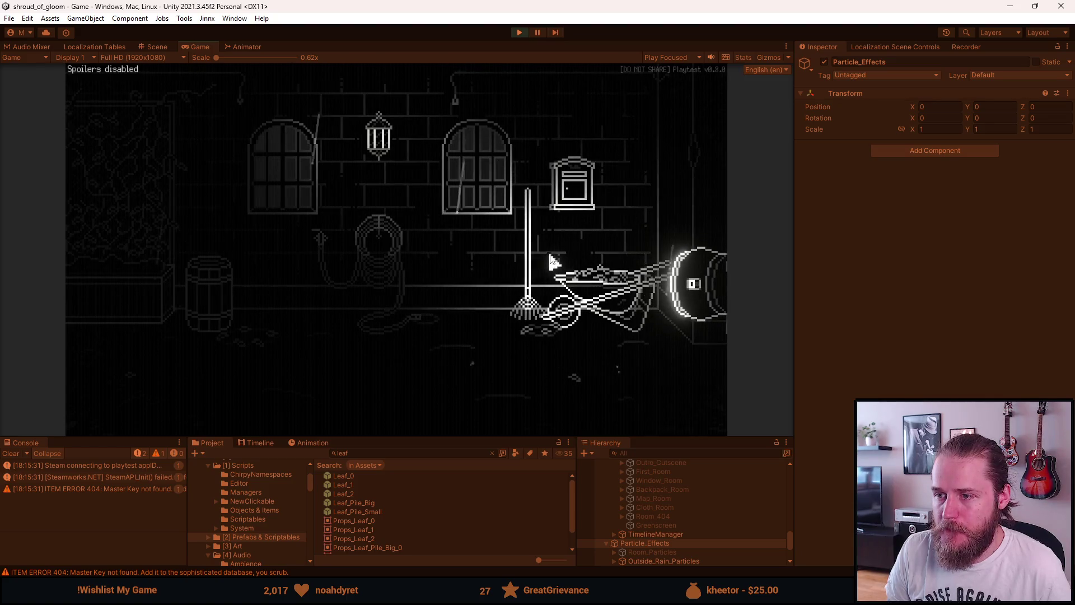
Pause the running game and stop the play-test to return to the Scene view
key(Escape)
click(519, 32)
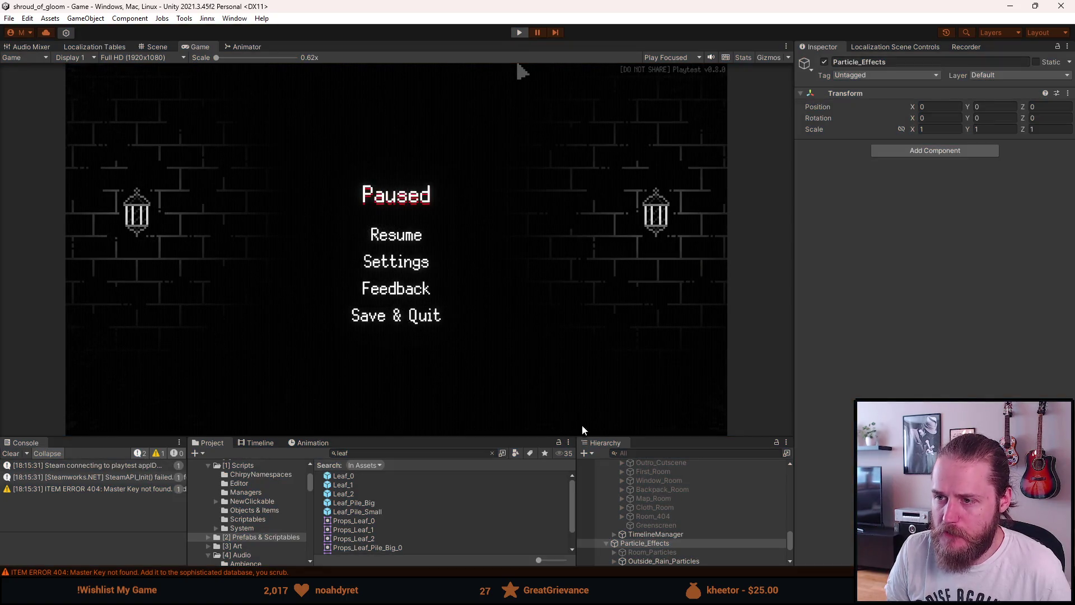
scroll(606, 361, up, 2)
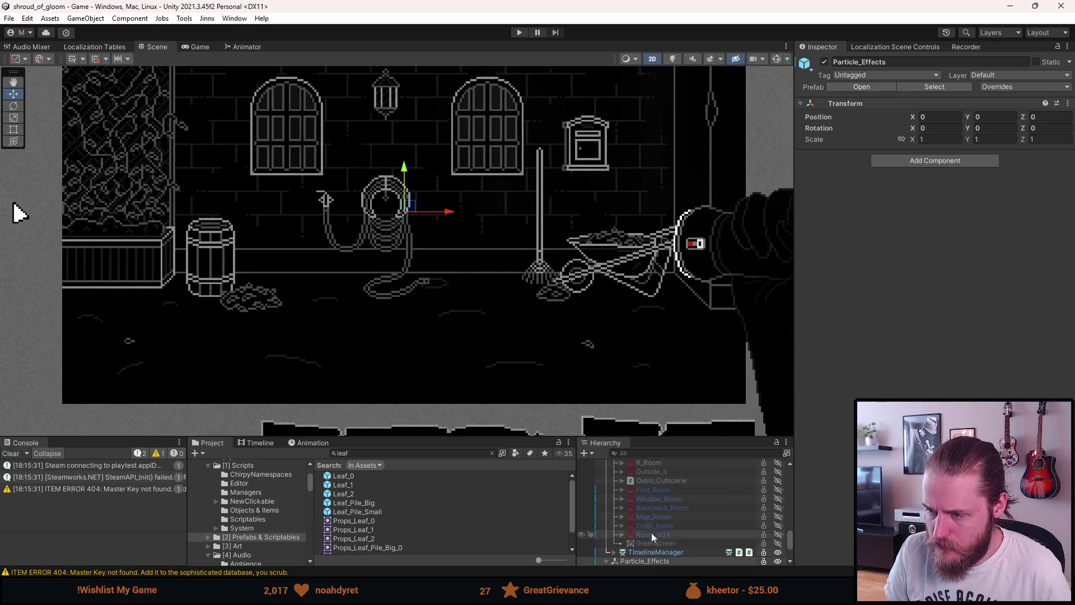
Set the wheelbarrow's Scale X to 1 and drag it left beside the rake
scroll(653, 527, up, 3)
scroll(653, 528, up, 3)
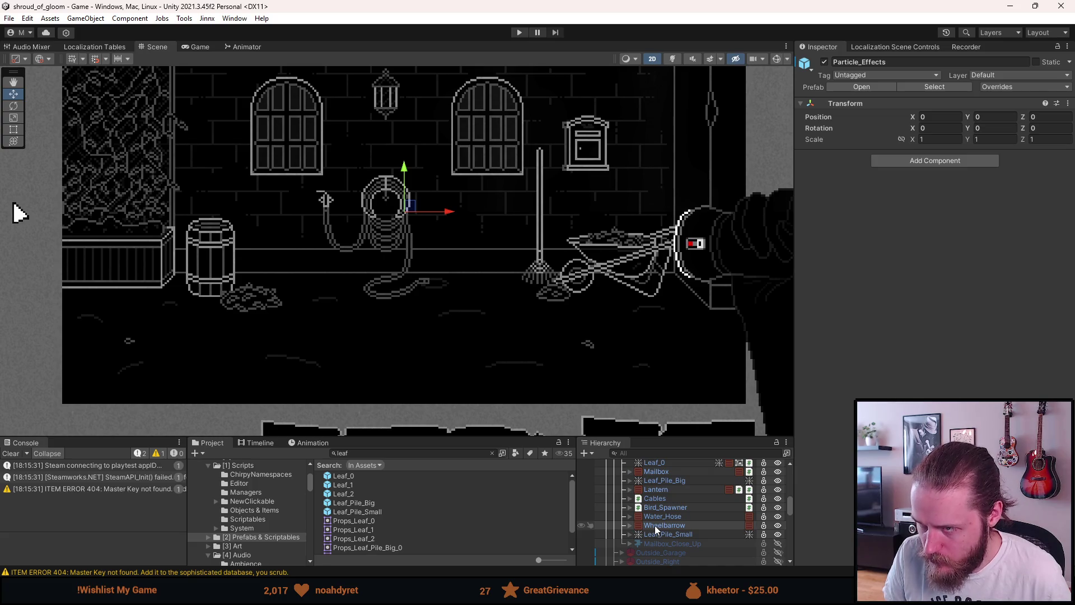
click(655, 526)
drag(670, 263, 641, 267)
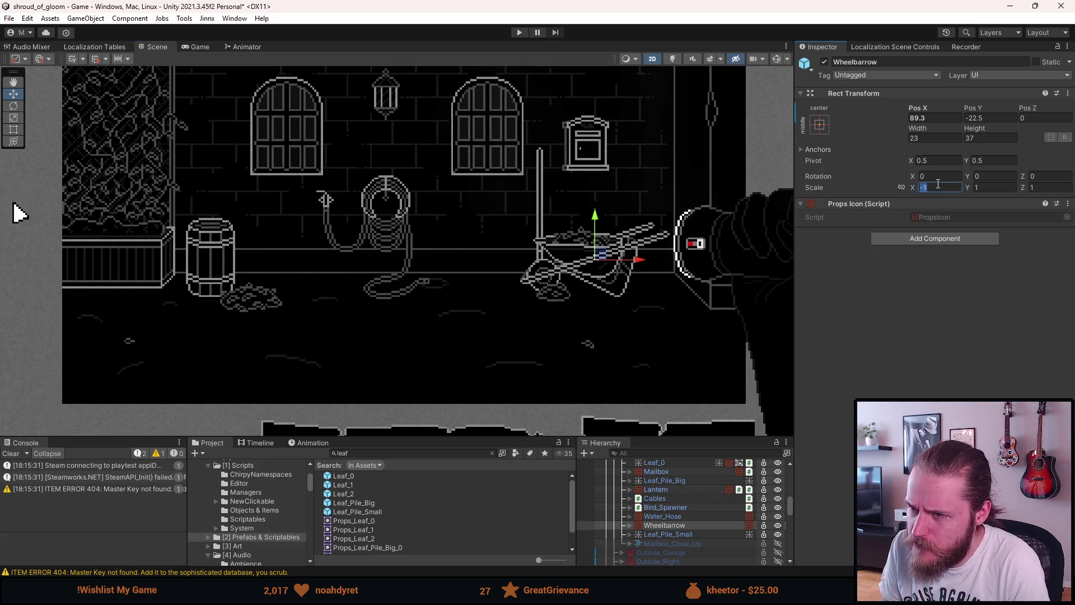
text(1)
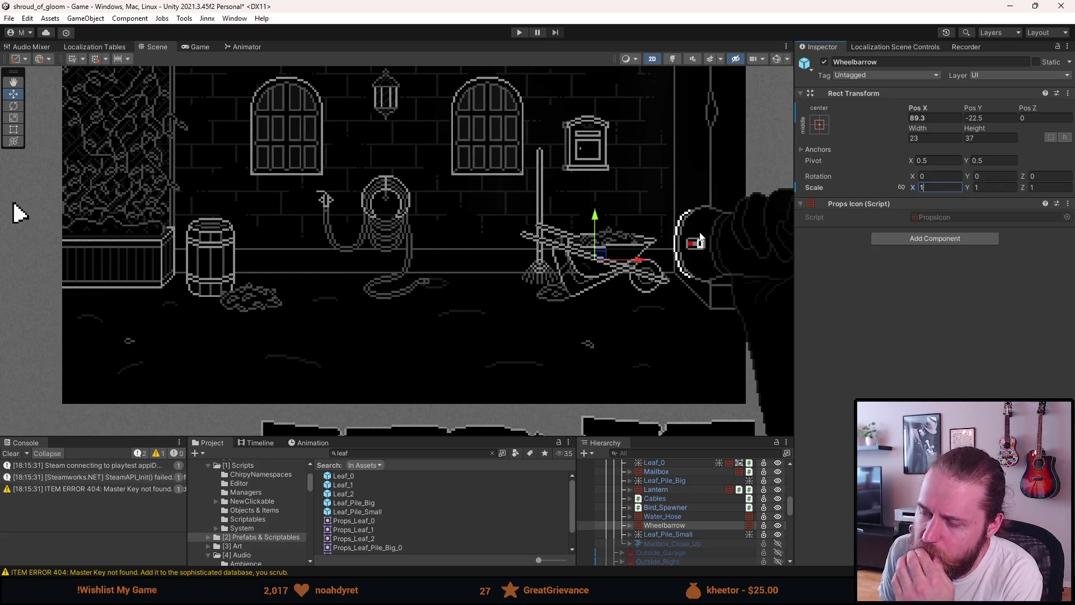
scroll(641, 267, down, 4)
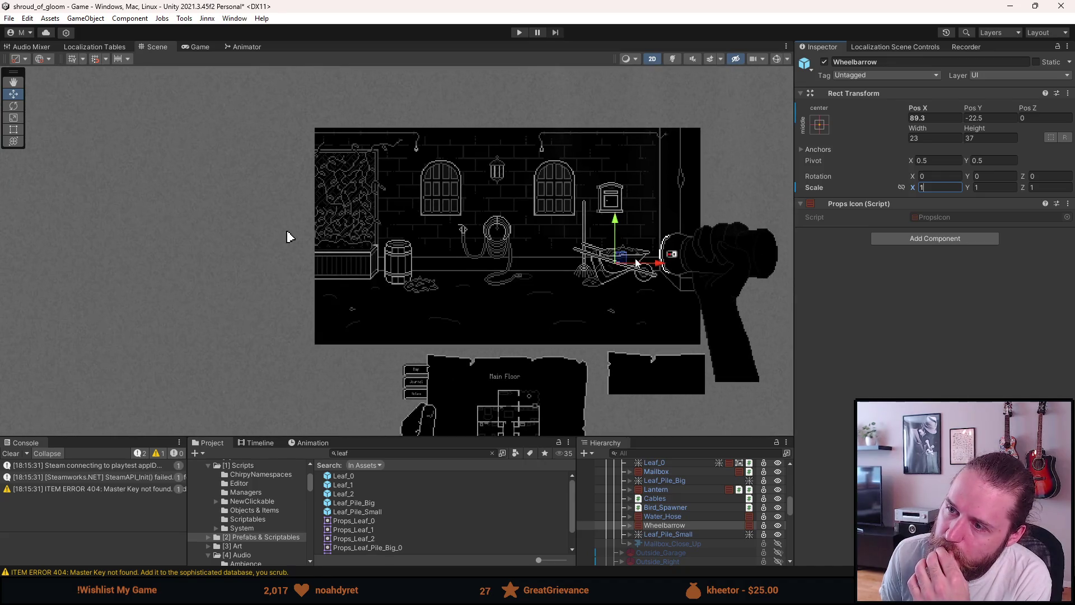
scroll(636, 263, up, 4)
mouse_move(610, 269)
mouse_down()
mouse_move(479, 285)
mouse_move(493, 270)
mouse_move(513, 272)
mouse_up()
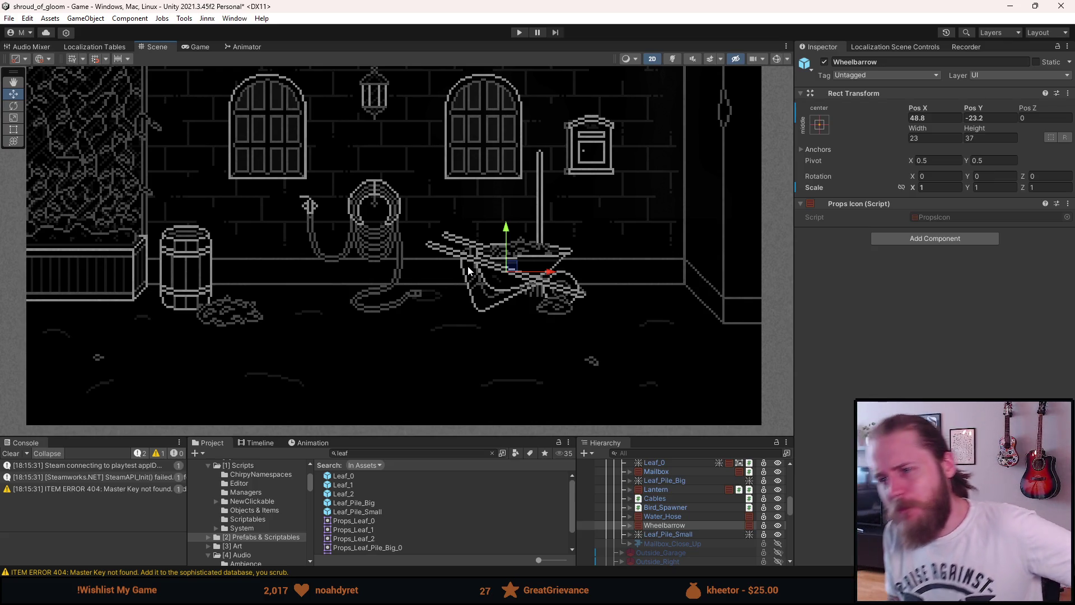
drag(519, 273, 566, 274)
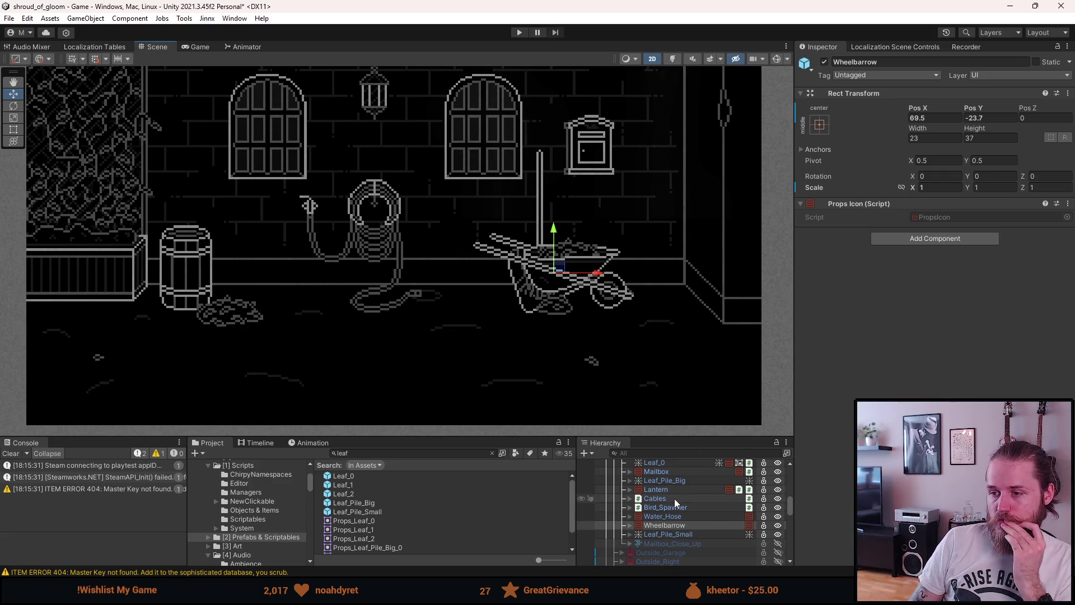
Try moving the rake right toward the wall corner, then undo the change
scroll(674, 498, up, 3)
click(672, 469)
drag(581, 223, 704, 246)
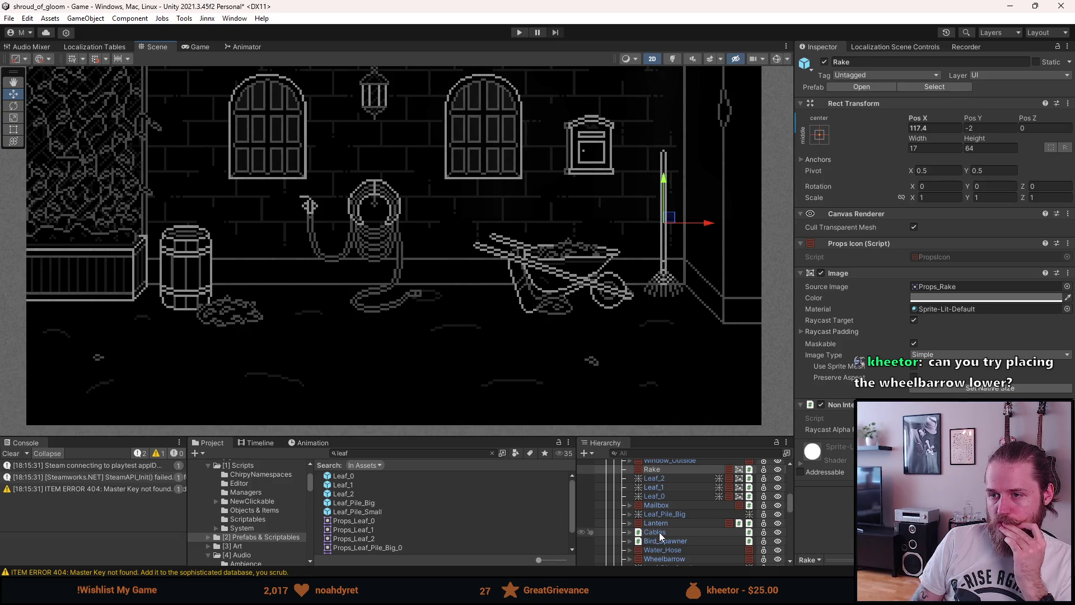
scroll(660, 532, down, 3)
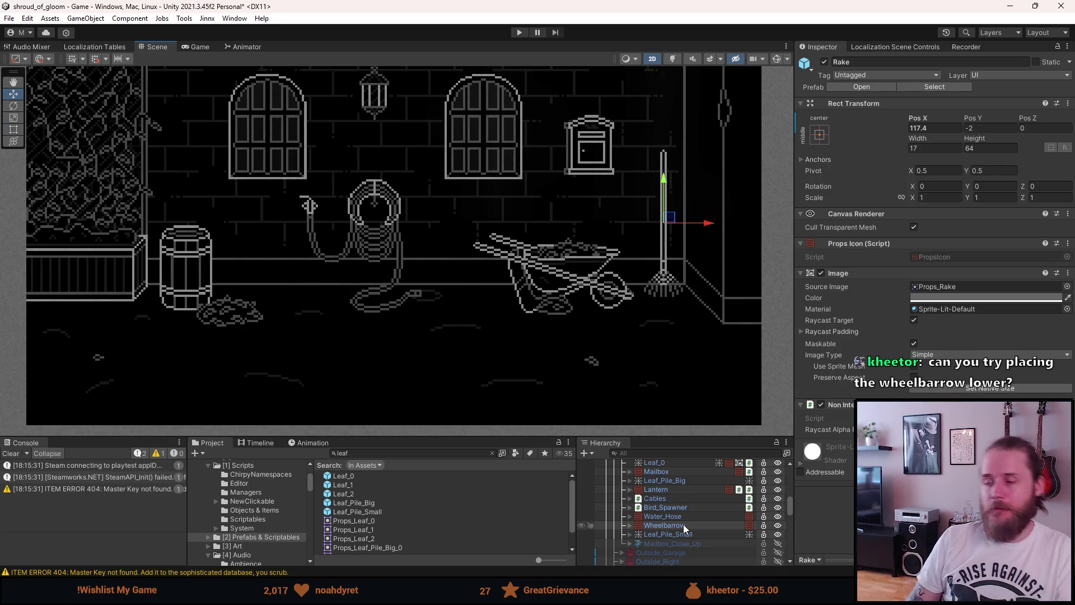
key(ctrl+z)
key(ctrl+z)
key(ctrl+z)
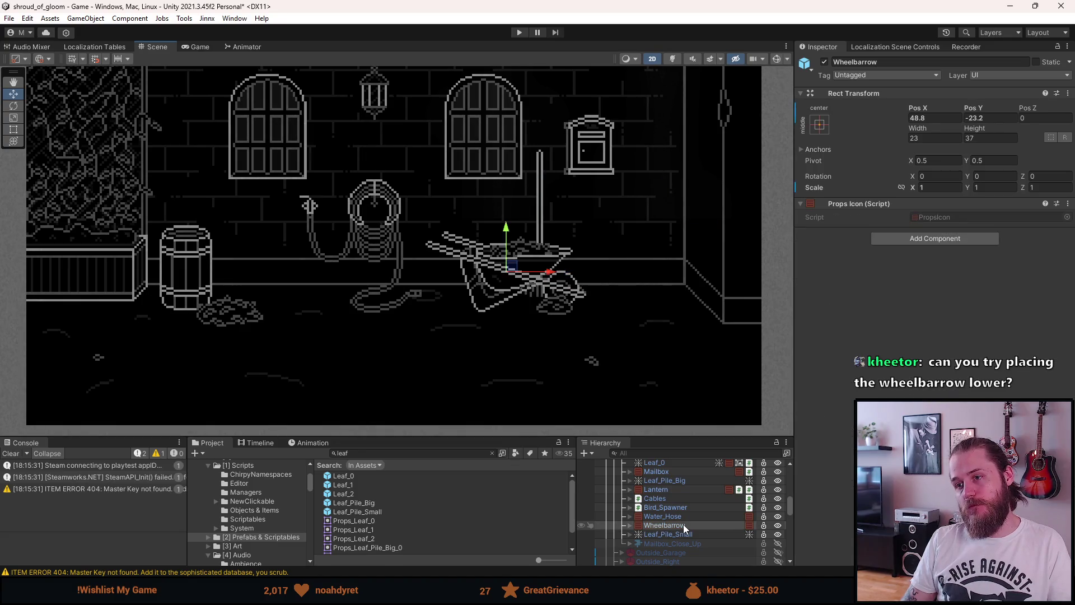
Undo to the wheelbarrow's original spot and try Pos Y values between -30 and -22.5
key(ctrl+z)
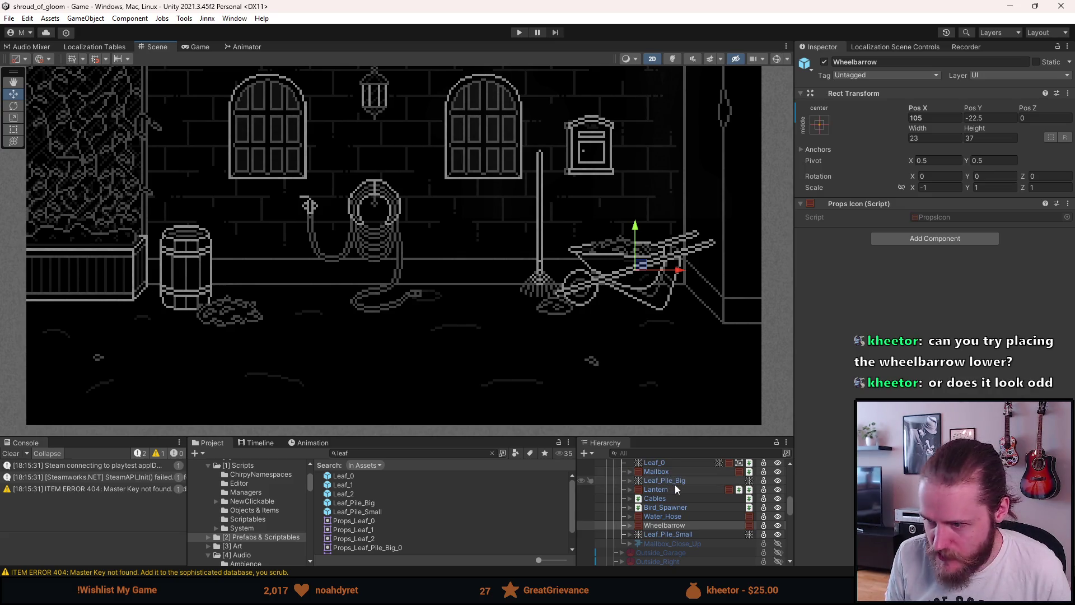
click(974, 118)
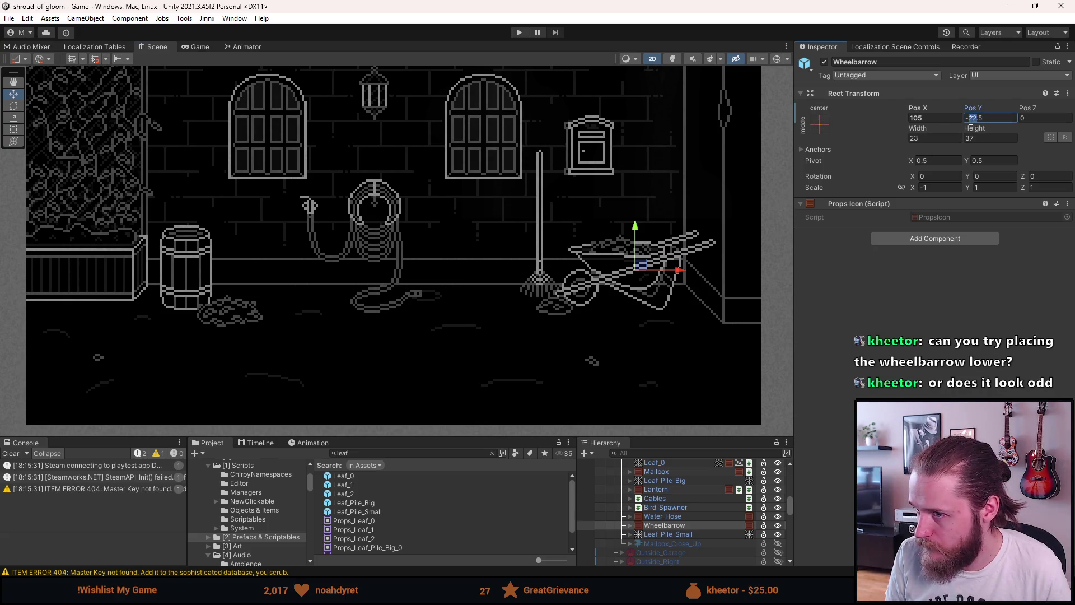
text(30)
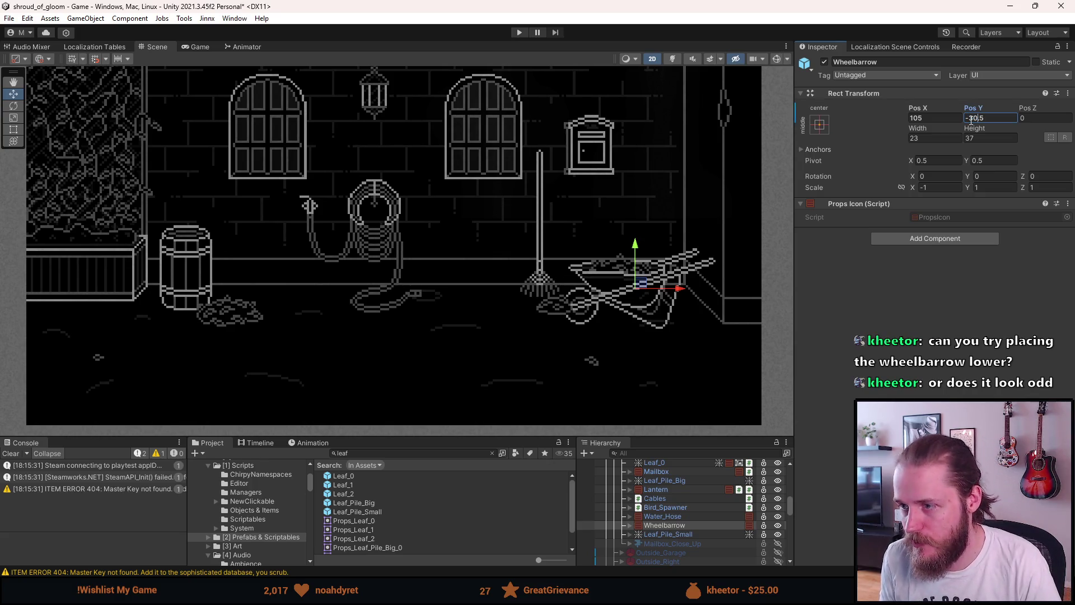
key(BackSpace)
text(5)
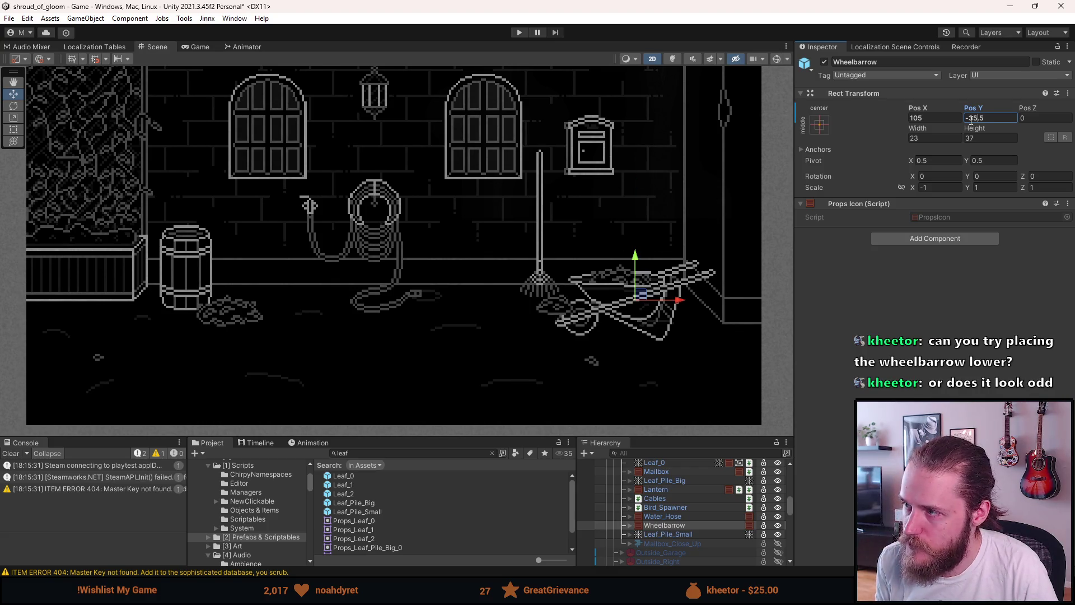
key(BackSpace)
text(3)
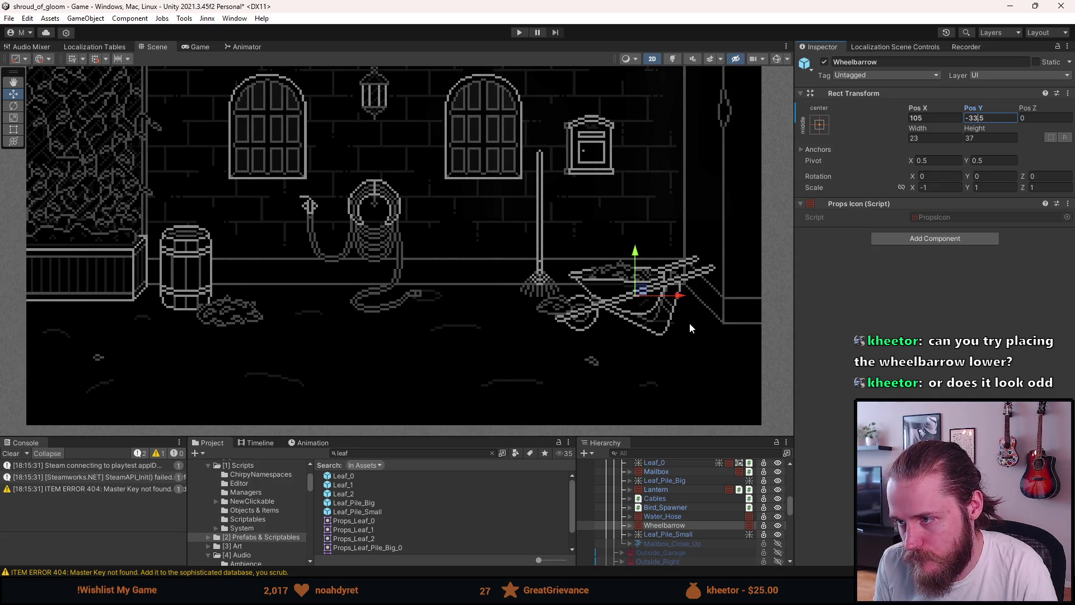
scroll(630, 357, down, 5)
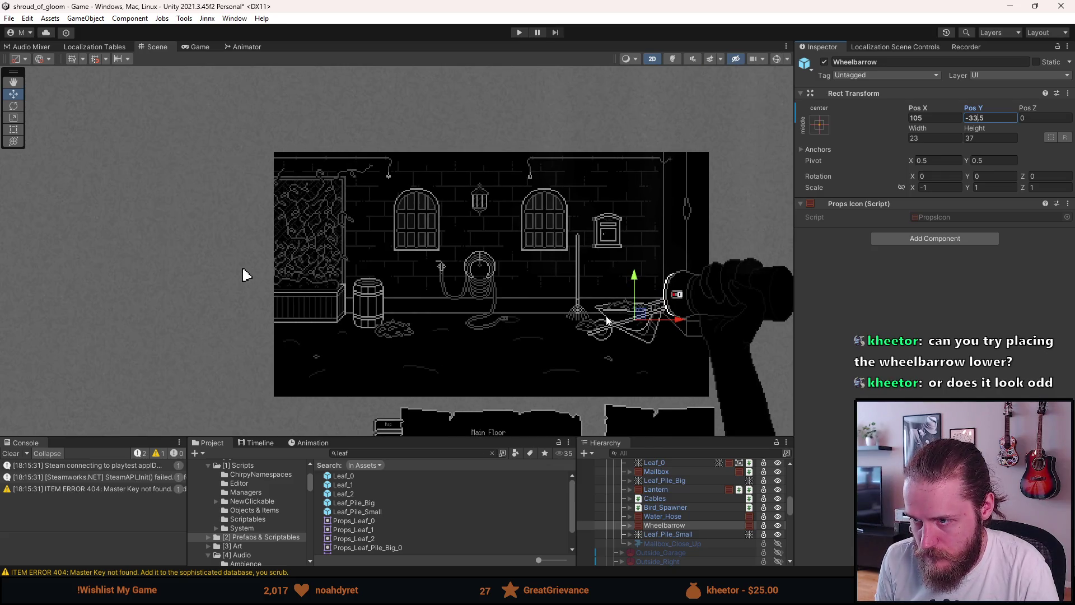
scroll(607, 320, up, 3)
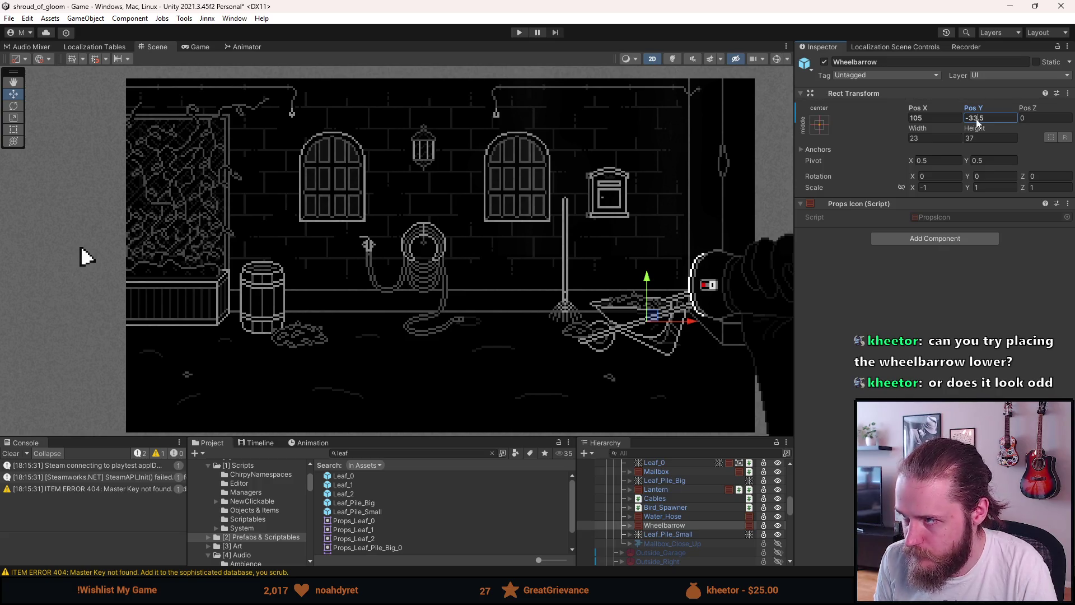
key(BackSpace)
text(0)
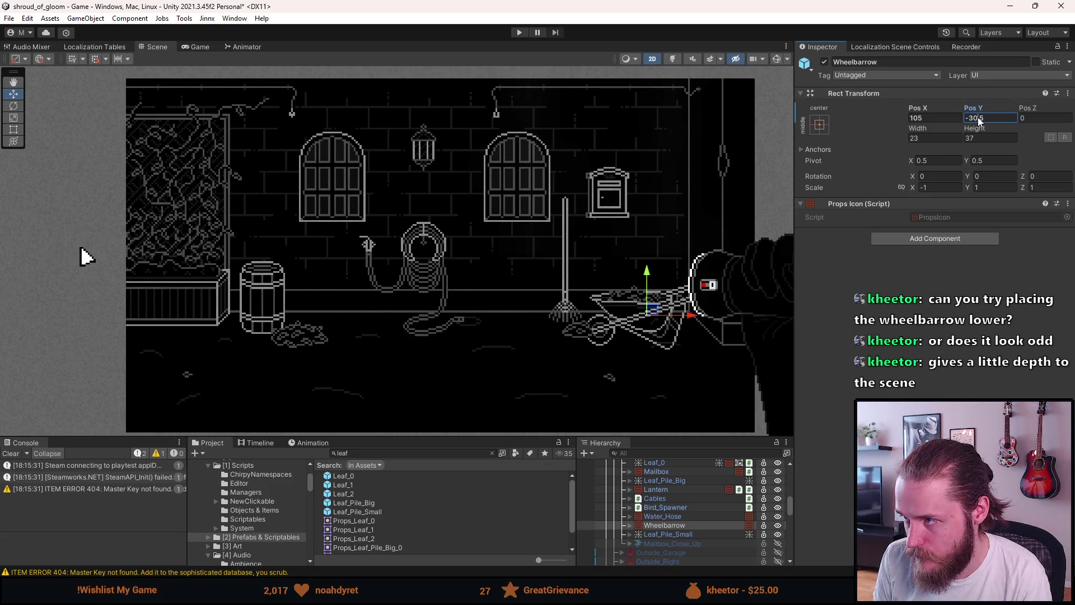
key(BackSpace)
key(BackSpace)
text(22)
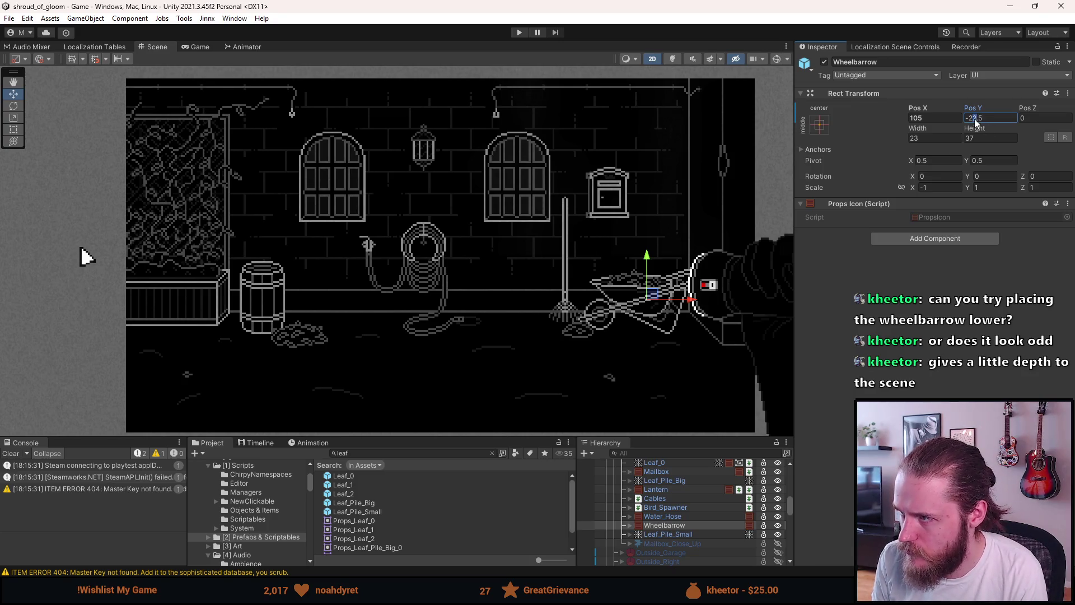
key(BackSpace)
text(6)
scroll(613, 278, down, 3)
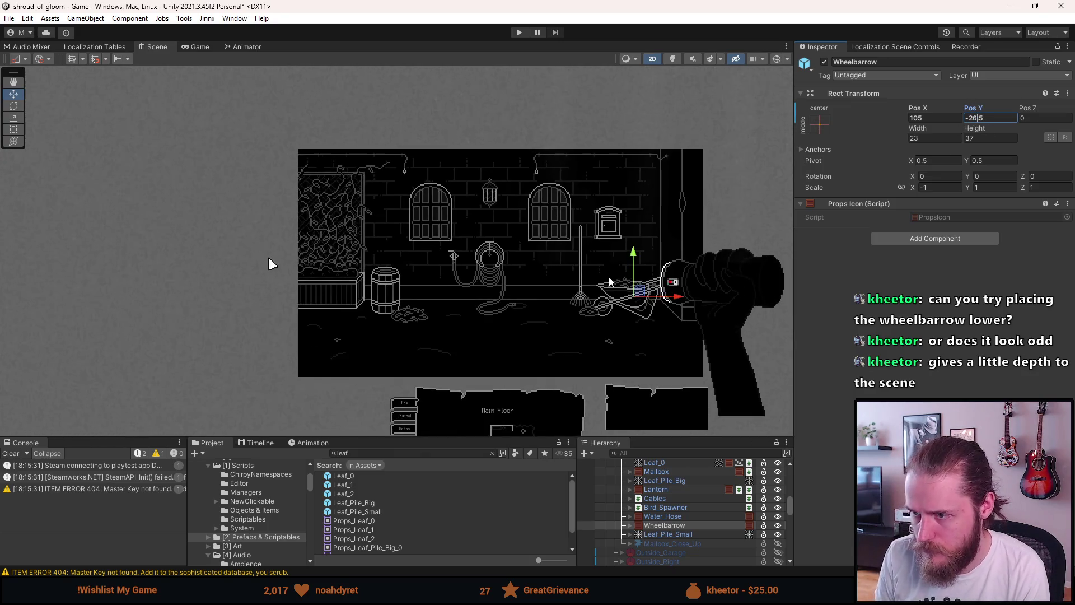
scroll(657, 241, up, 2)
scroll(654, 336, up, 1)
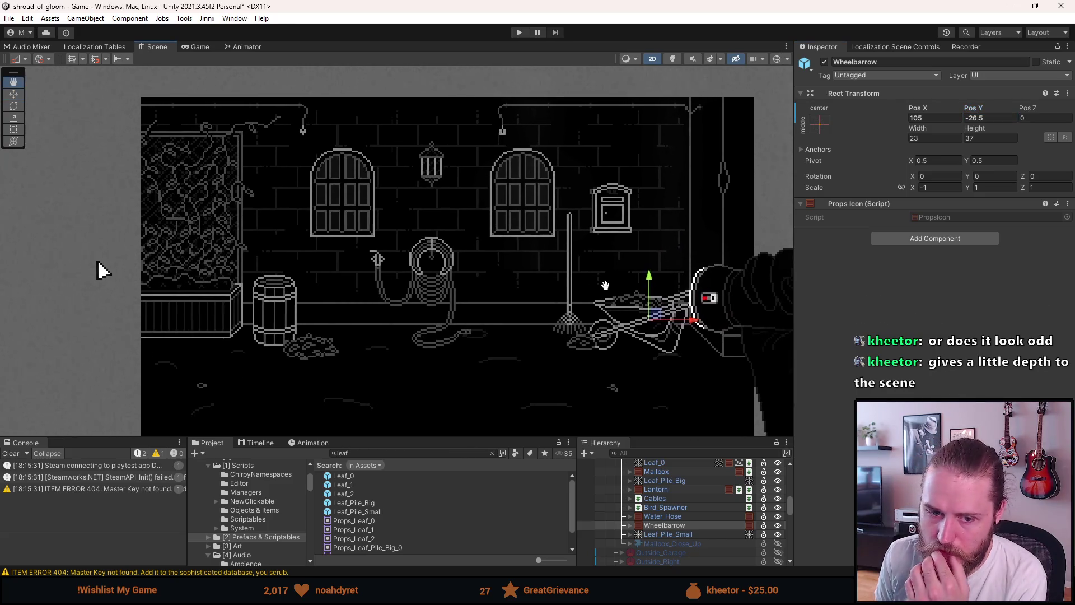
scroll(655, 367, down, 1)
scroll(655, 367, up, 1)
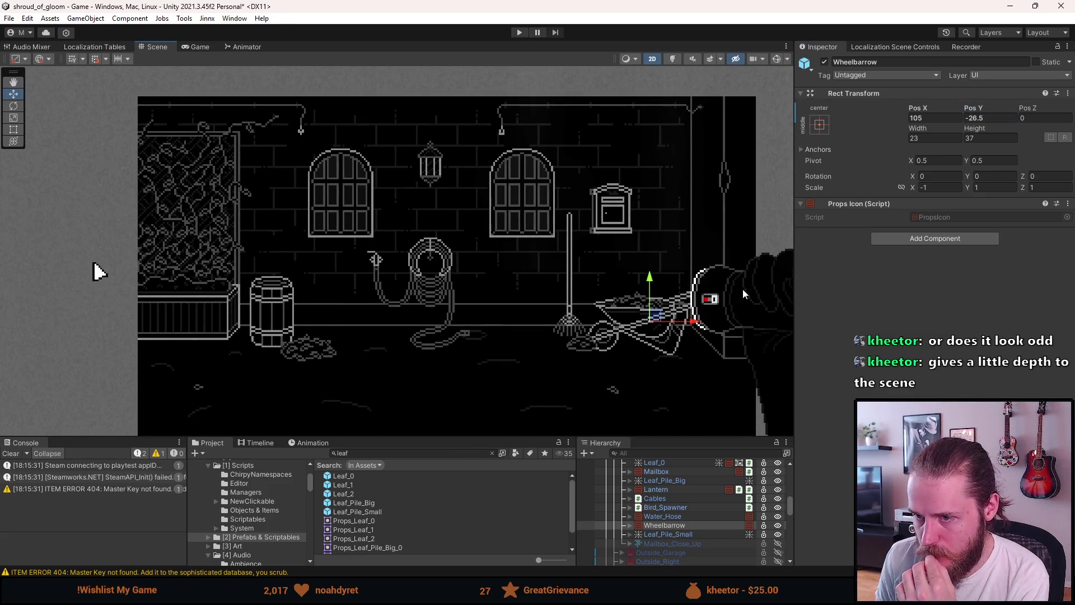
Settle the wheelbarrow at Pos Y -28.5 and slide it left toward the rake
click(975, 118)
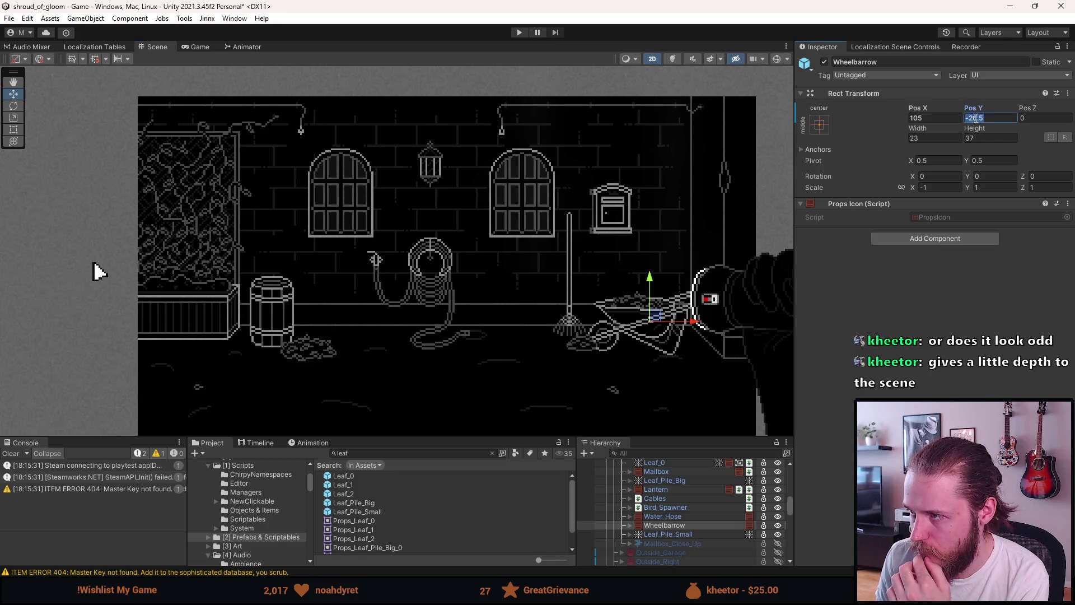
click(669, 528)
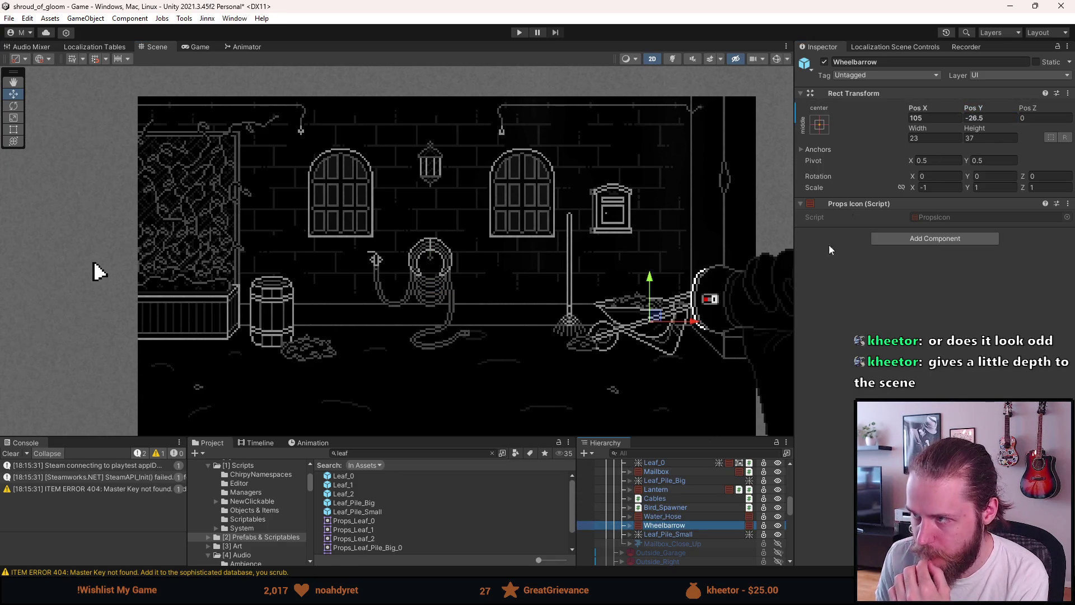
click(976, 118)
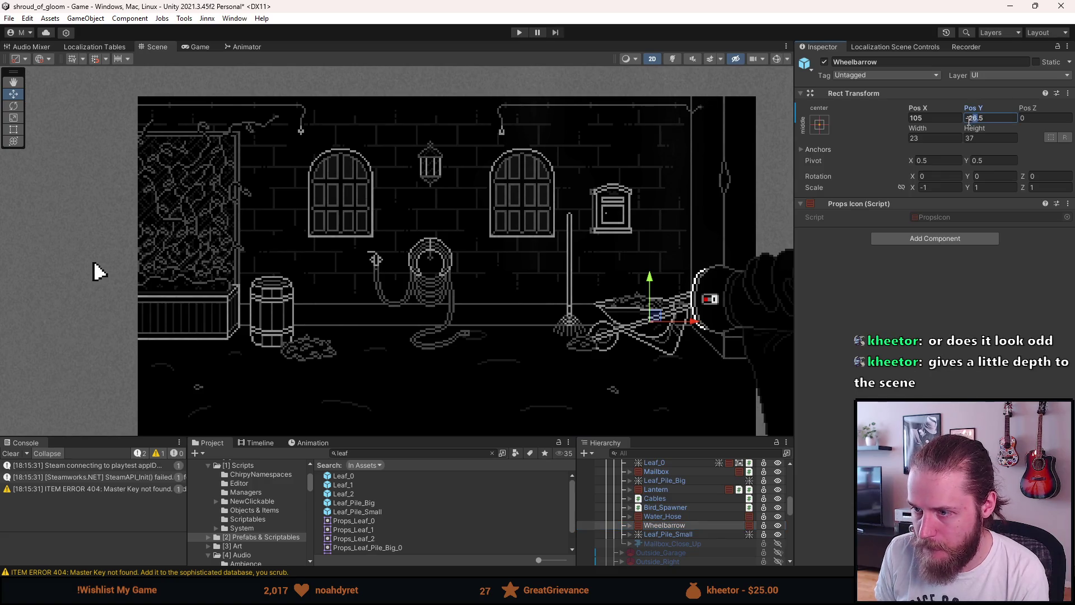
text(29)
scroll(620, 277, down, 2)
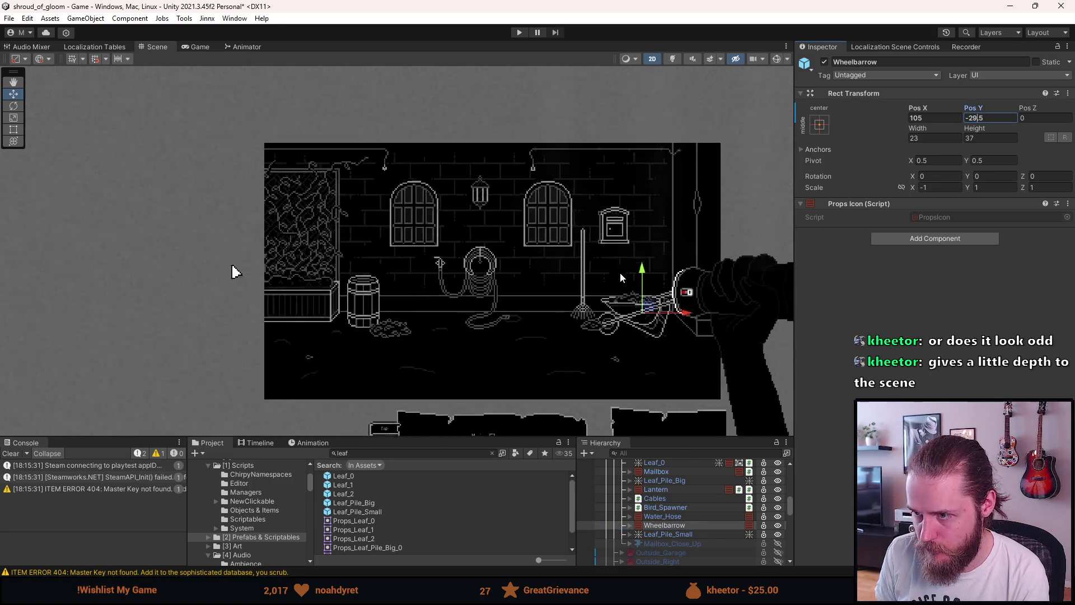
scroll(620, 272, up, 2)
key(BackSpace)
text(7)
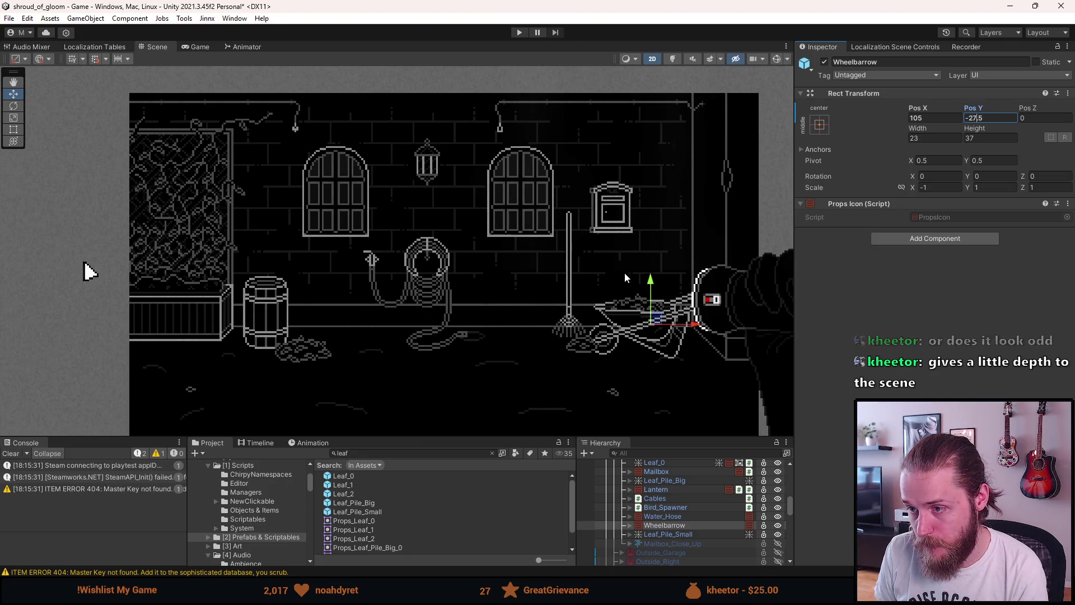
scroll(625, 273, down, 2)
key(BackSpace)
text(8)
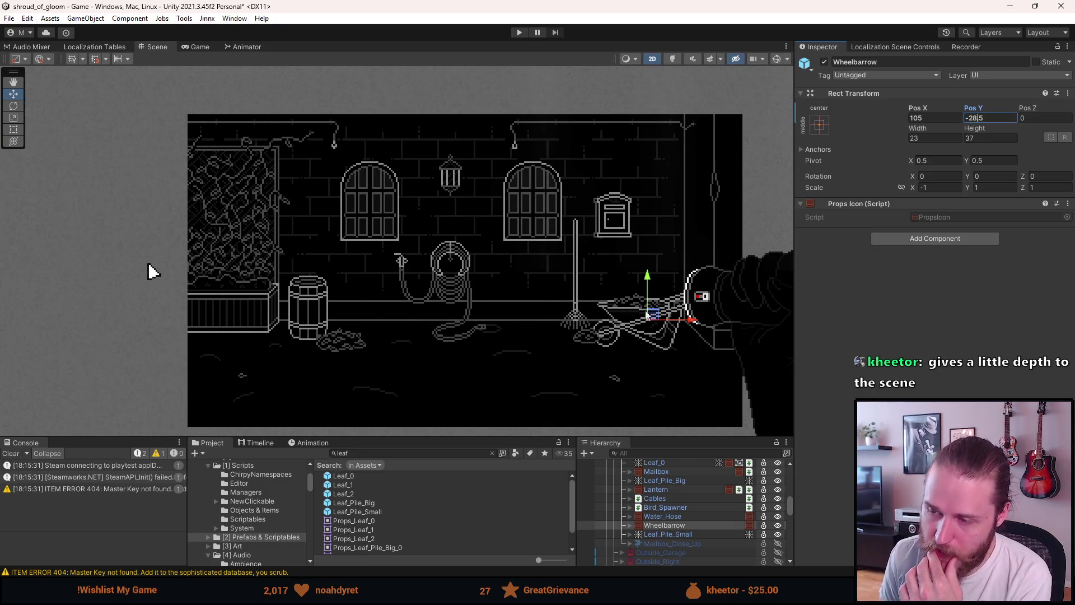
scroll(671, 343, down, 1)
scroll(671, 342, up, 2)
scroll(669, 343, up, 1)
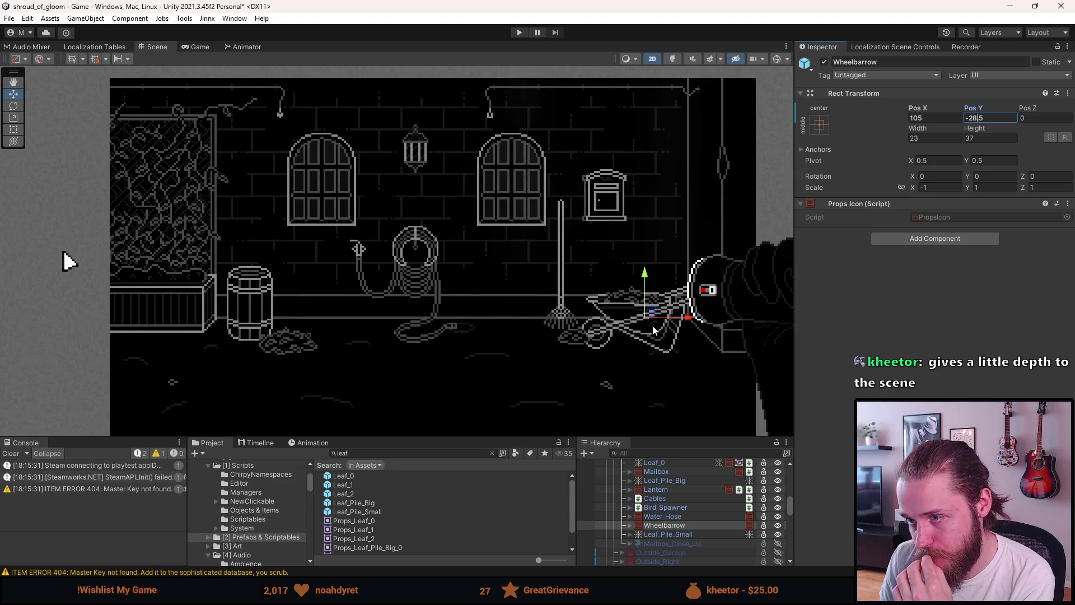
mouse_move(688, 318)
mouse_down()
mouse_move(571, 318)
mouse_move(620, 317)
mouse_up()
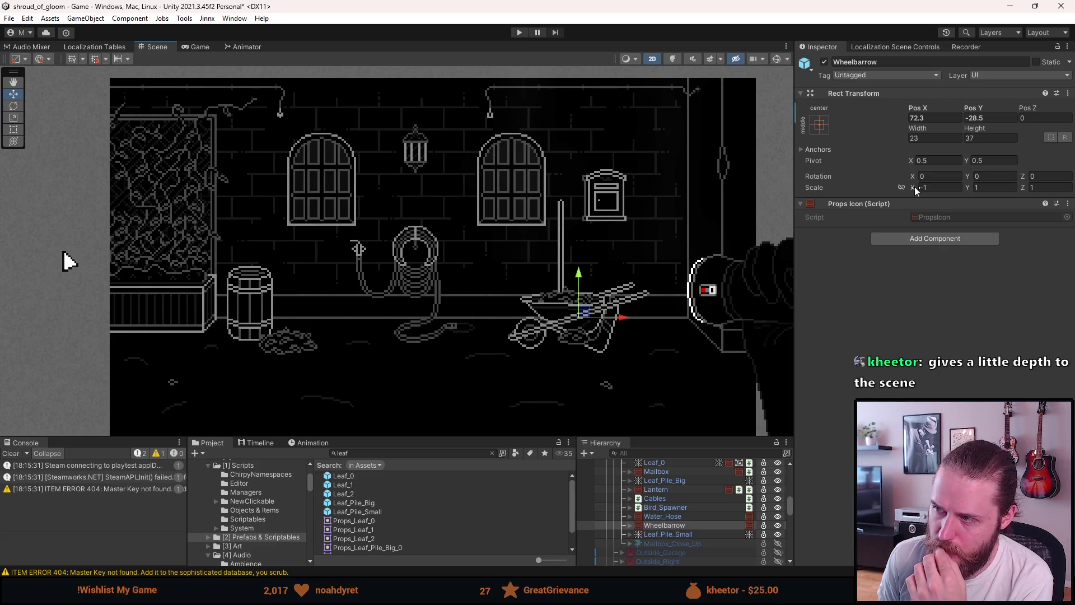
Flip the wheelbarrow with Scale X 1 and place it at Pos X 83.5
click(936, 188)
text(1)
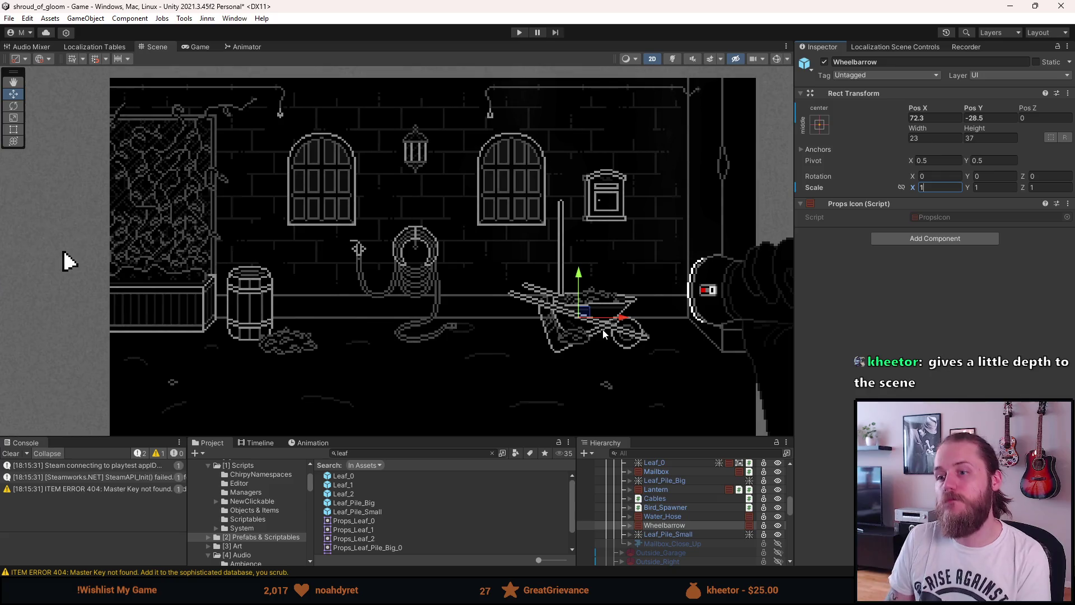
mouse_move(626, 320)
mouse_down()
mouse_move(509, 314)
mouse_move(681, 323)
mouse_move(327, 329)
mouse_move(708, 363)
mouse_move(647, 361)
mouse_up()
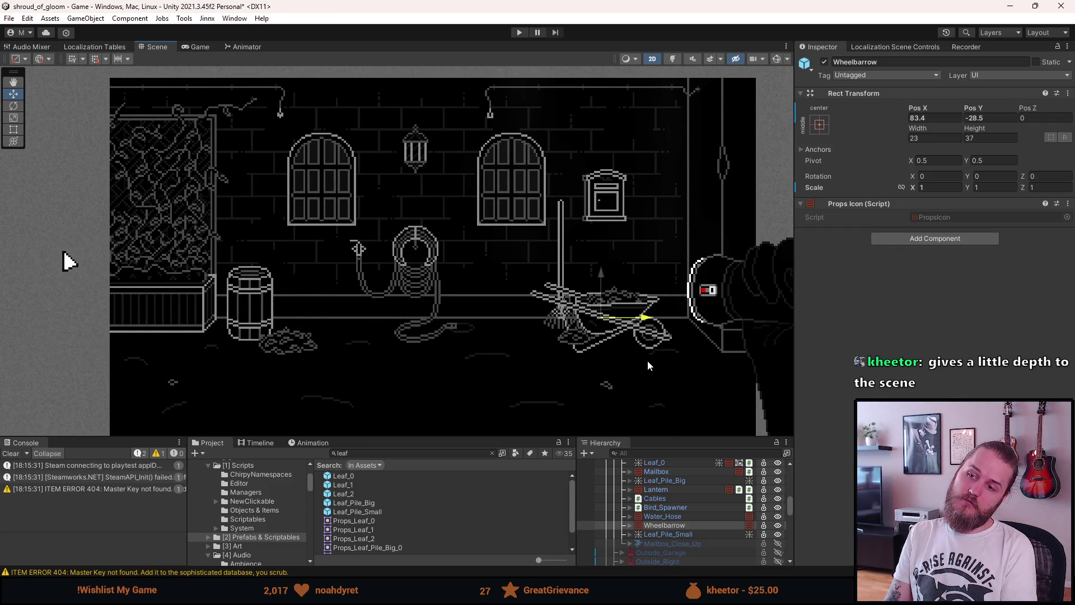
drag(648, 361, 647, 361)
click(923, 119)
text(5)
scroll(633, 313, up, 2)
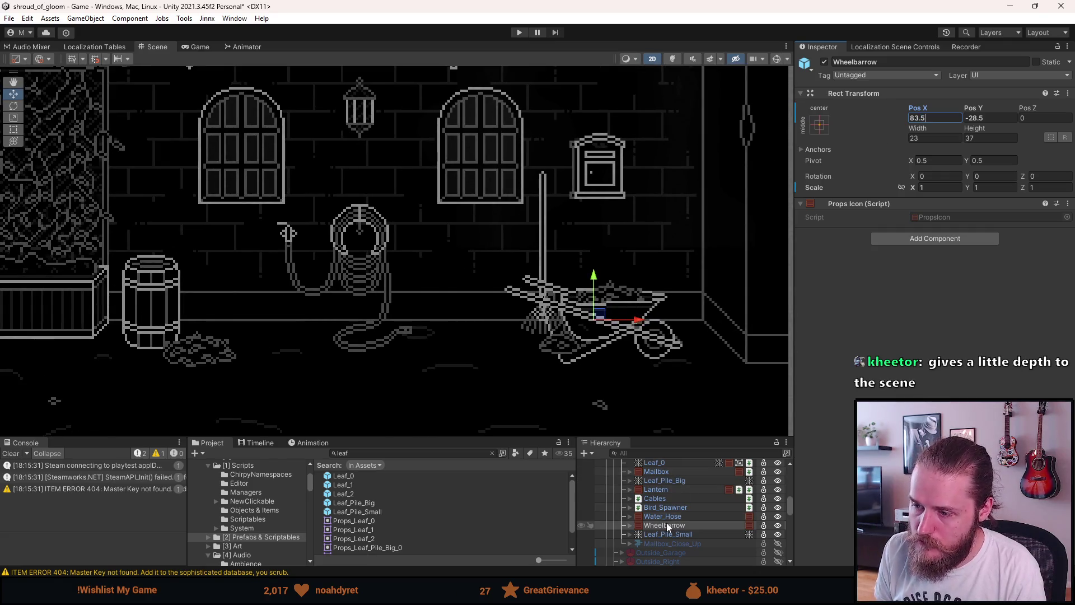
scroll(666, 514, up, 2)
click(671, 468)
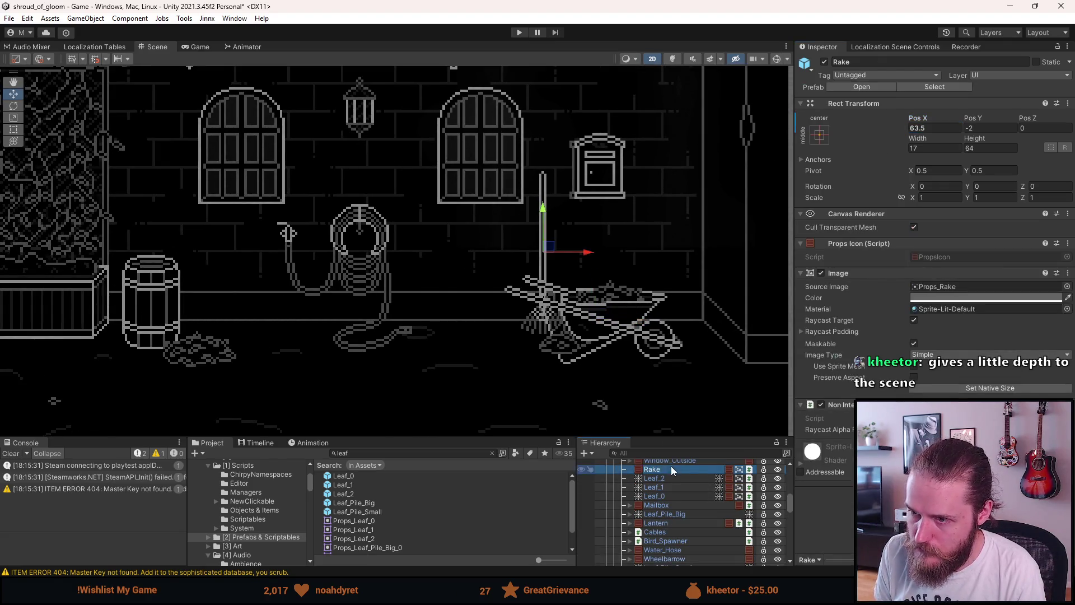
Move the rake right past the wheelbarrow to Pos X 118.5
mouse_move(586, 255)
mouse_down()
mouse_move(738, 267)
mouse_move(727, 269)
mouse_up()
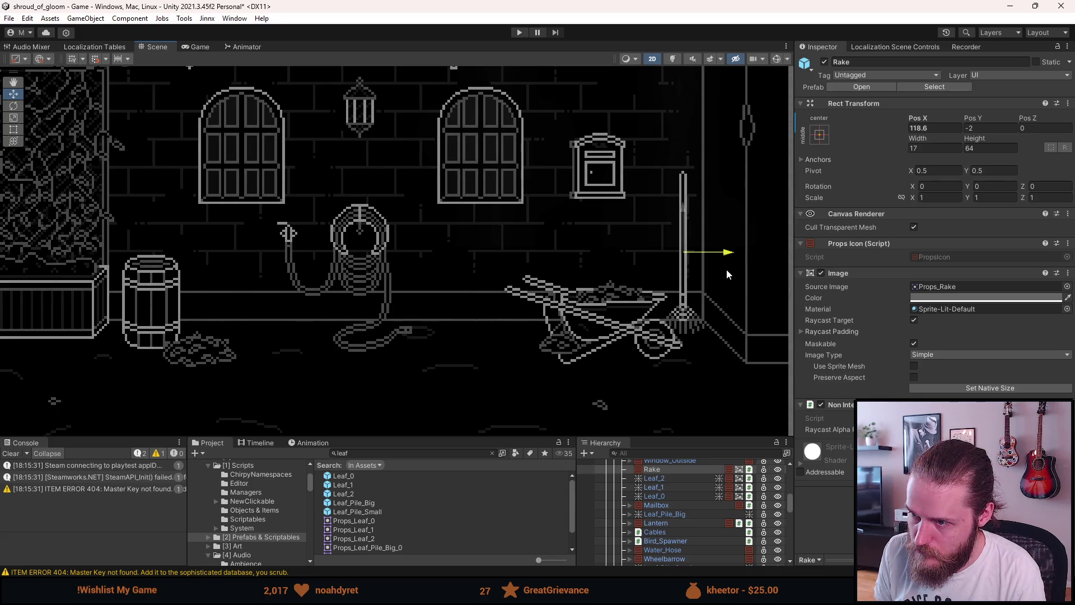
click(934, 128)
text(118.5)
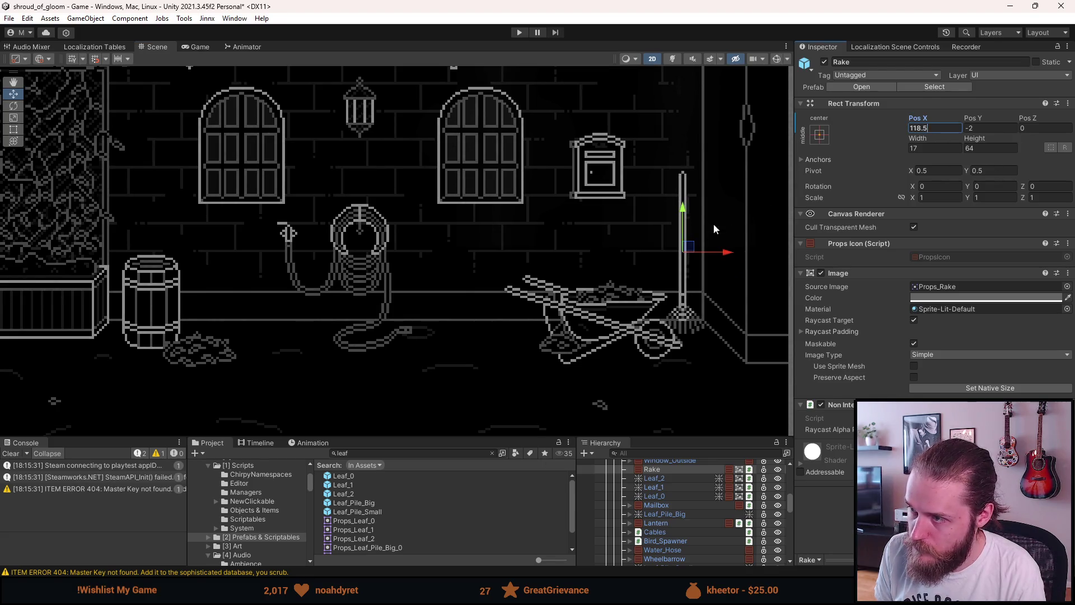
scroll(700, 245, down, 3)
scroll(700, 245, up, 3)
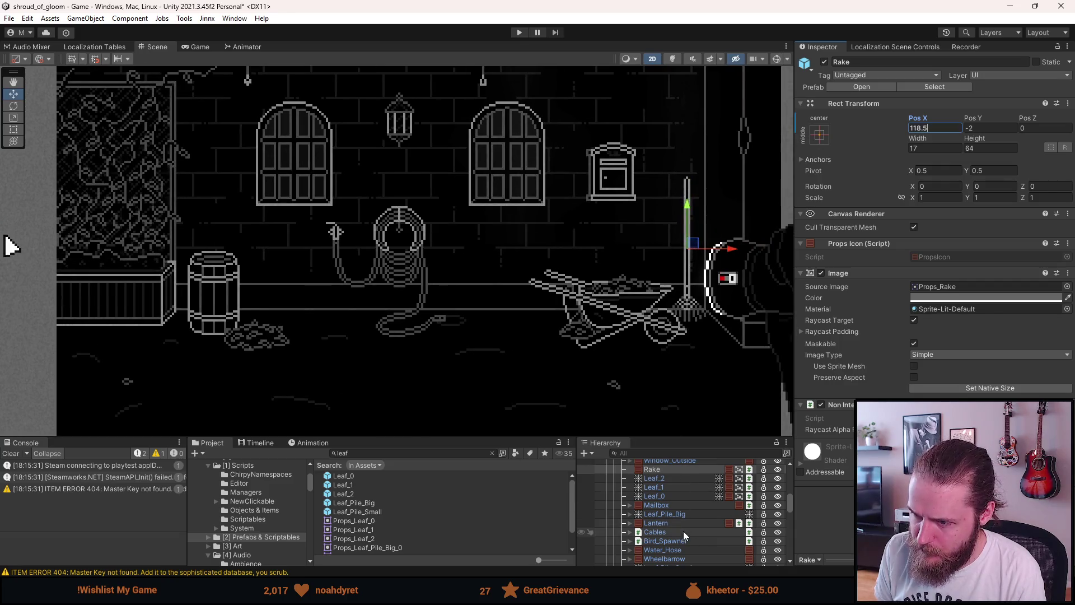
scroll(671, 514, up, 2)
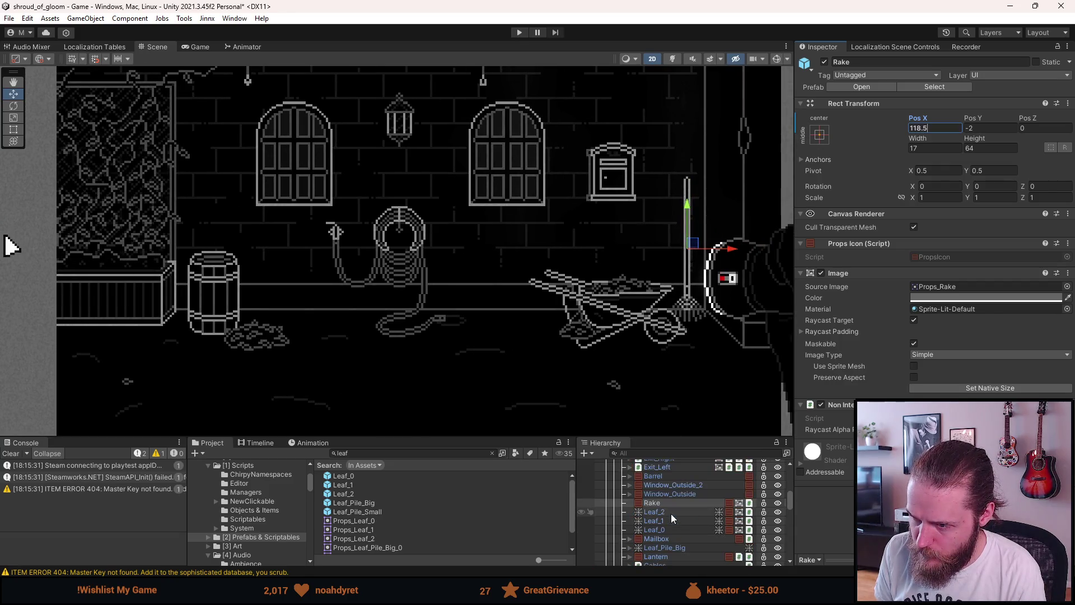
scroll(672, 509, down, 2)
scroll(674, 523, down, 2)
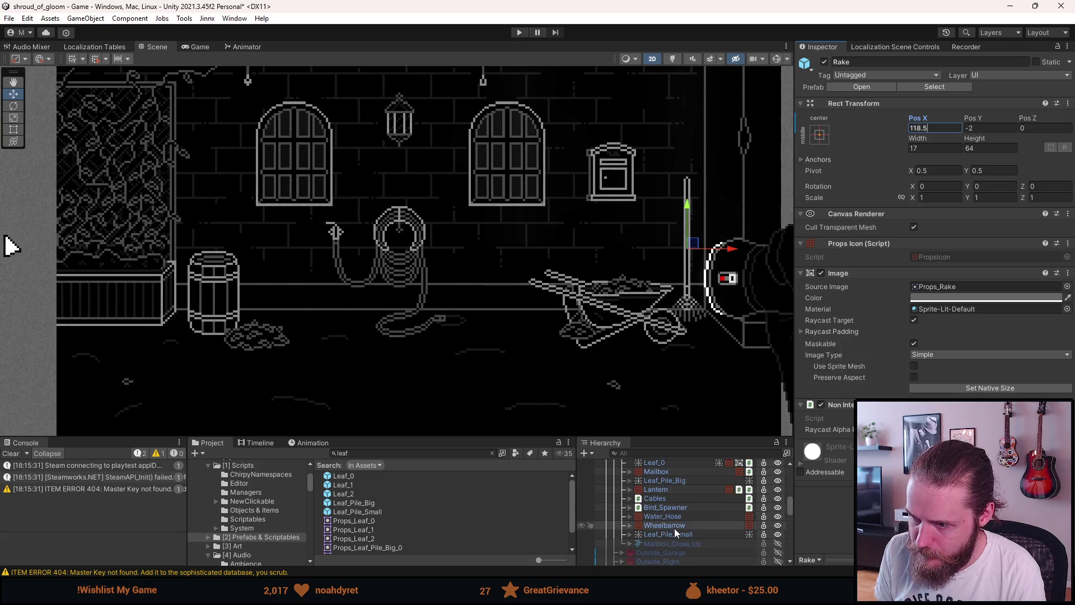
Drag the small leaf pile left and down in front of the wheelbarrow
click(674, 534)
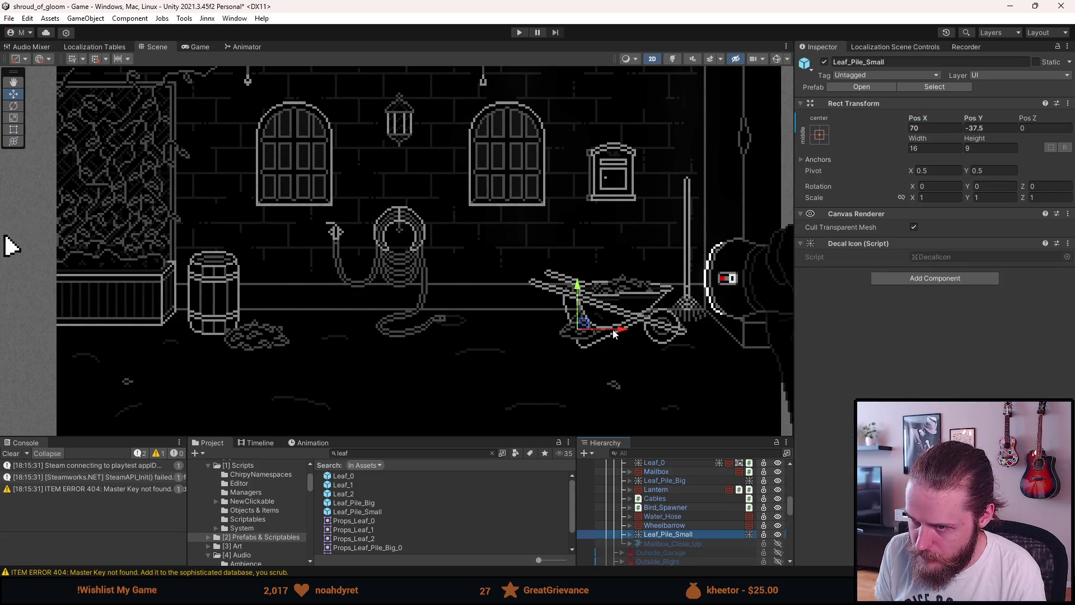
mouse_move(611, 334)
mouse_down()
mouse_move(585, 333)
mouse_move(575, 351)
mouse_move(683, 342)
mouse_move(575, 343)
mouse_up()
scroll(582, 352, down, 2)
scroll(582, 351, up, 3)
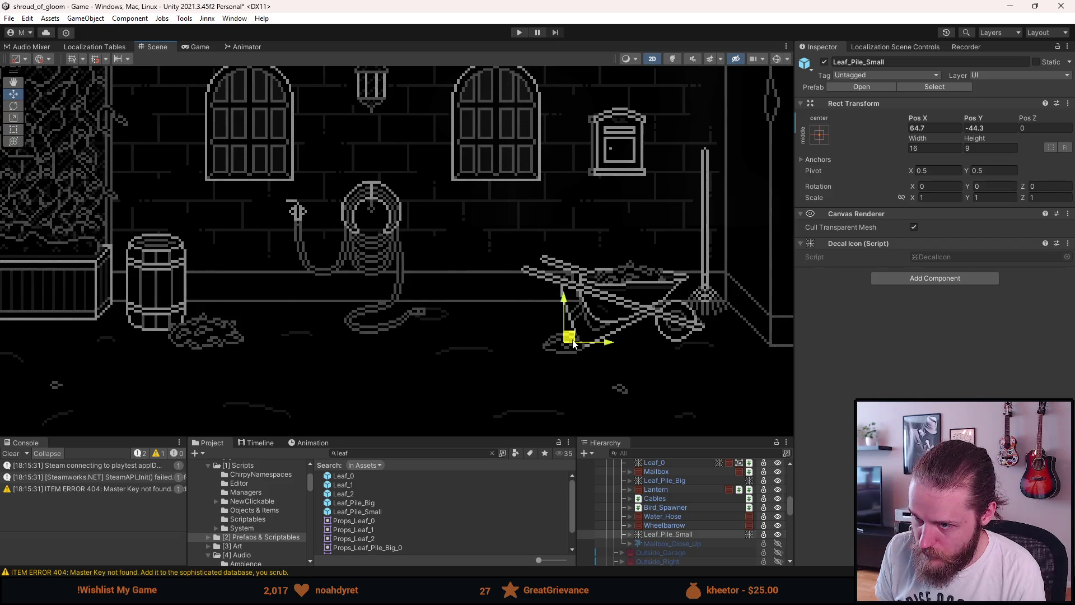
scroll(569, 361, up, 5)
mouse_move(562, 293)
mouse_down()
mouse_move(545, 305)
mouse_move(571, 315)
mouse_up()
Set the small leaf pile to Pos X 65.5 and Pos Y -46.5
click(925, 128)
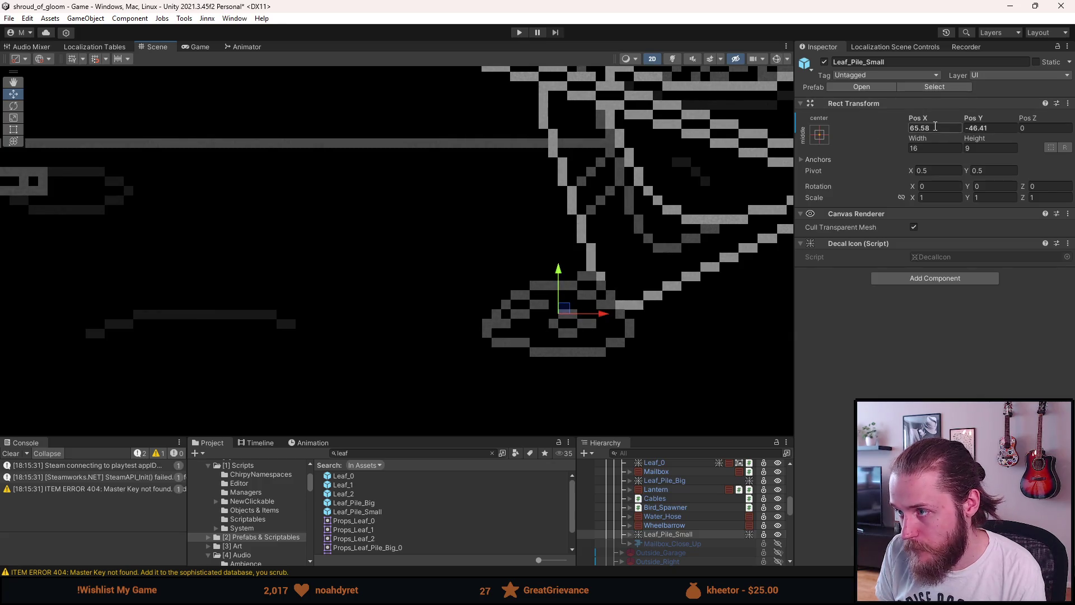
key(BackSpace)
double_click(981, 128)
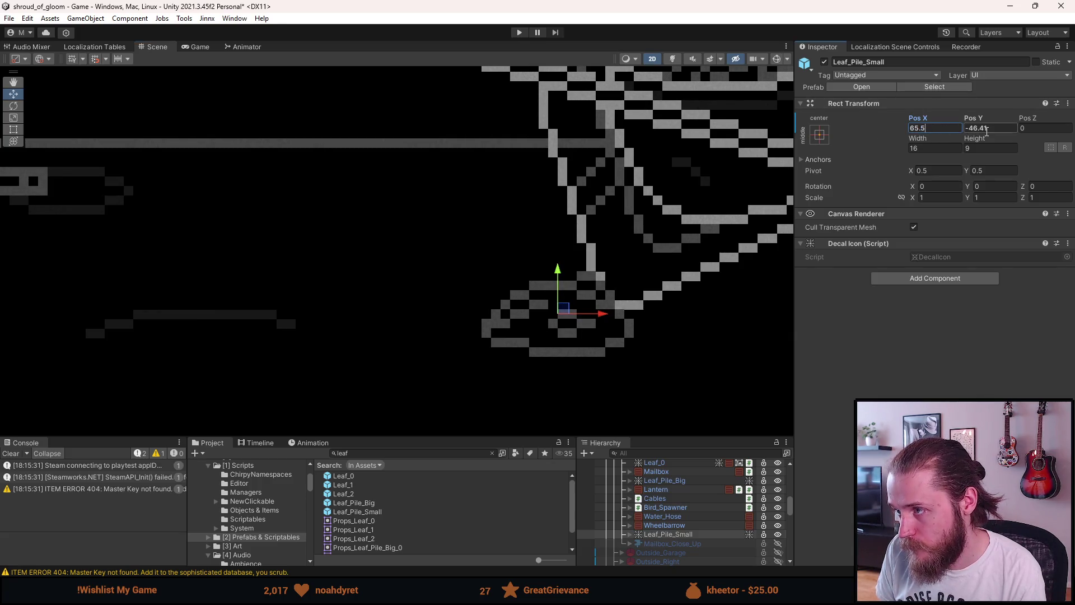
text(5)
key(Return)
scroll(727, 263, down, 3)
mouse_move(732, 267)
mouse_down()
mouse_move(586, 292)
mouse_move(530, 315)
mouse_up()
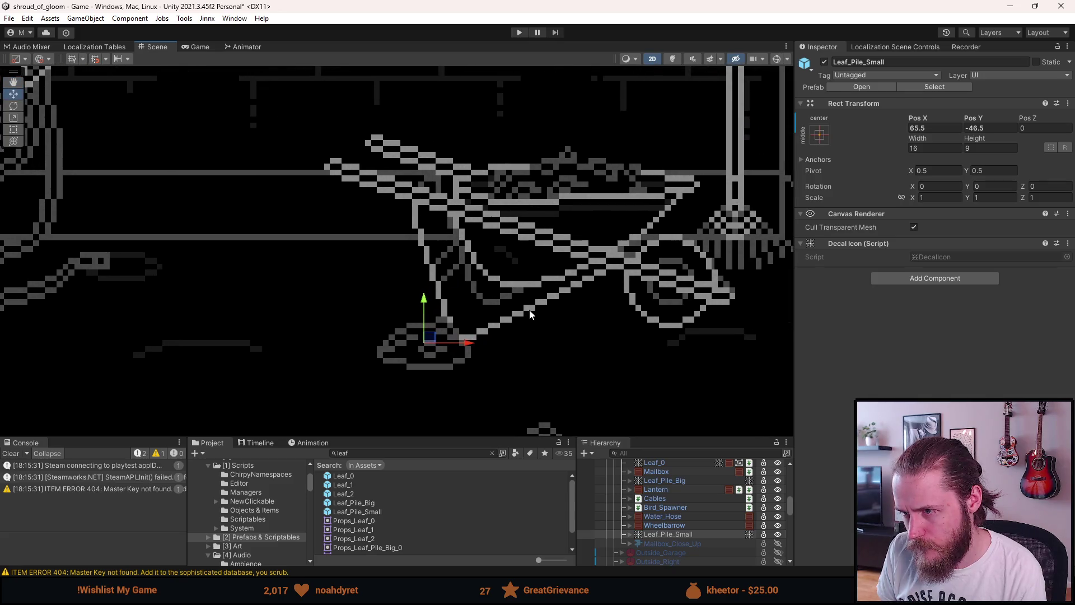
click(670, 526)
Inspect the wheelbarrow's child parts and set its Pos X to 84
click(979, 118)
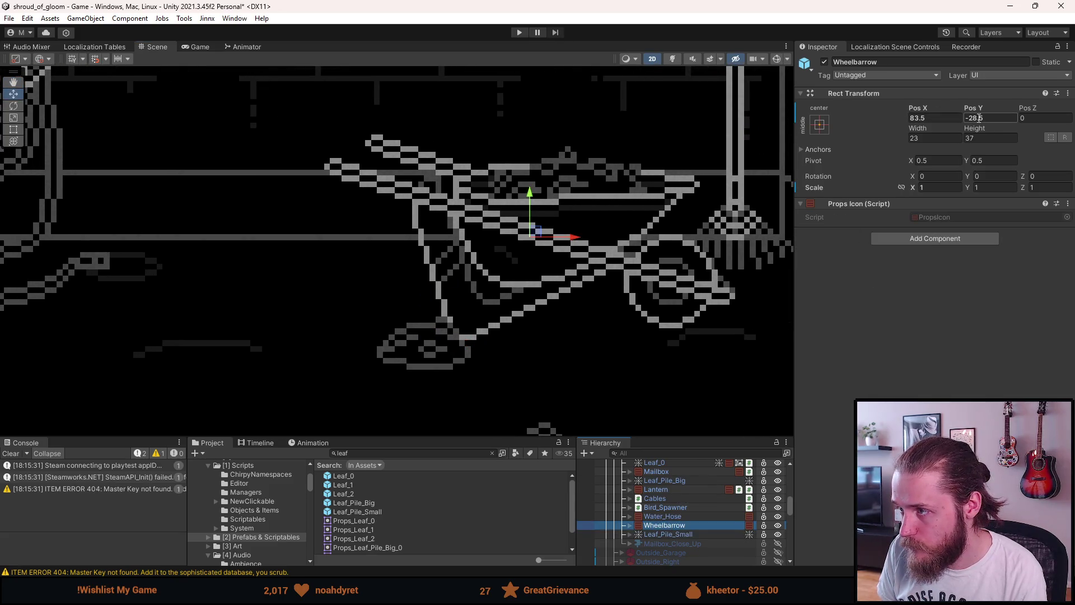
key(Return)
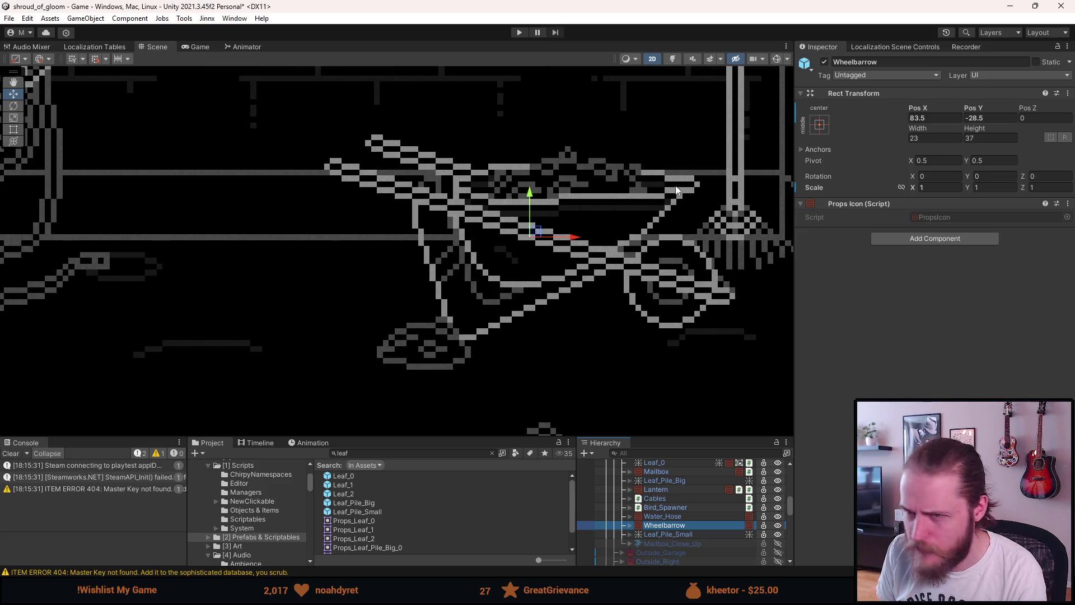
scroll(694, 302, up, 3)
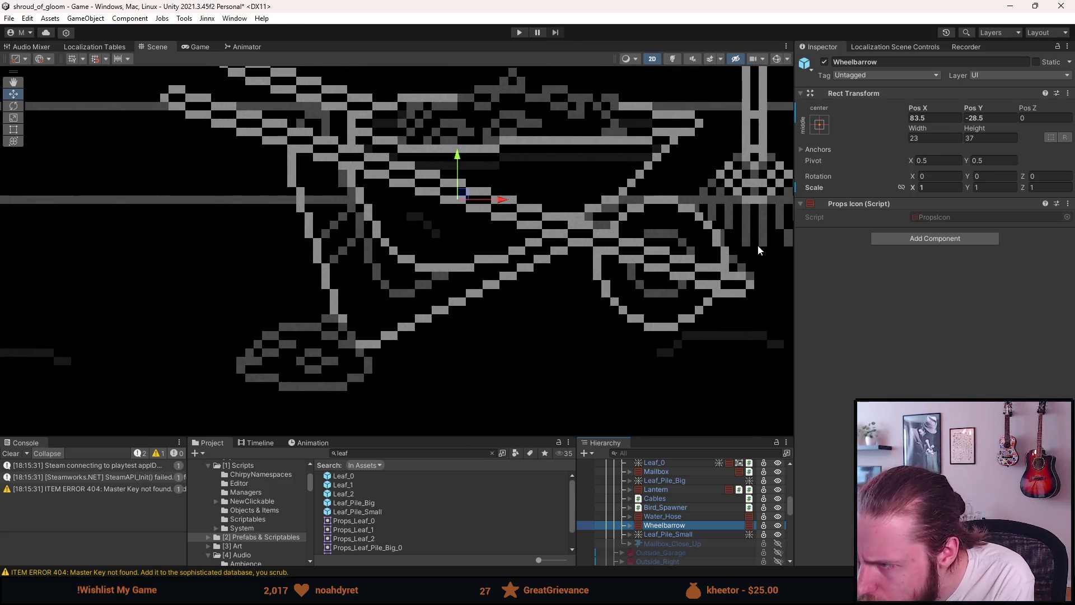
click(936, 119)
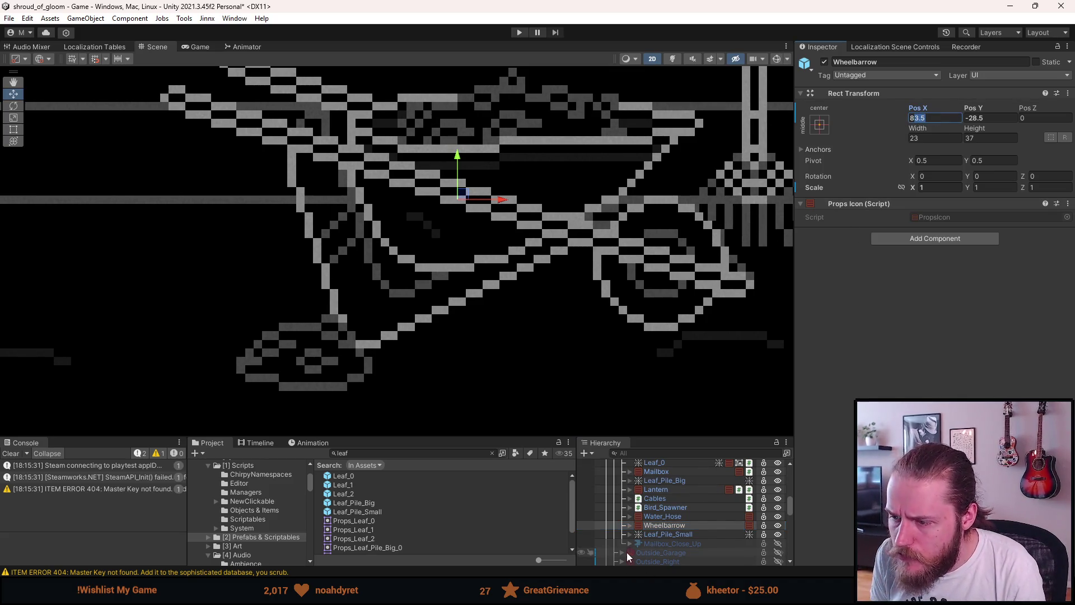
click(630, 525)
click(661, 534)
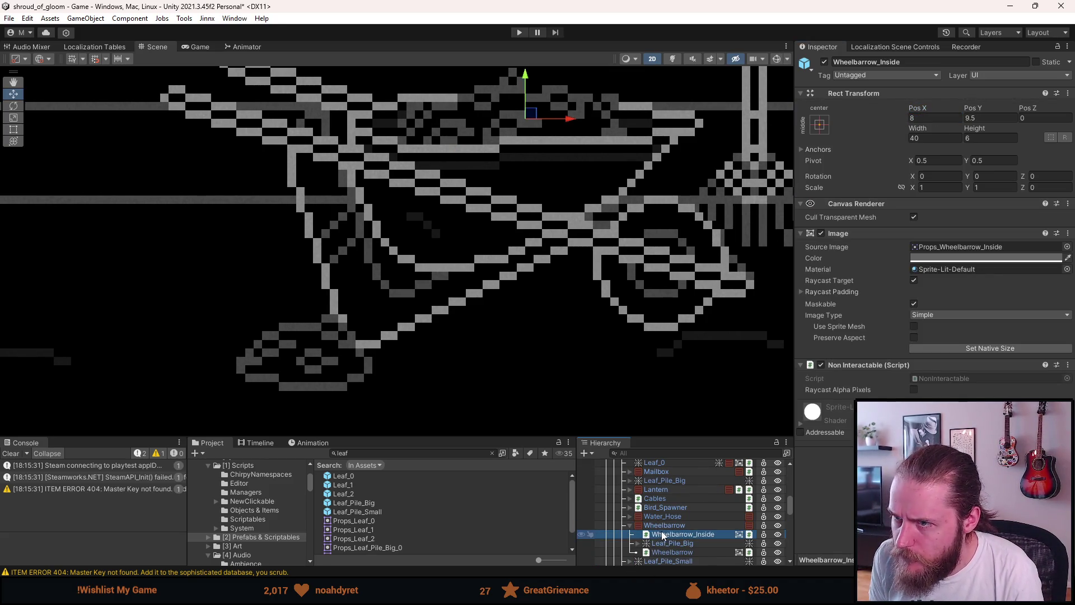
click(671, 550)
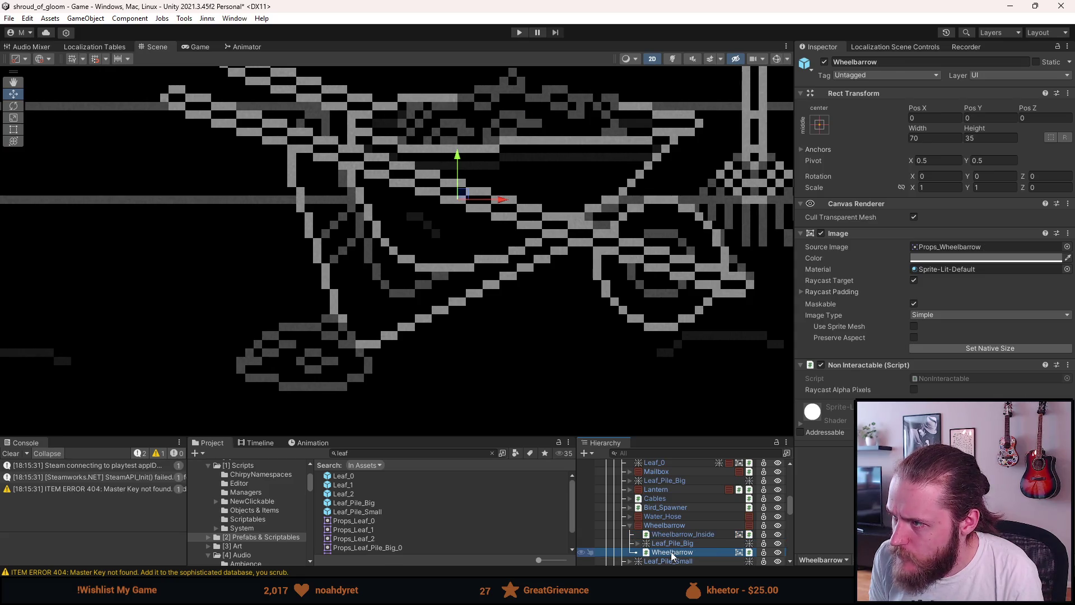
click(671, 525)
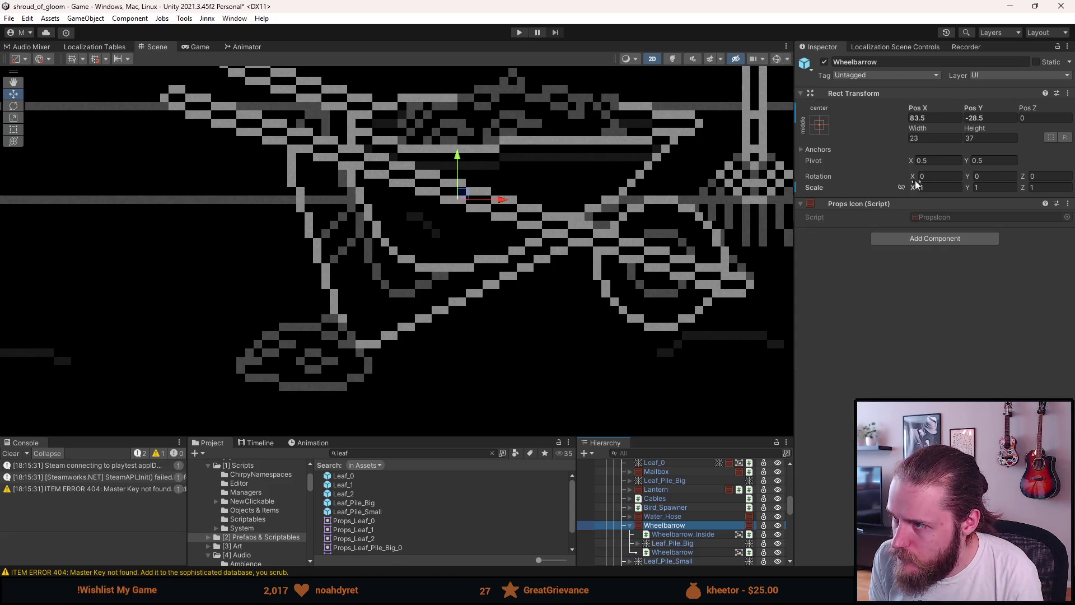
click(921, 118)
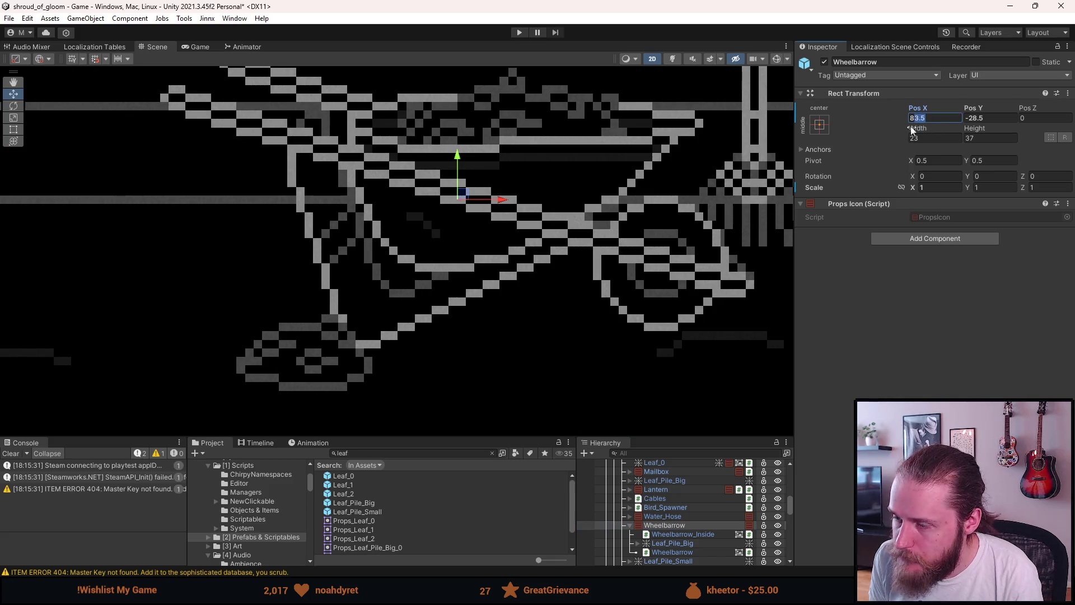
text(84)
scroll(786, 195, down, 3)
scroll(753, 268, down, 2)
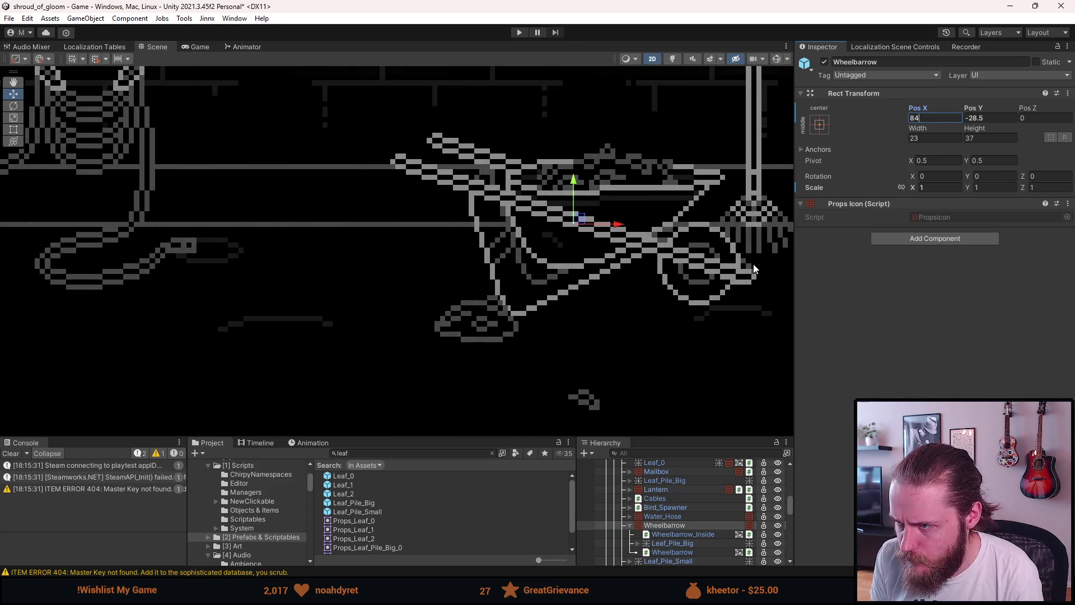
scroll(754, 264, down, 2)
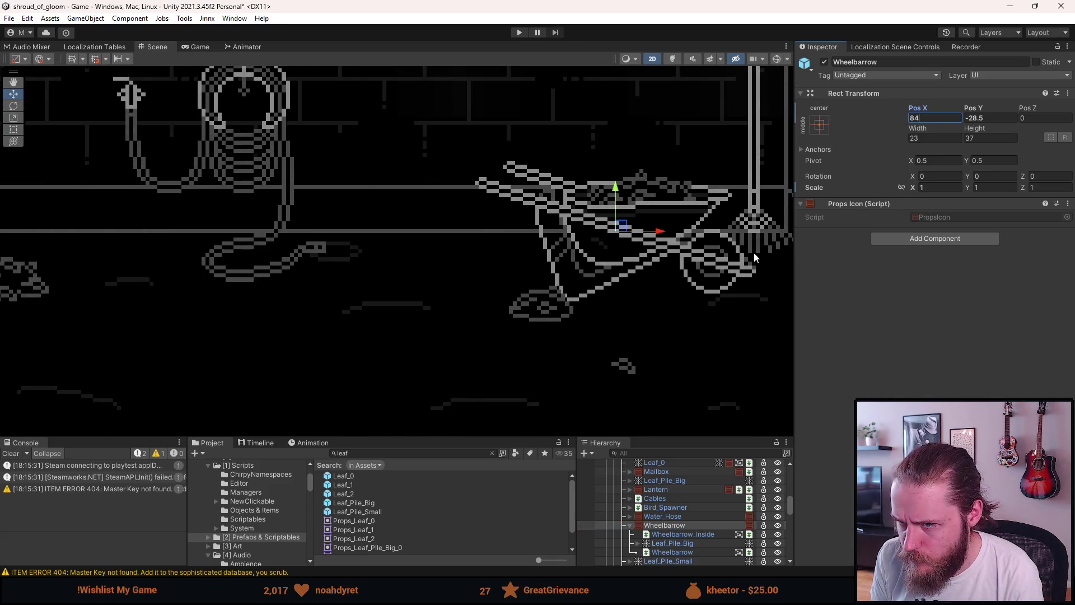
Set the small leaf pile's Pos X to 66 and pan out over the outside room
click(684, 560)
click(919, 128)
text(67)
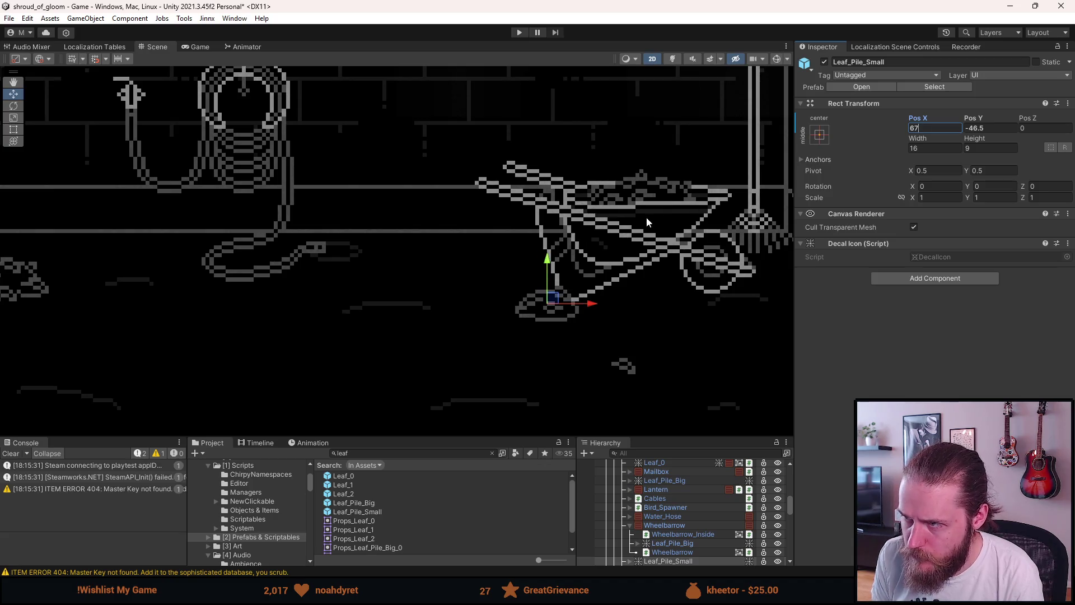
key(BackSpace)
text(6)
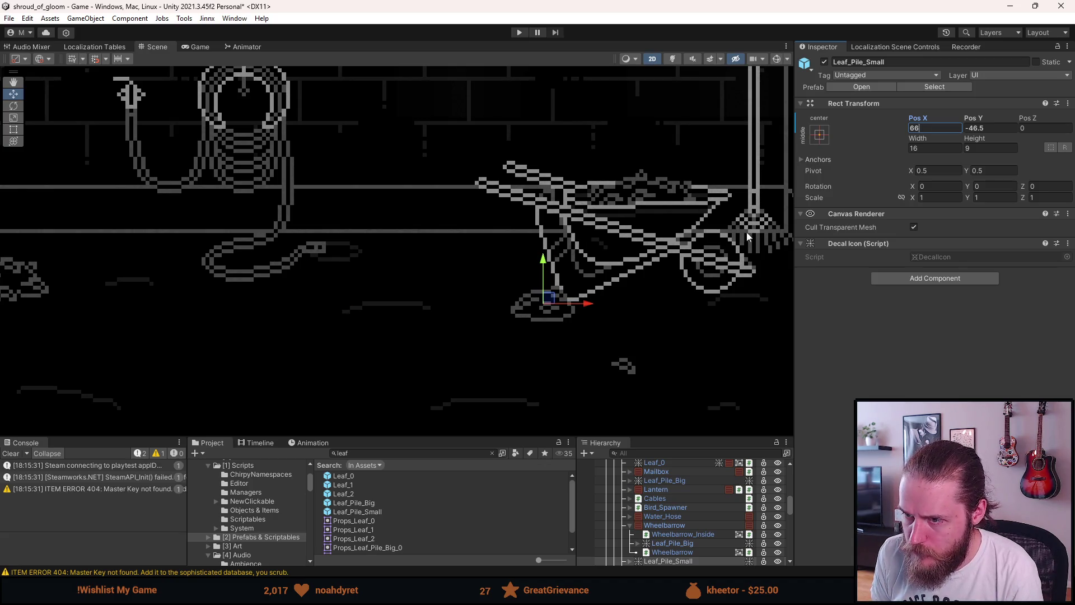
scroll(709, 259, down, 2)
click(562, 168)
scroll(563, 168, down, 2)
mouse_move(688, 149)
mouse_down()
mouse_move(582, 221)
mouse_move(725, 176)
mouse_move(713, 180)
mouse_up()
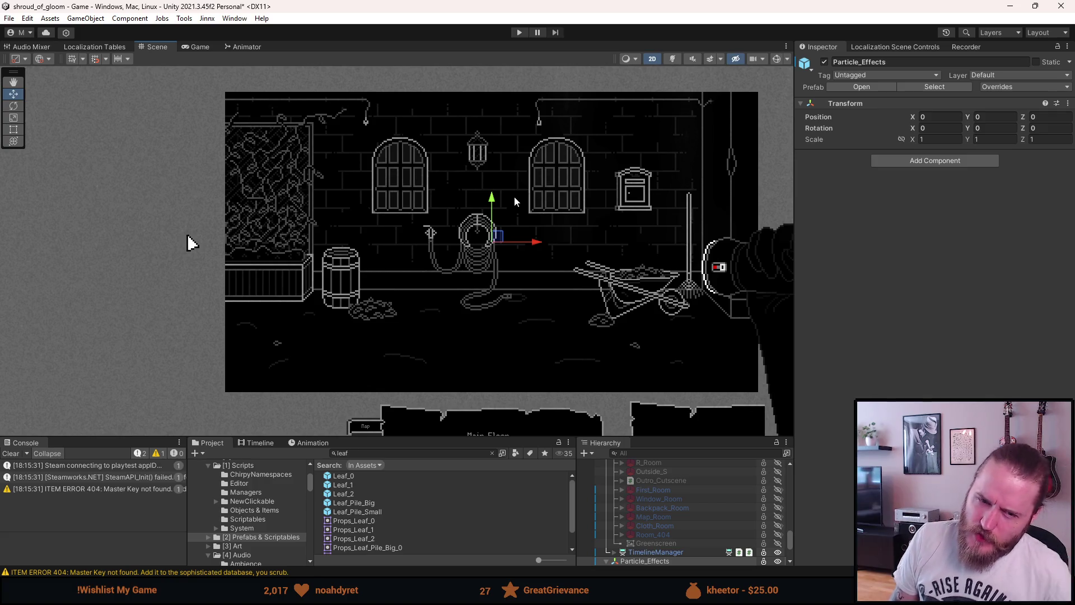
Enter Play mode to test the rearranged outside room
click(520, 33)
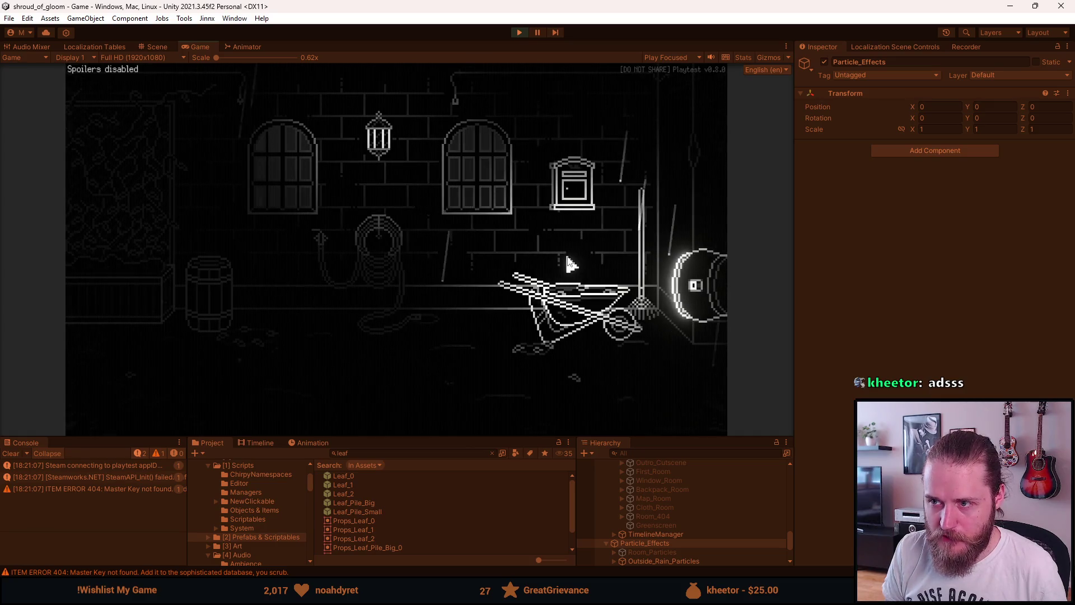
Walk between the outside rooms and in and out of the garage
click(679, 222)
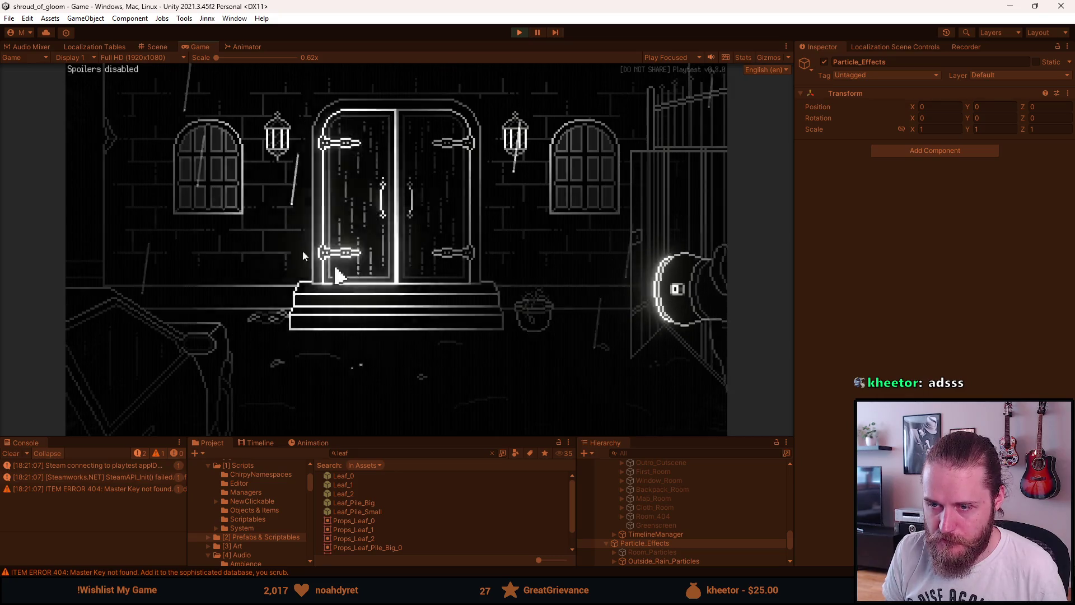
click(144, 216)
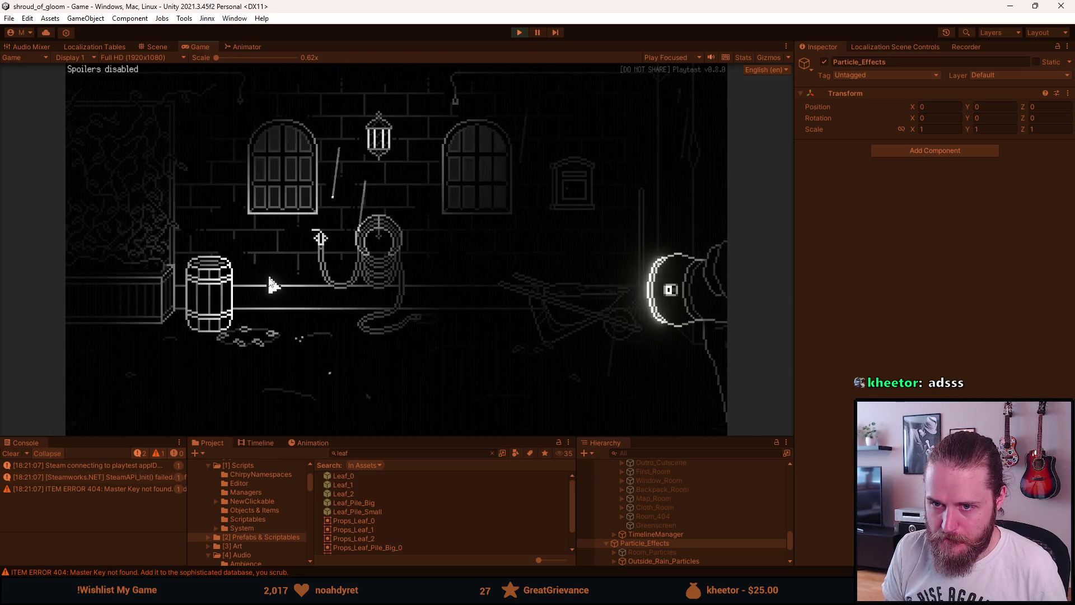
click(131, 269)
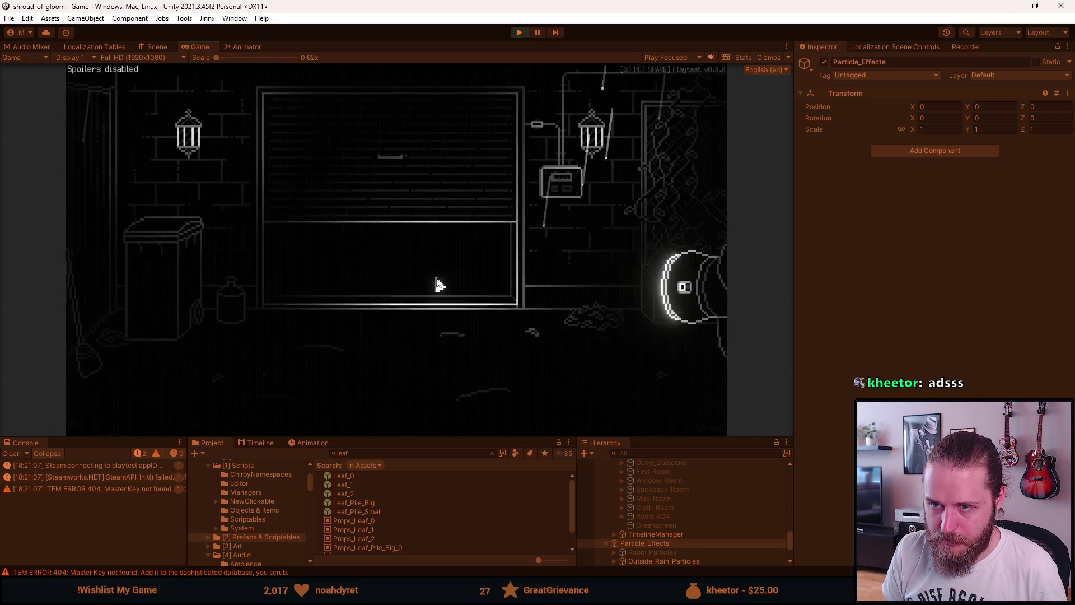
click(420, 284)
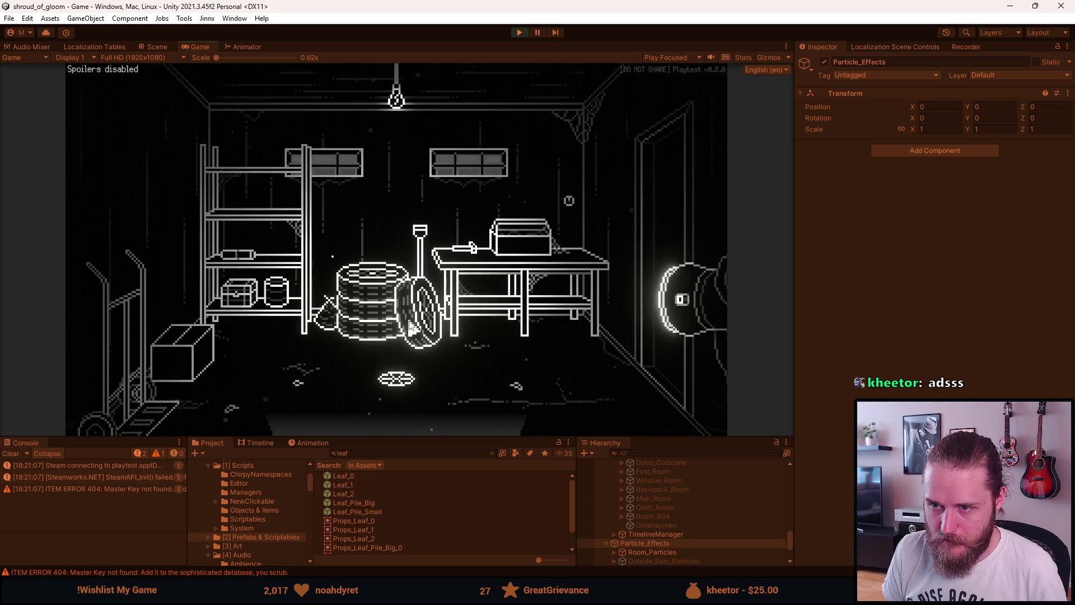
click(419, 412)
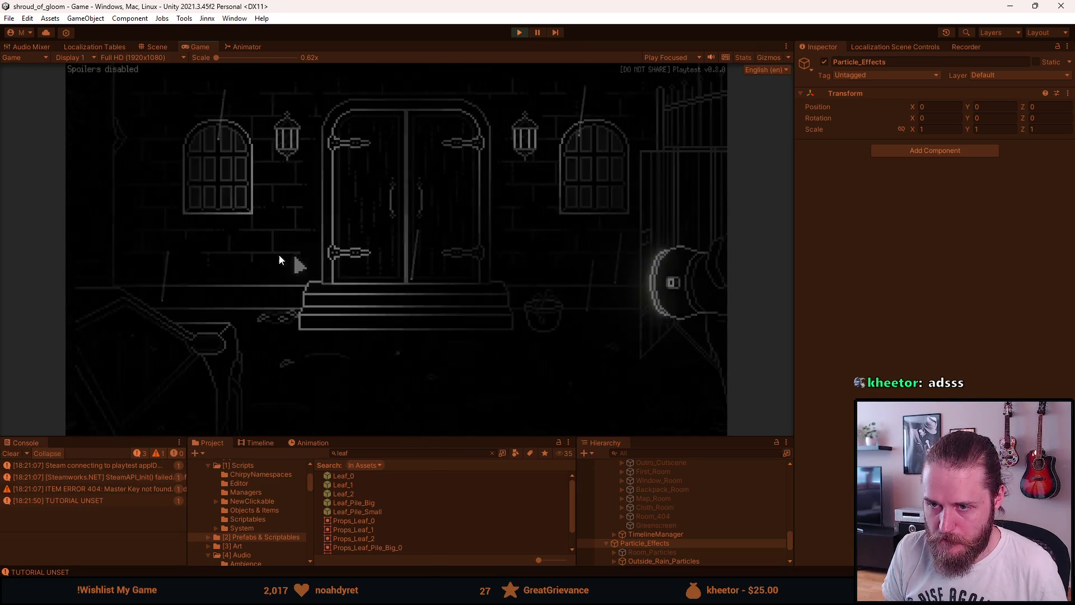
click(95, 216)
click(632, 215)
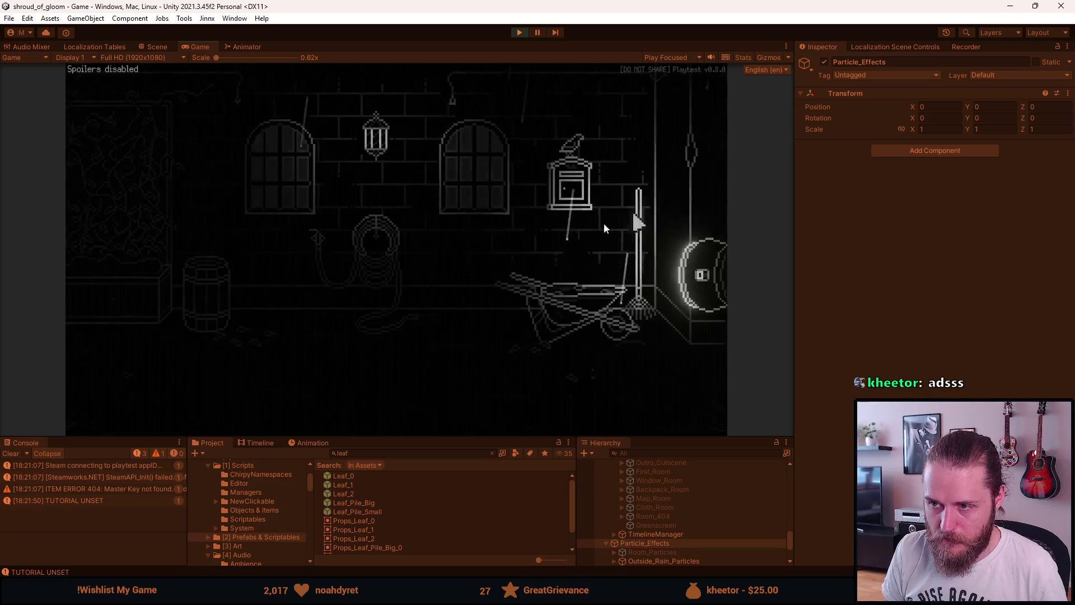
Use the Bolt Cutter from the inventory on the left window, then stop play-testing
click(171, 399)
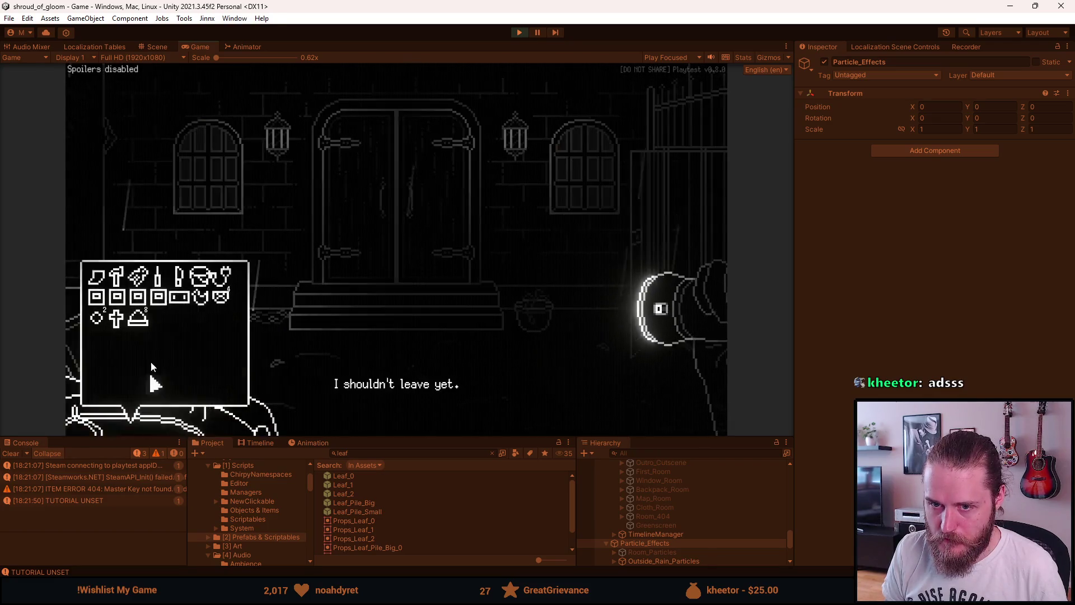
click(147, 274)
click(216, 198)
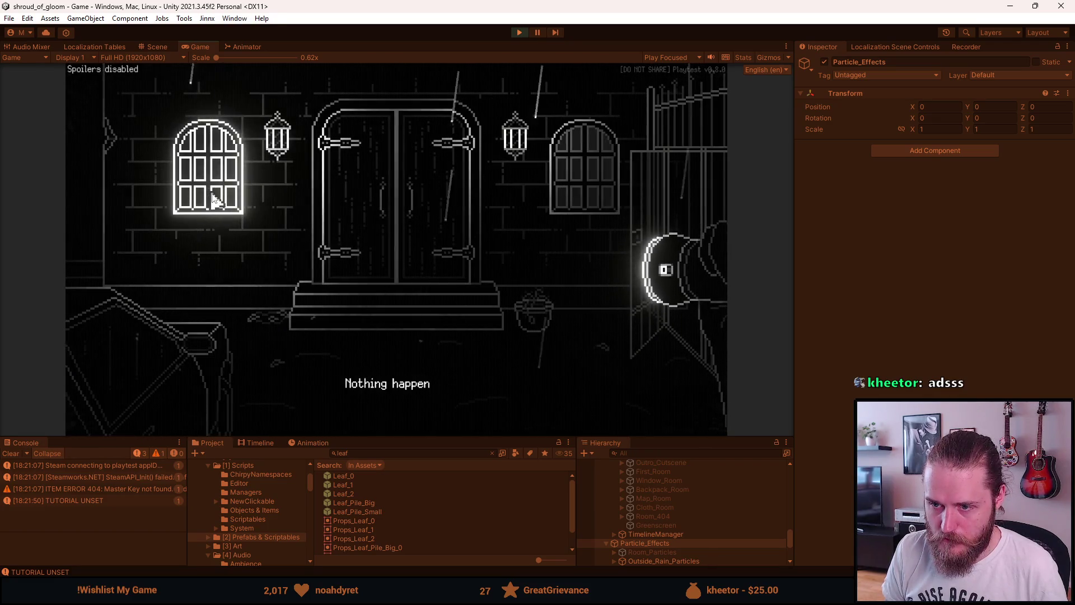
click(165, 272)
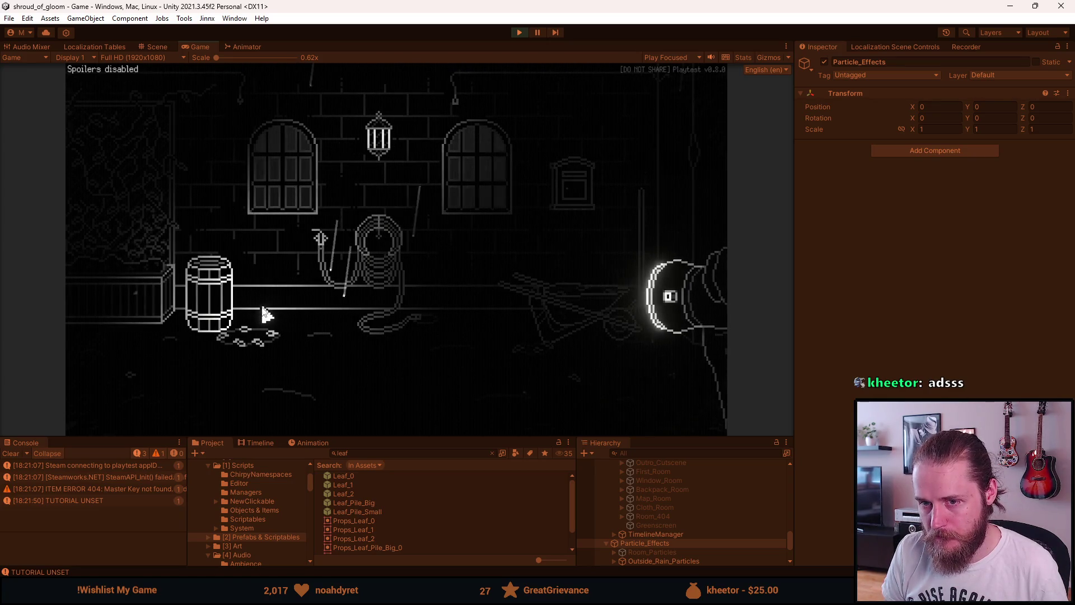
click(519, 34)
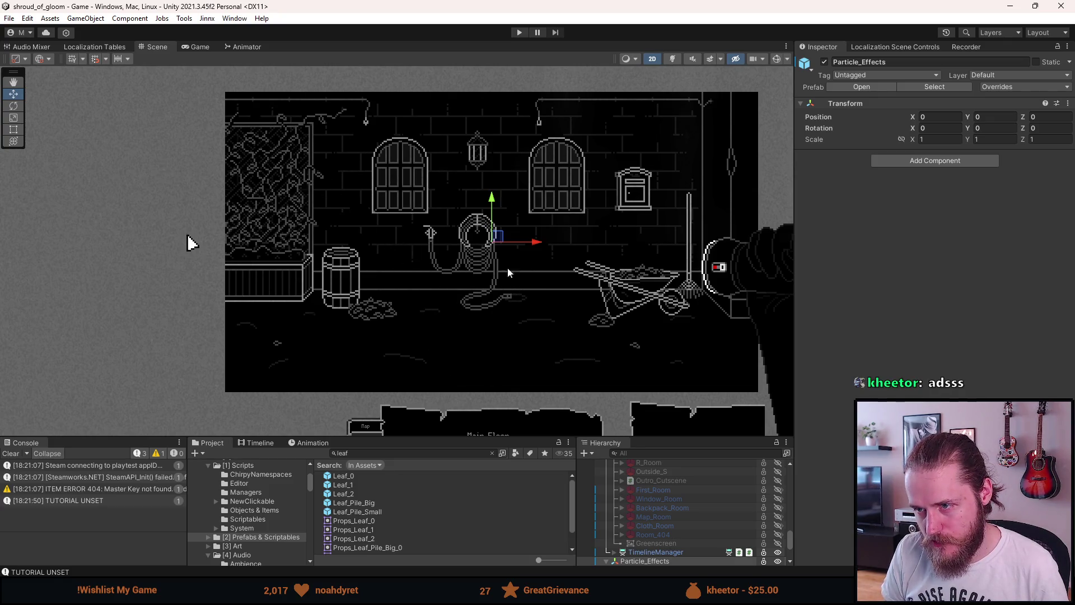
scroll(374, 312, up, 3)
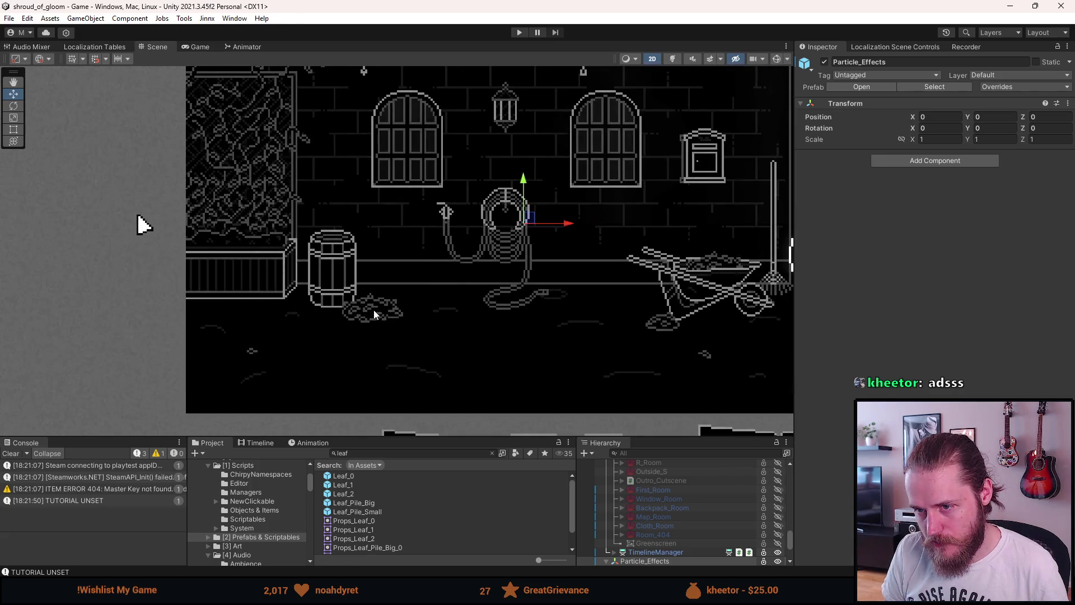
Inspect the big leaf pile and Particle_Effects, undo the last edit, and start another play-test
scroll(651, 536, up, 5)
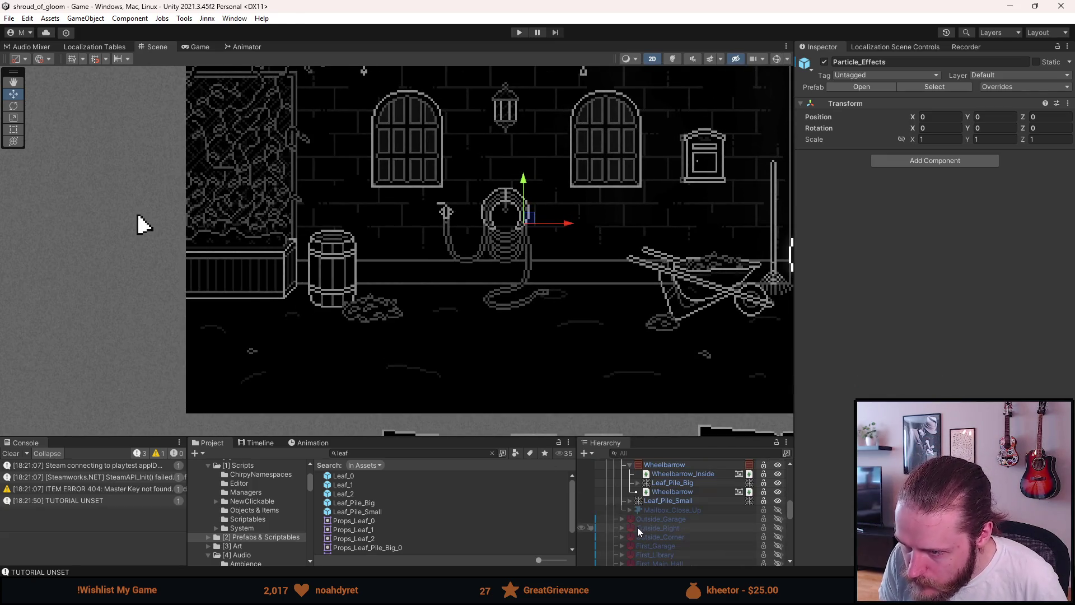
scroll(664, 492, up, 3)
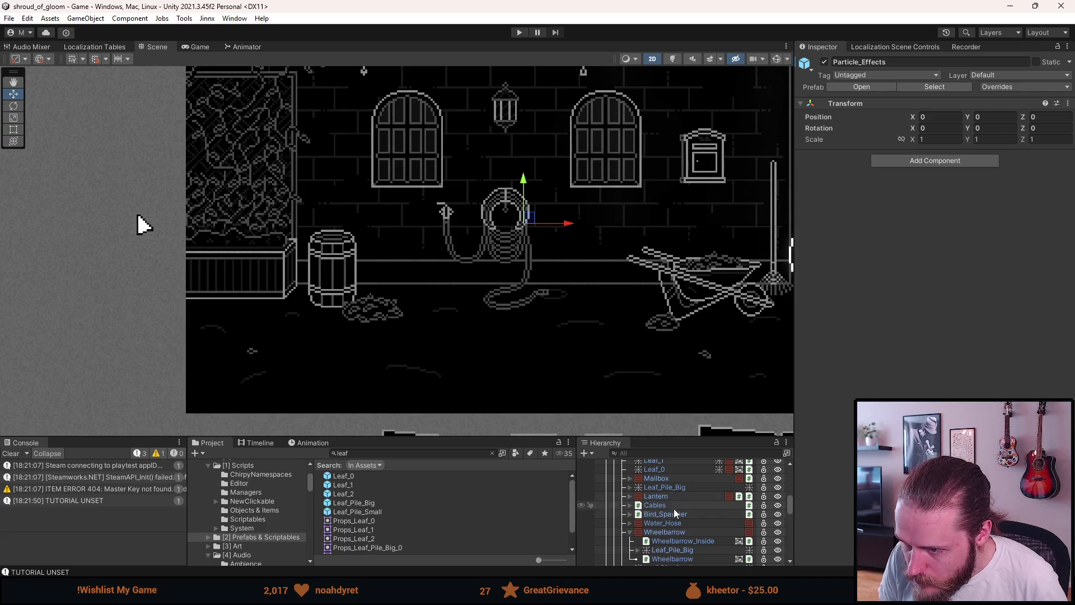
click(672, 488)
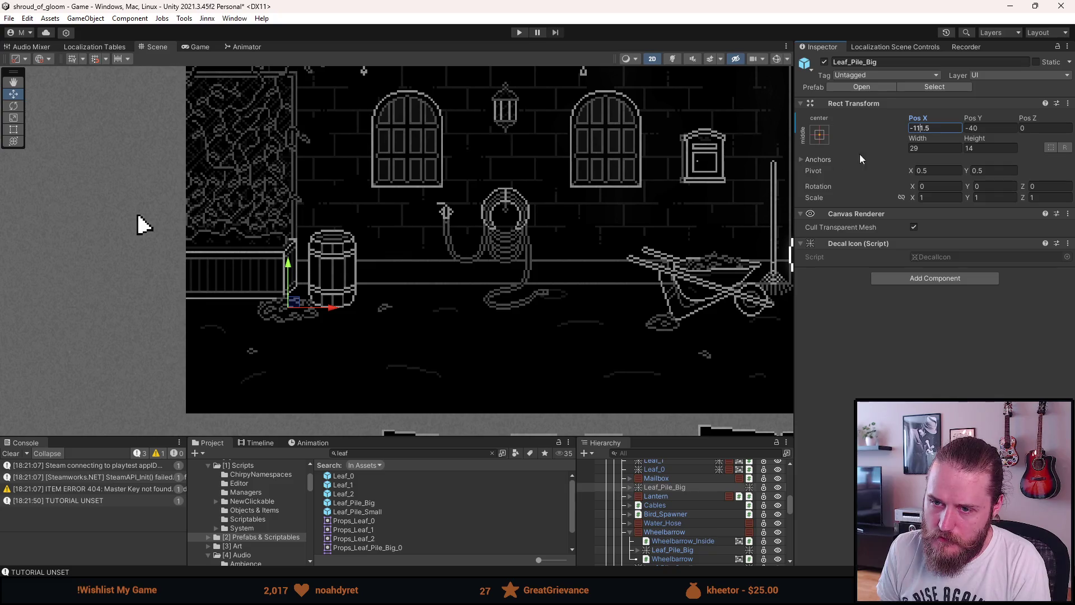
scroll(575, 248, down, 3)
click(563, 254)
scroll(563, 254, down, 2)
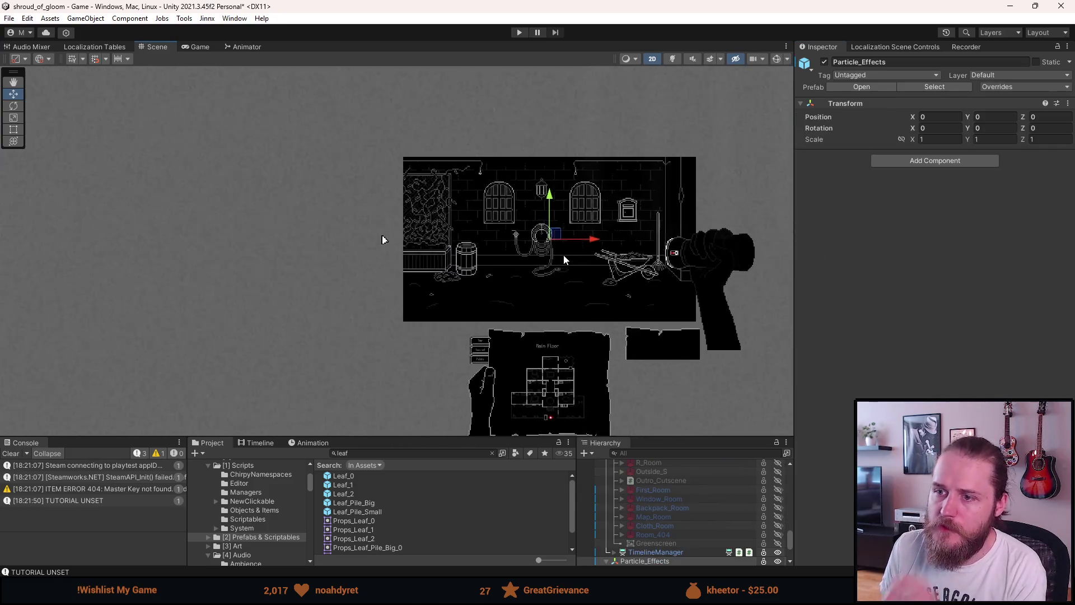
scroll(563, 254, up, 3)
drag(563, 255, 540, 280)
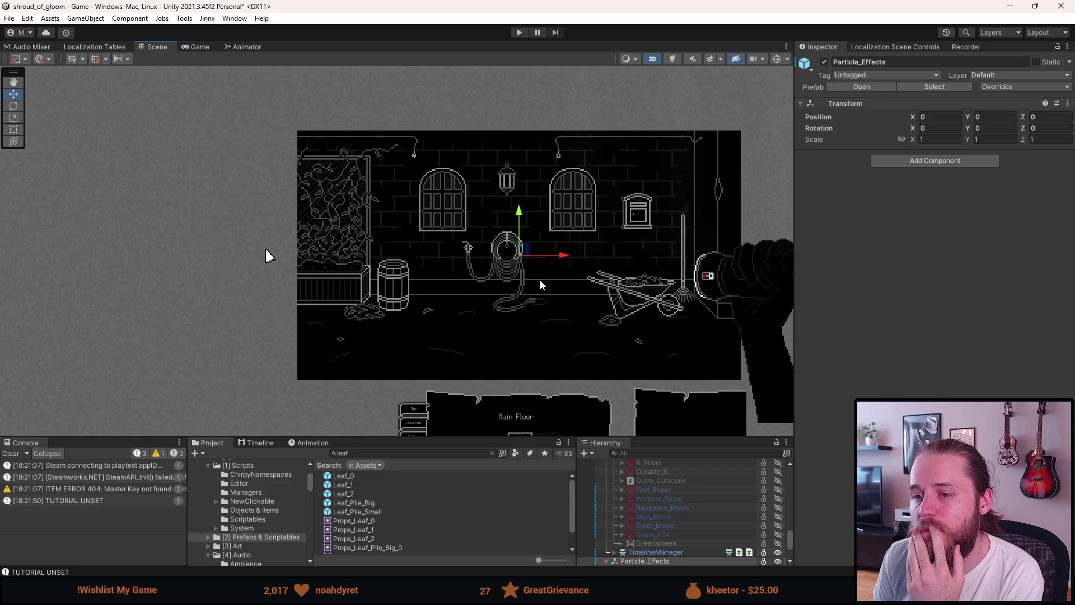
key(ctrl+z)
key(ctrl+z)
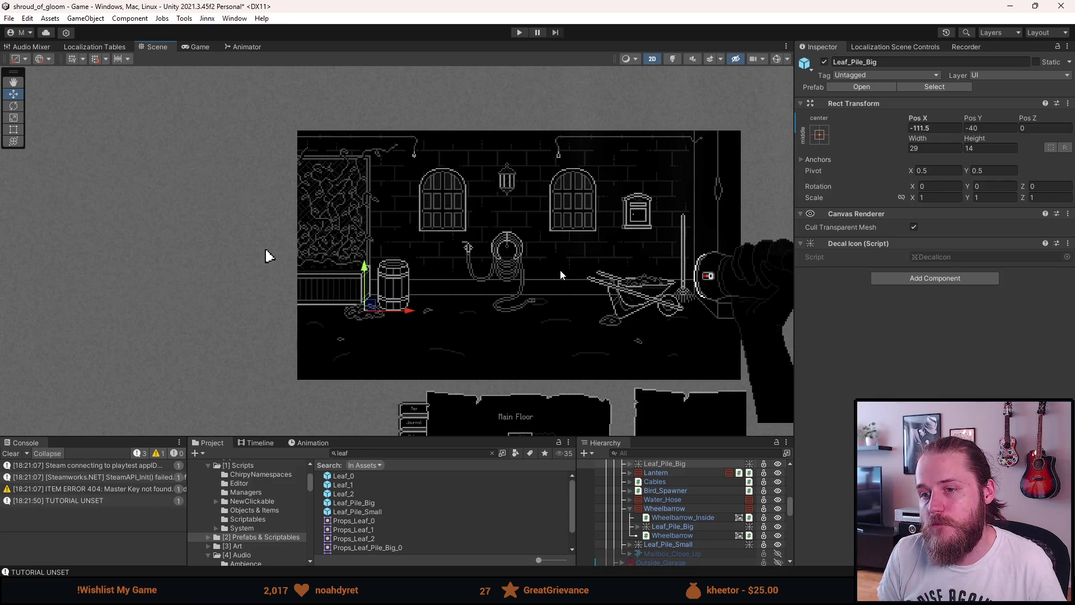
click(521, 32)
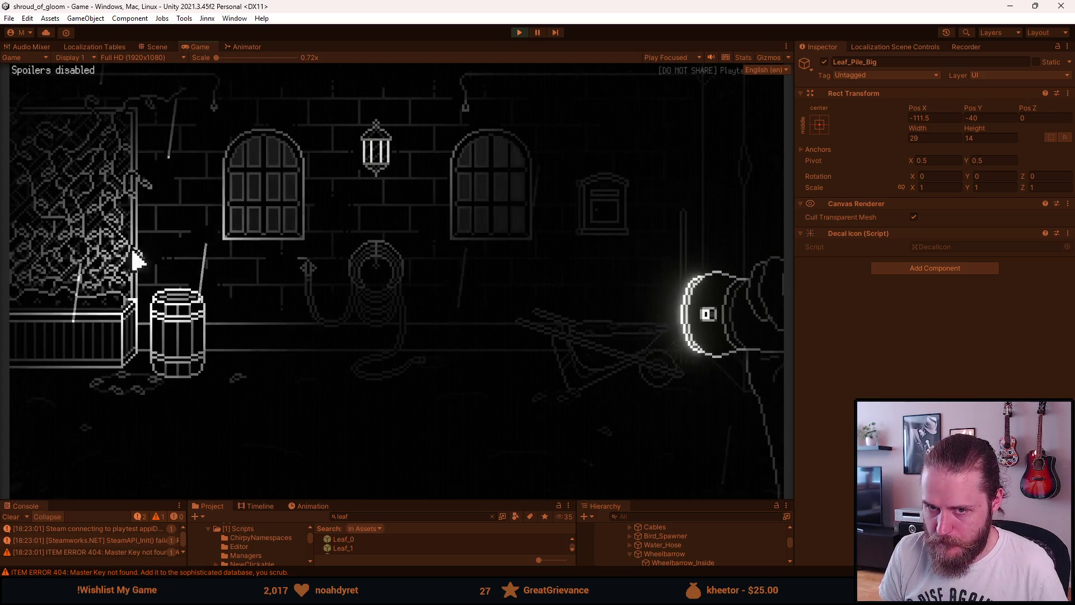
Walk left into the garage, back outside, then right to the hose and barrel room
click(36, 263)
click(458, 330)
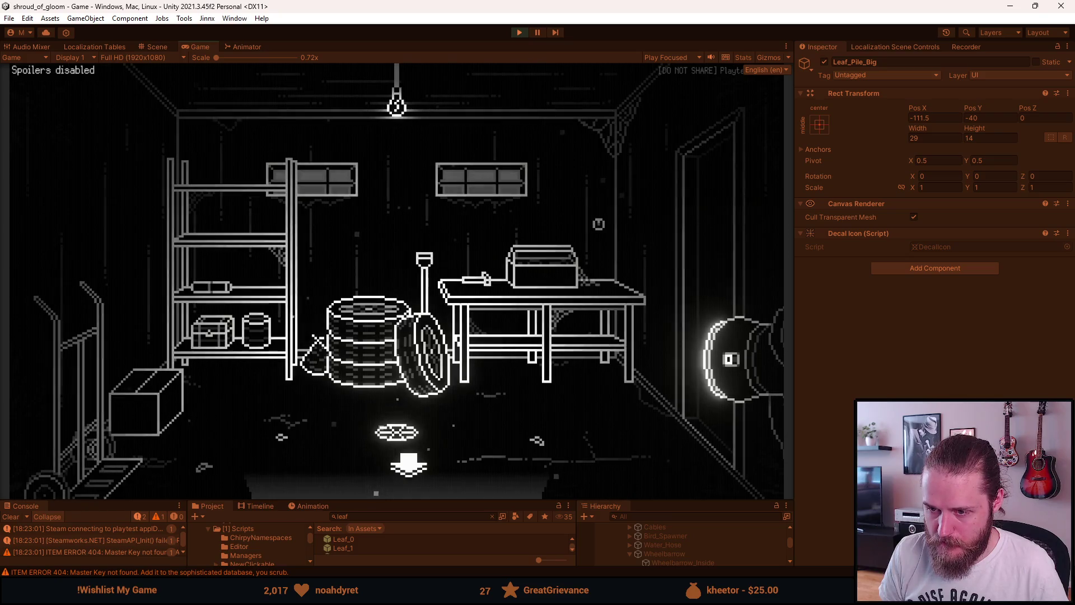
click(413, 477)
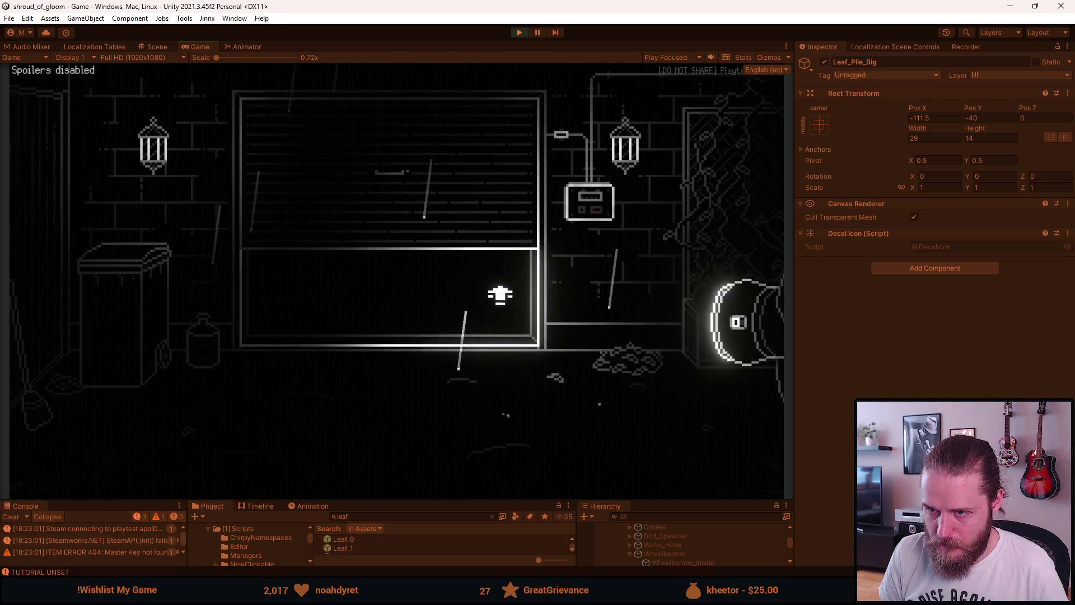
click(719, 221)
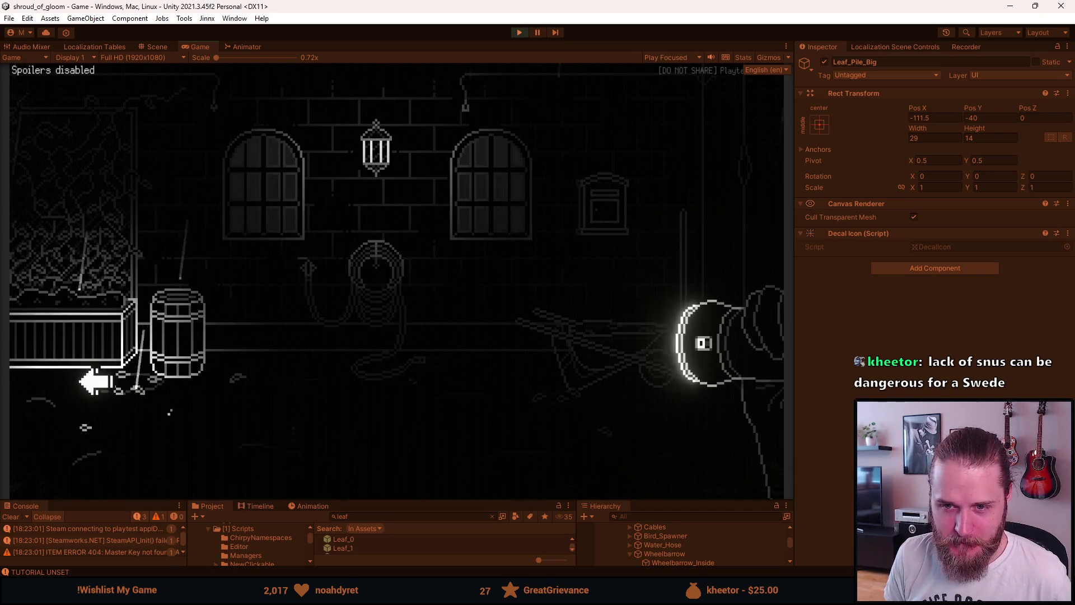
click(715, 280)
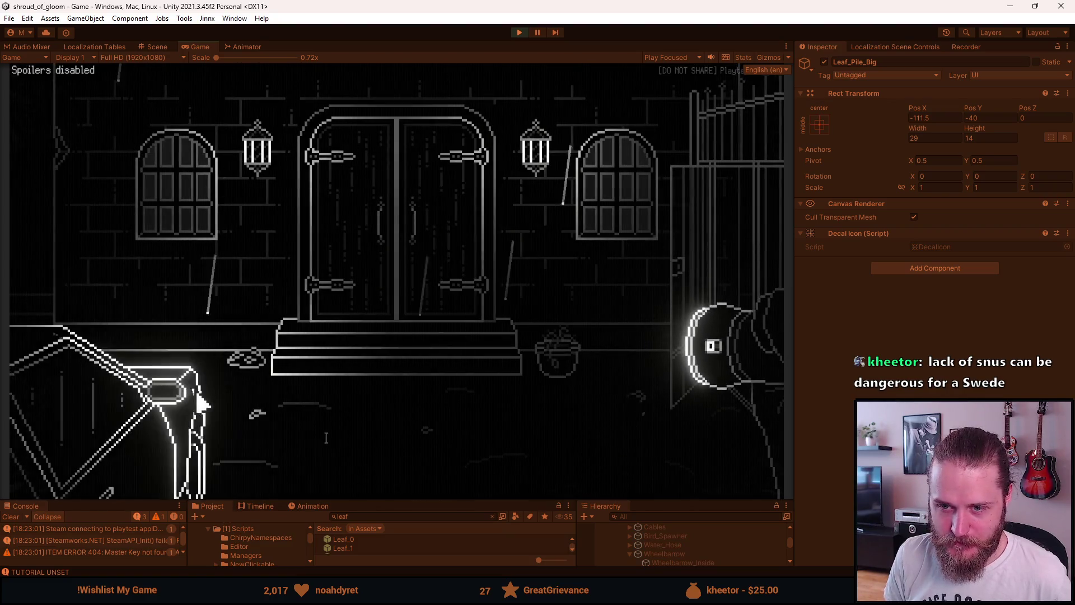
Walk between the wheelbarrow and double-door rooms, then left into the garage interior
click(252, 365)
click(53, 247)
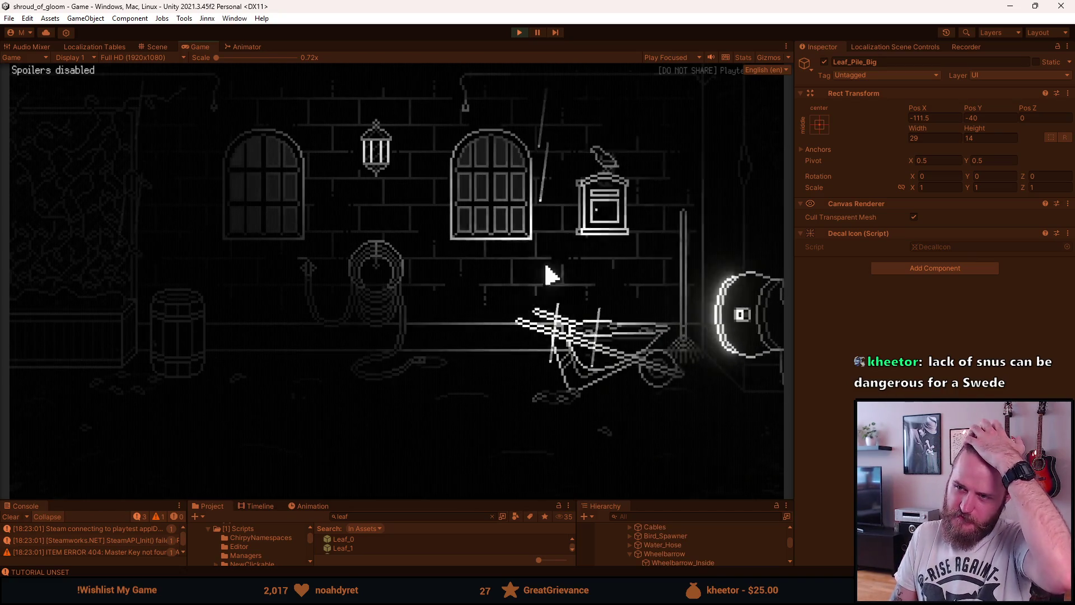
click(758, 254)
click(34, 218)
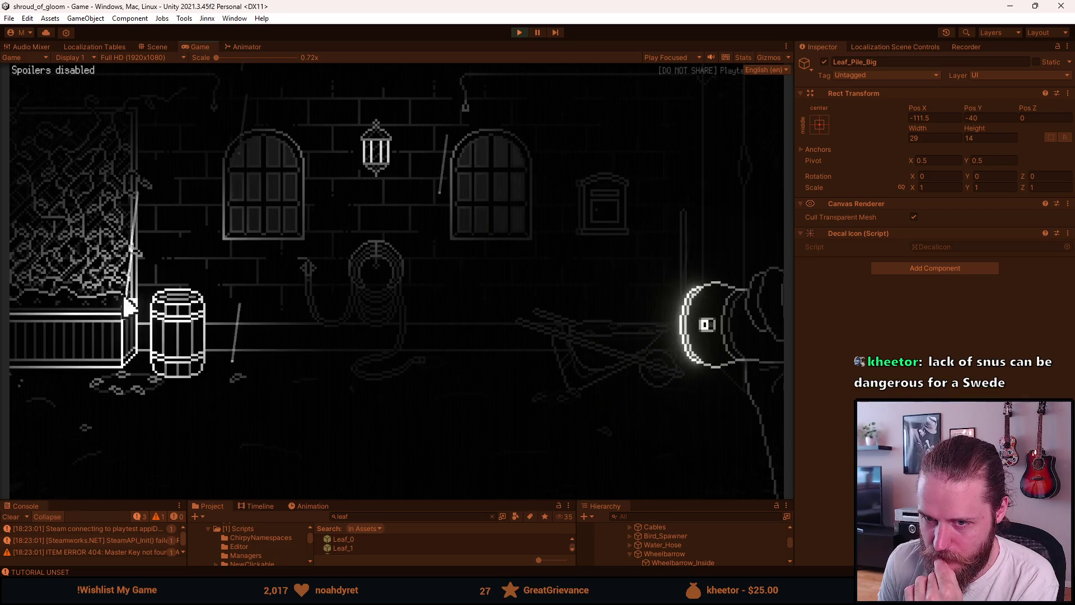
click(78, 280)
click(324, 305)
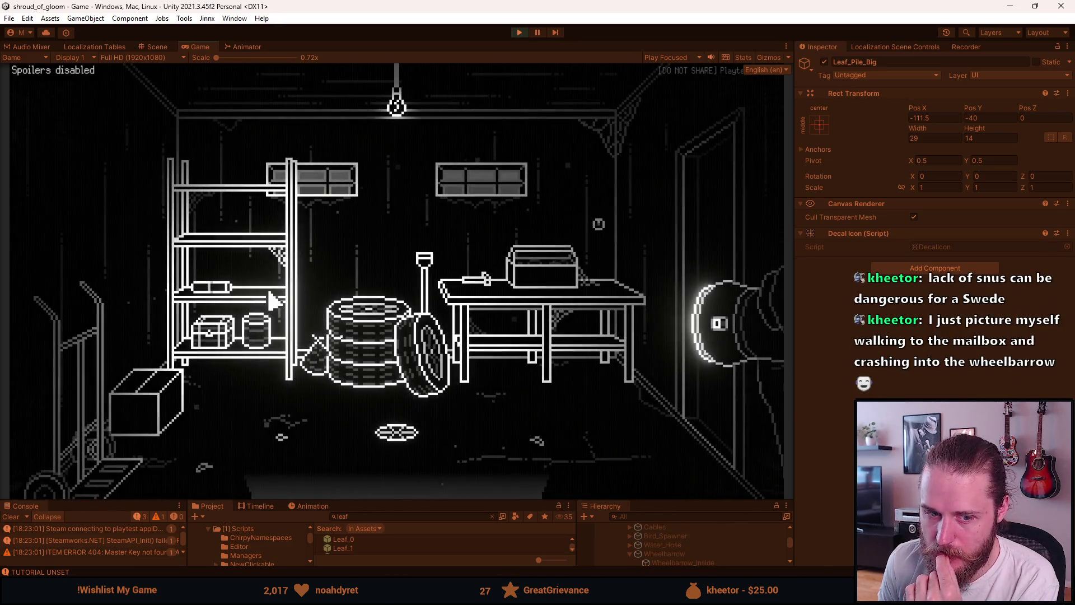
Leave the garage and view the close-up of mailbox 718
click(391, 489)
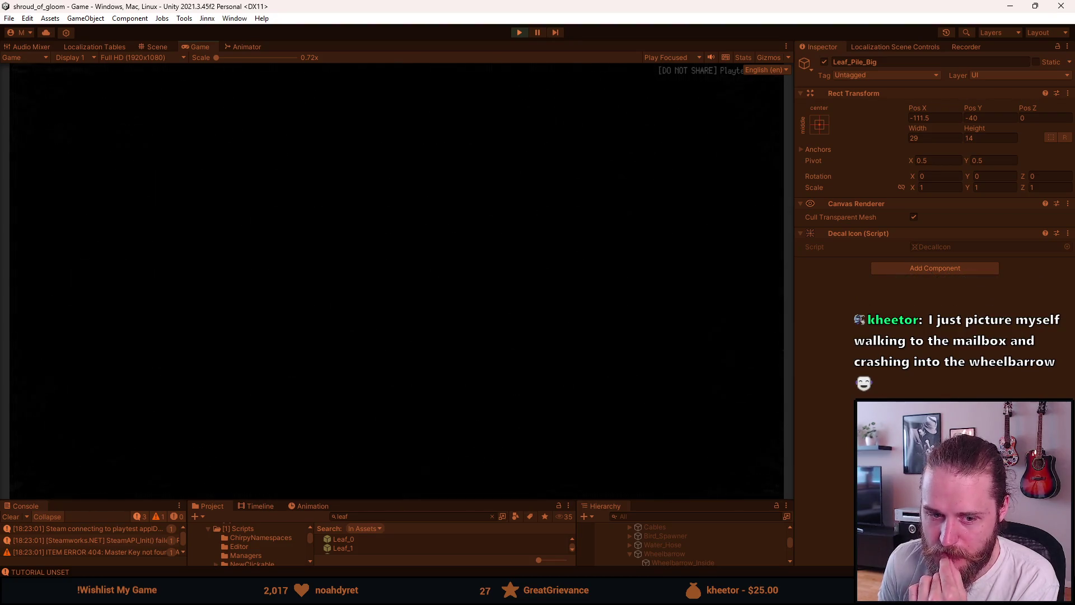
click(700, 221)
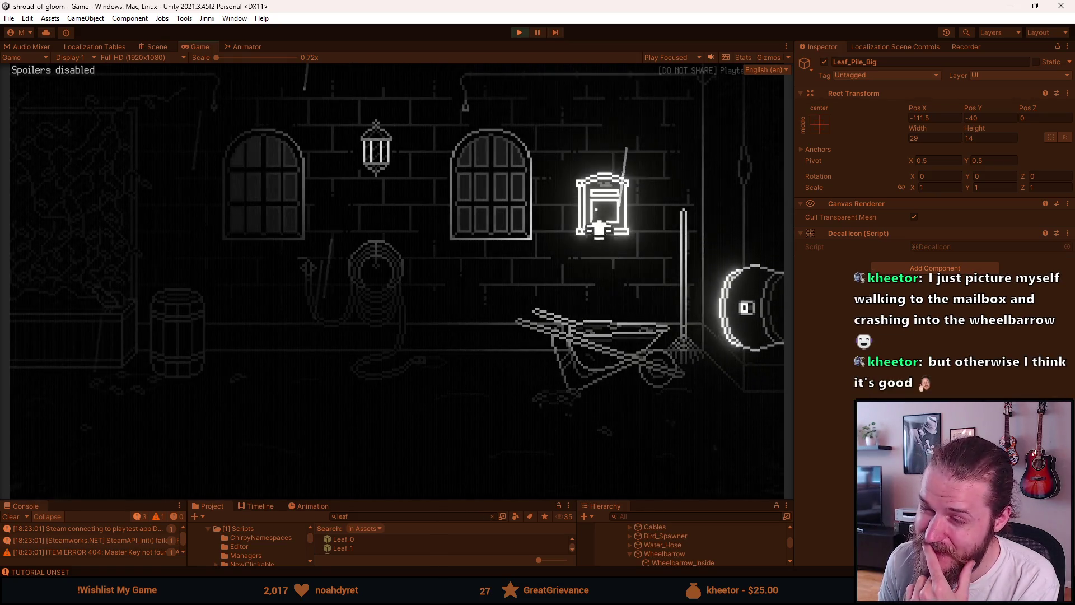
click(602, 218)
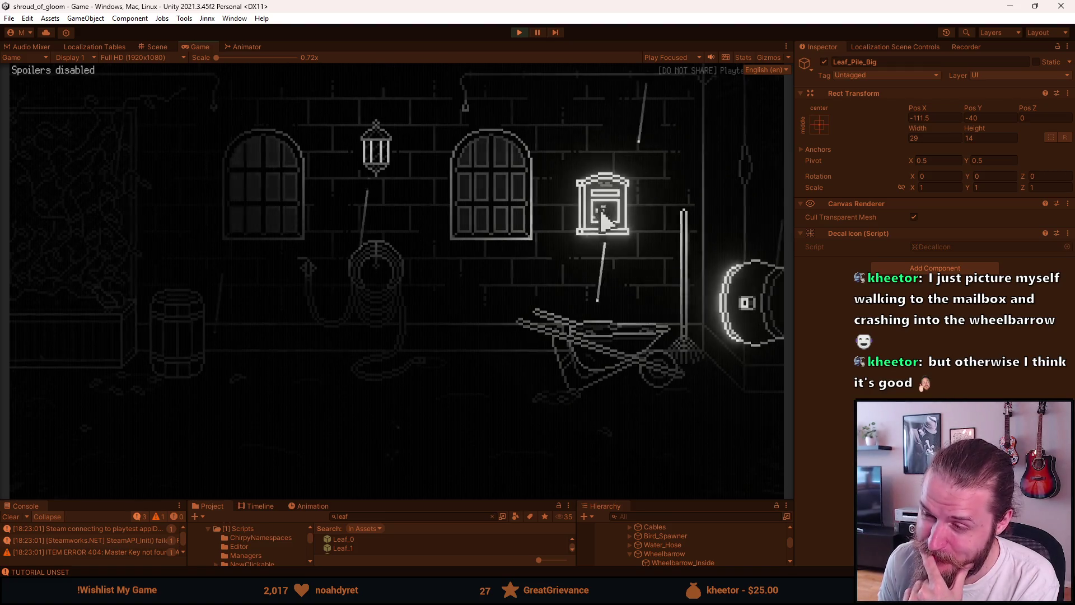
click(396, 482)
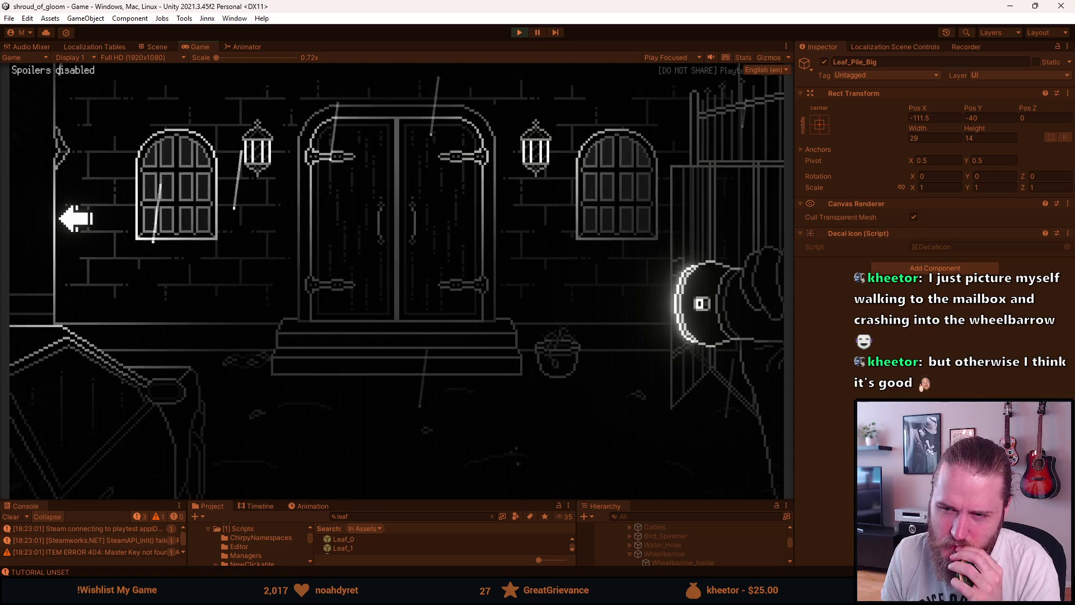
Reopen the mailbox close-up, walk right to the double-door entrance and pause the game
click(76, 217)
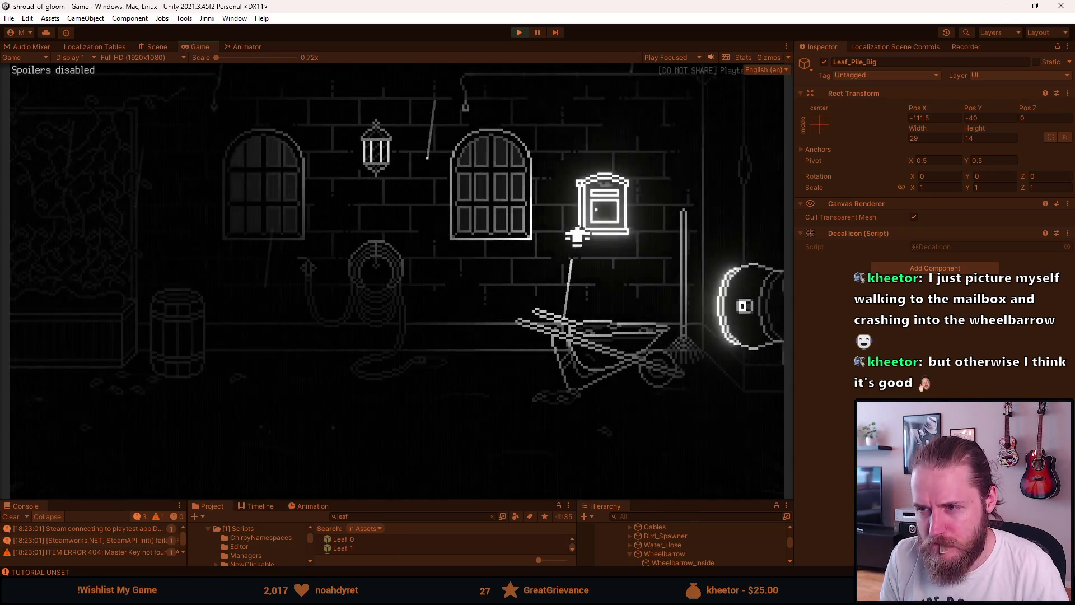
click(583, 234)
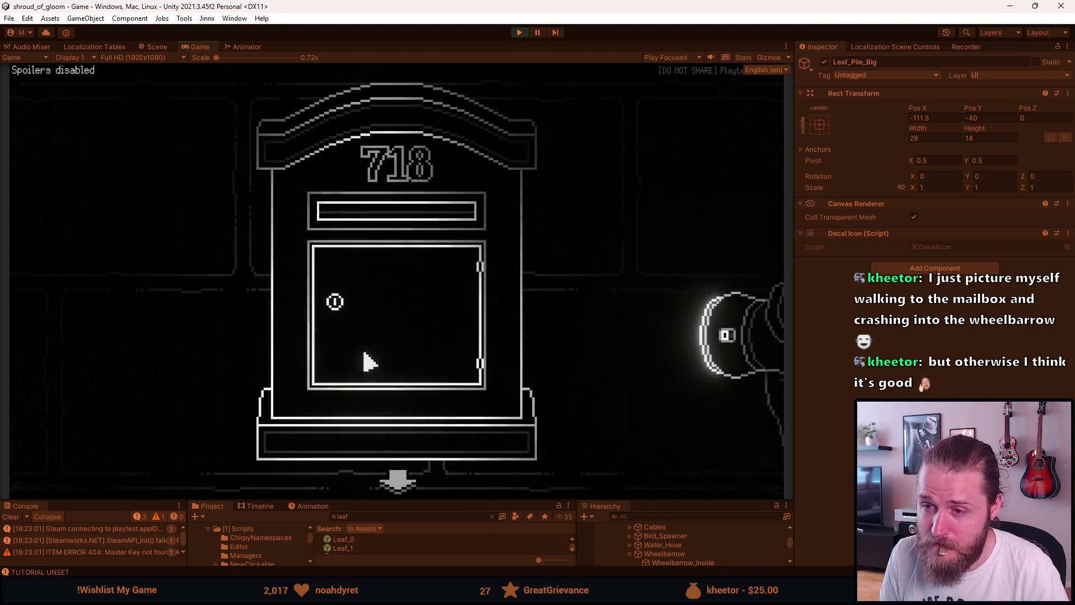
click(396, 477)
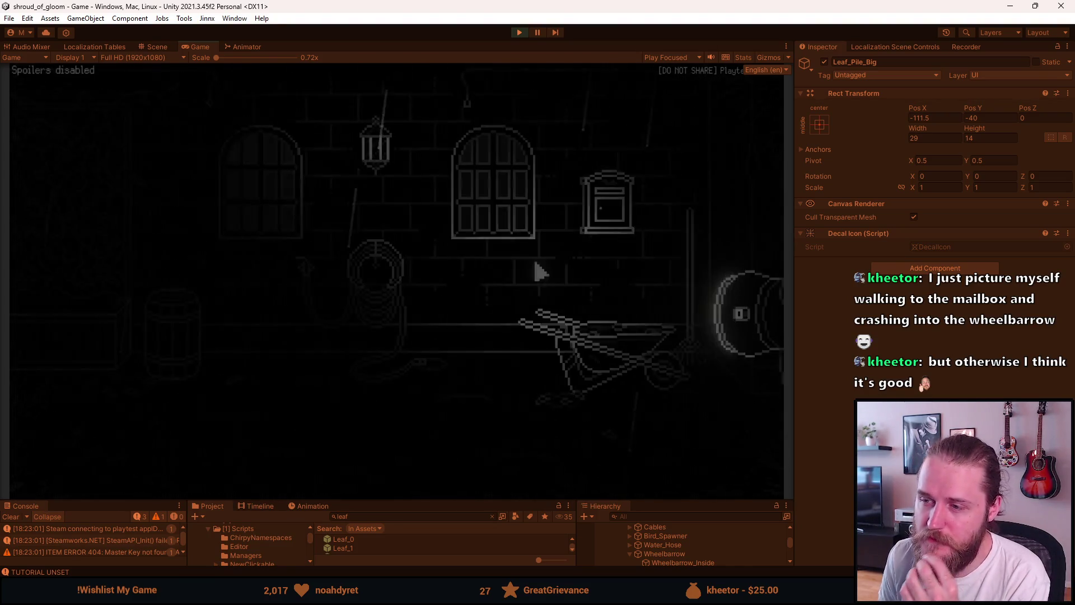
click(720, 210)
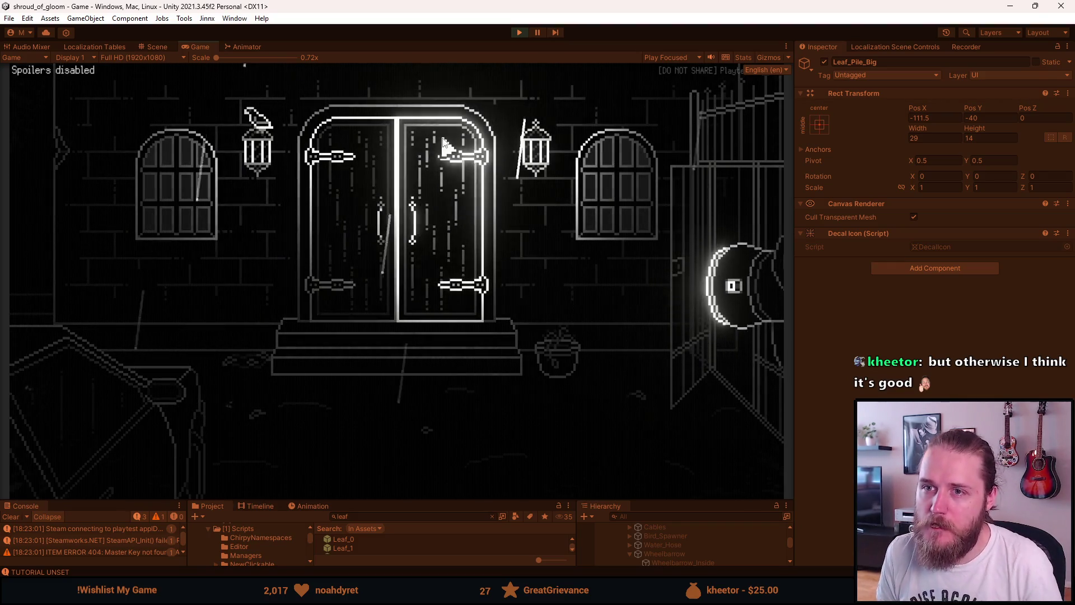
key(Escape)
Stop play mode, enlarge the bottom panels and collapse the Wheelbarrow's children in the Hierarchy
key(ctrl+p)
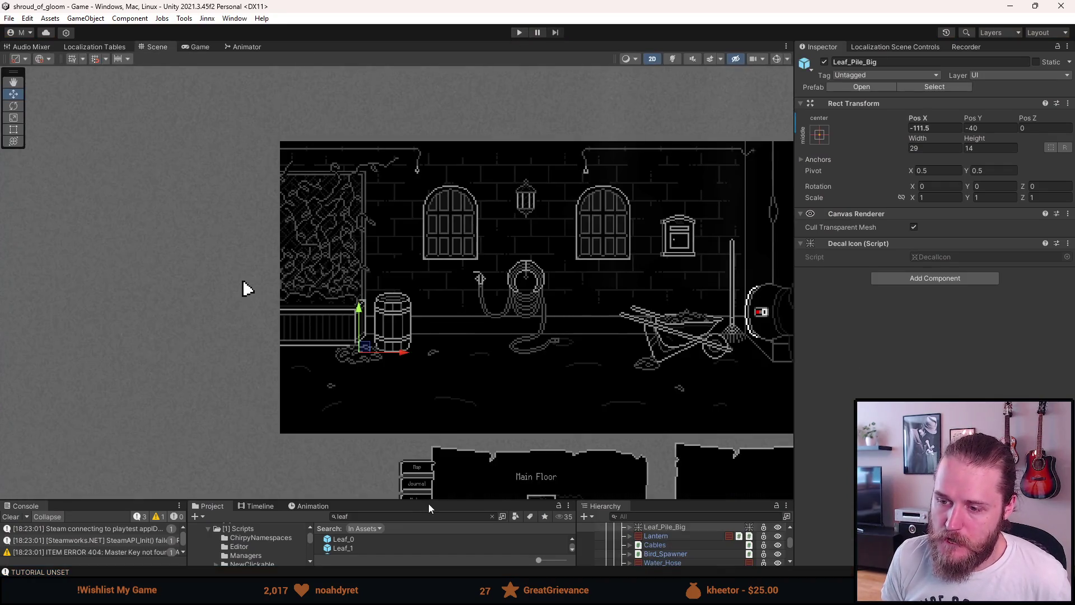
drag(429, 500, 430, 385)
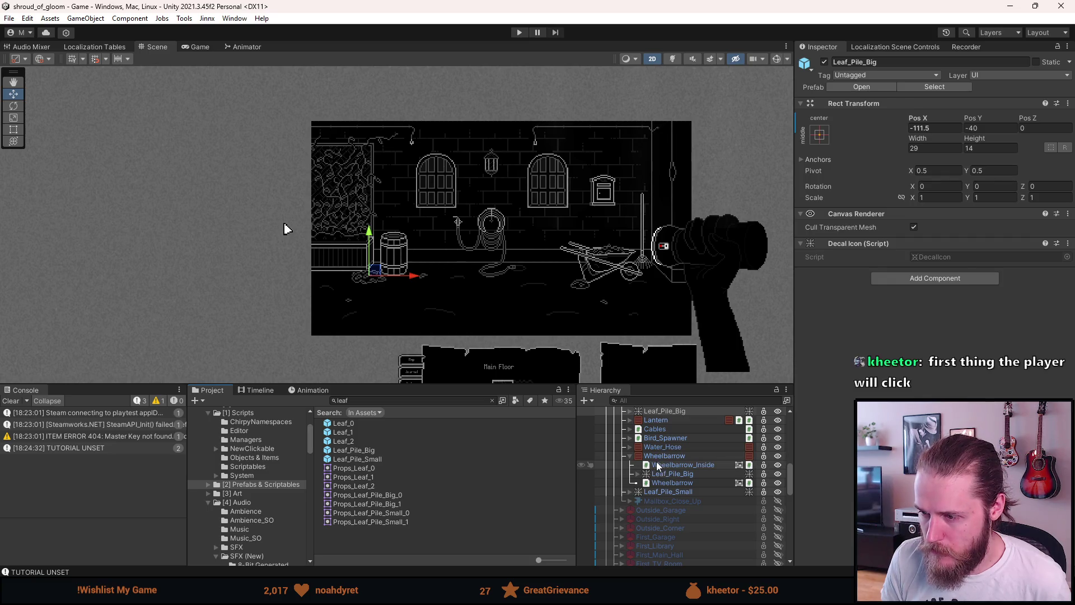
click(630, 456)
scroll(629, 472, up, 2)
scroll(629, 472, up, 2)
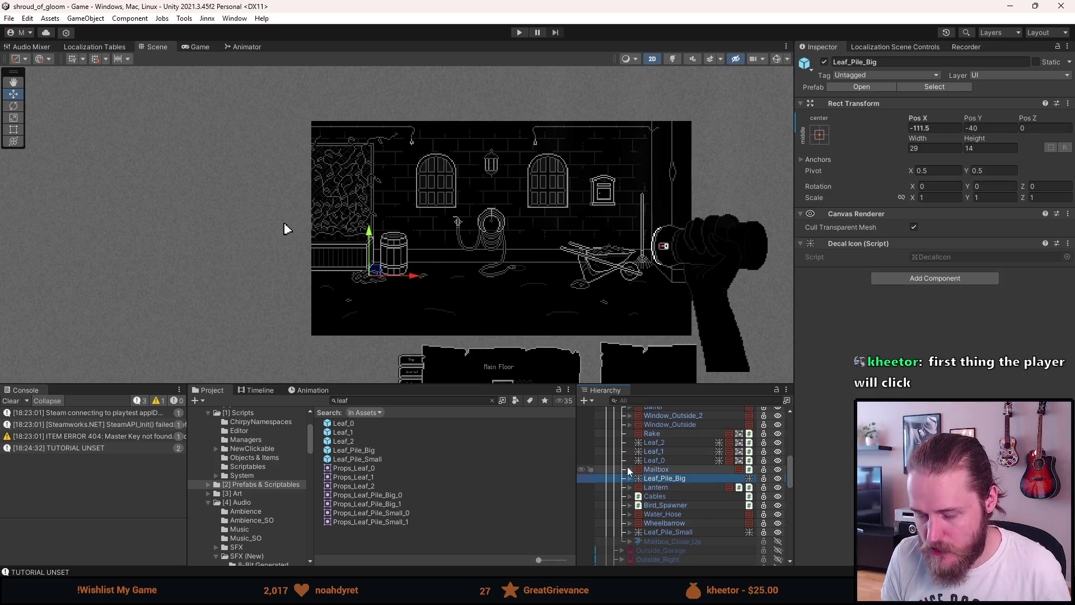
scroll(629, 472, up, 2)
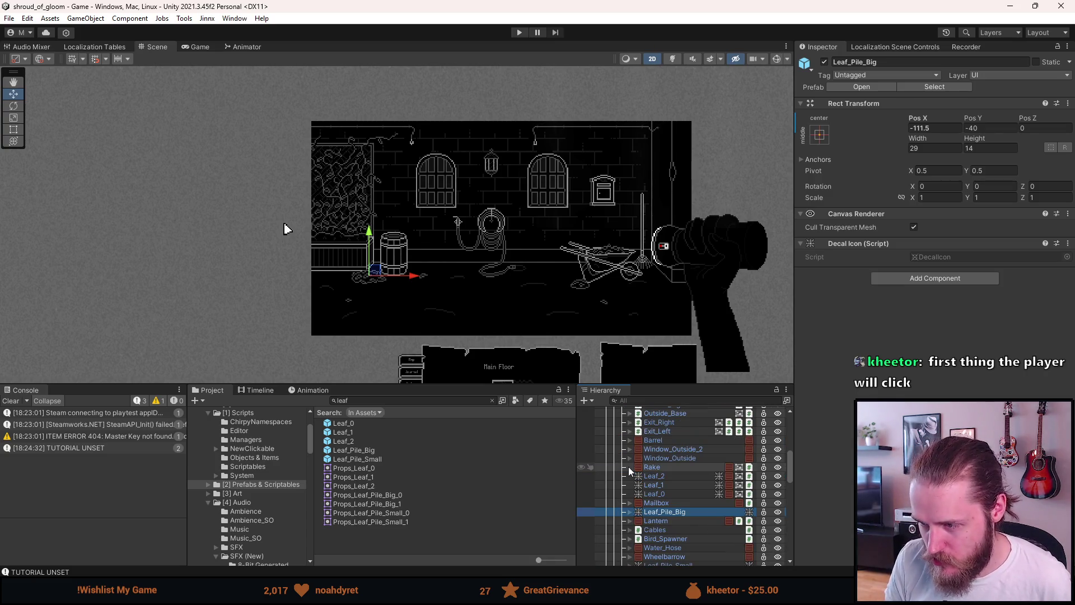
scroll(629, 468, up, 2)
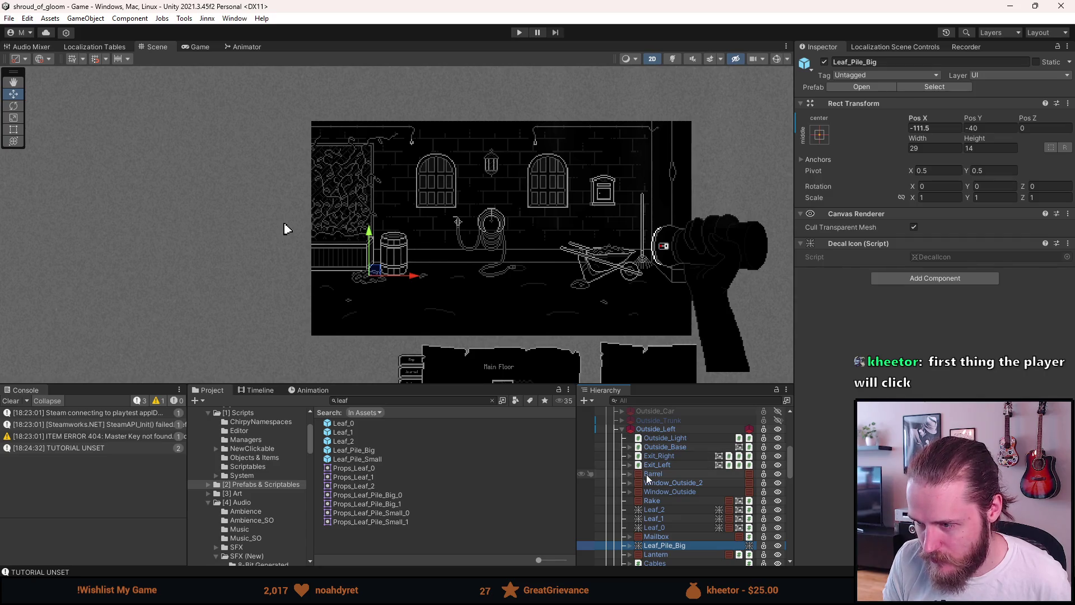
scroll(646, 474, down, 2)
scroll(646, 475, down, 2)
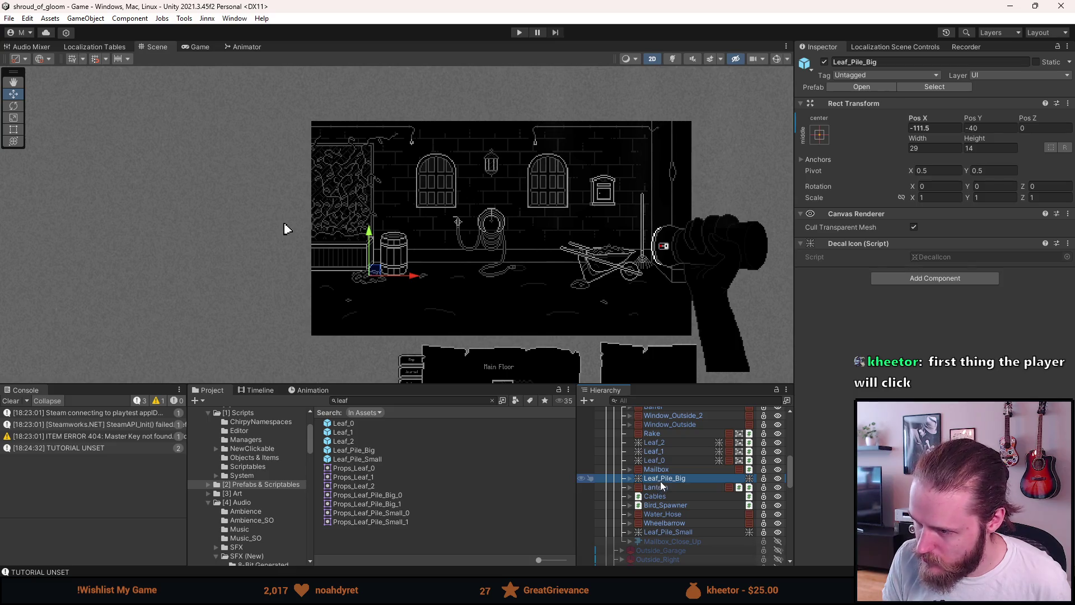
Duplicate Mailbox, move Mailbox (1) under Outside_Entrance, and hide Outside_Left
click(658, 470)
key(ctrl+d)
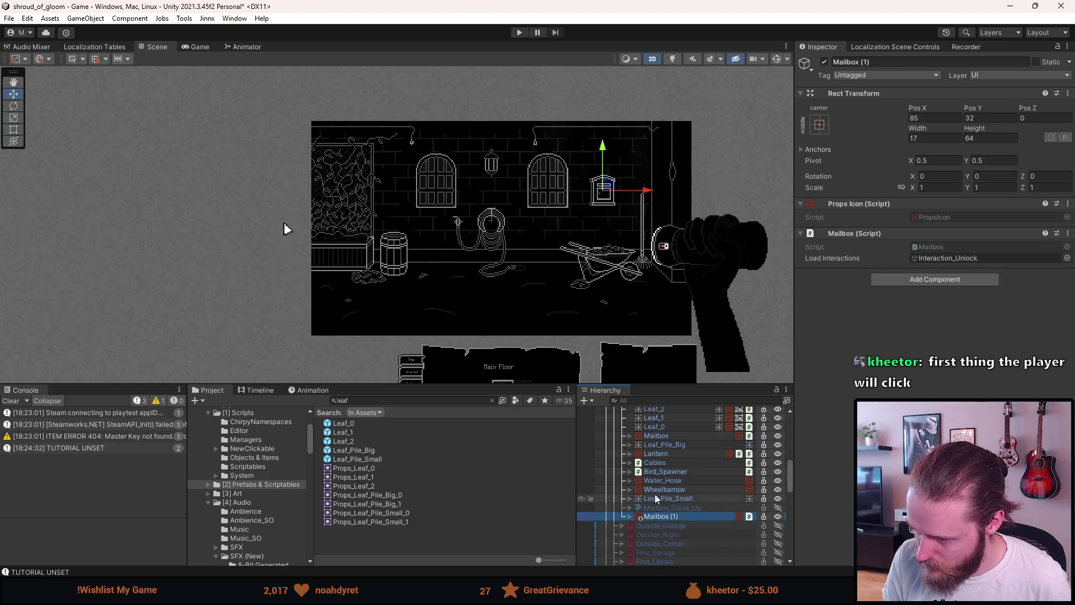
mouse_move(662, 518)
mouse_down()
mouse_move(660, 528)
mouse_move(659, 400)
mouse_move(672, 458)
mouse_move(661, 471)
mouse_up()
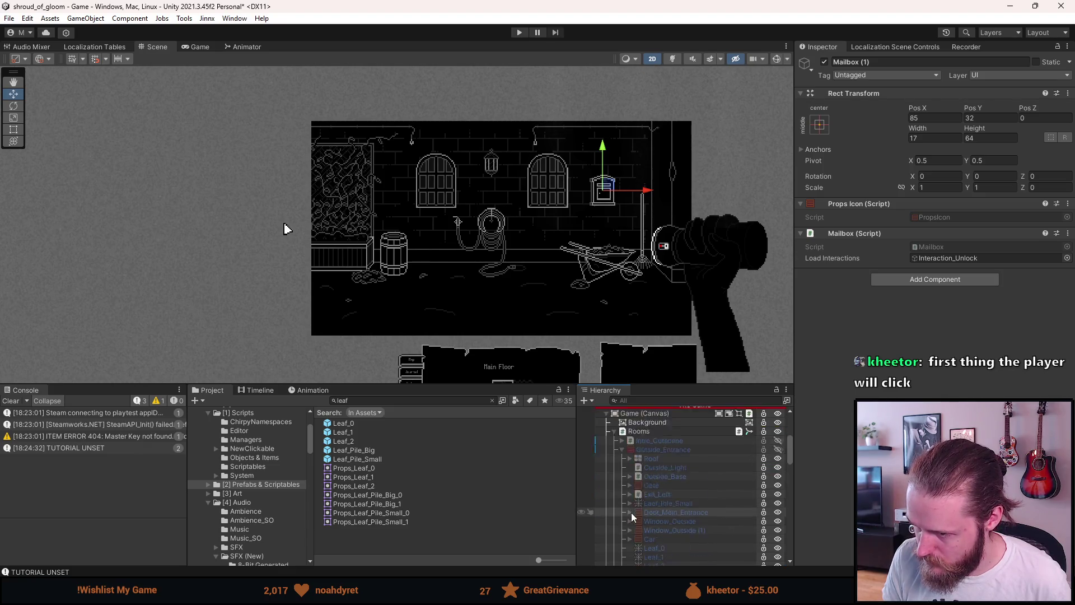
scroll(630, 513, up, 2)
click(657, 483)
scroll(658, 484, down, 5)
scroll(659, 488, down, 2)
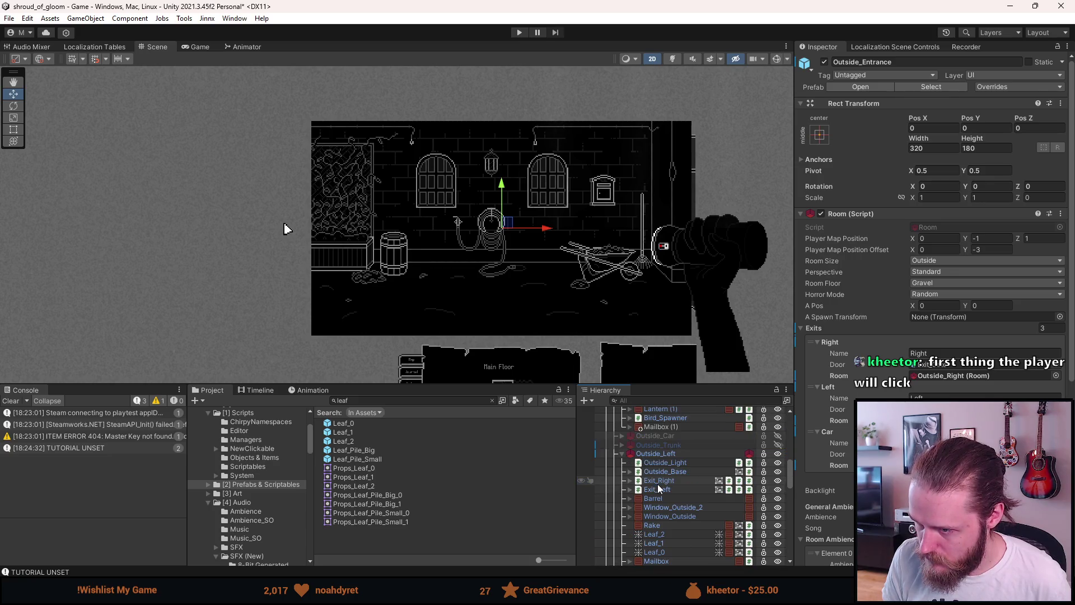
click(623, 457)
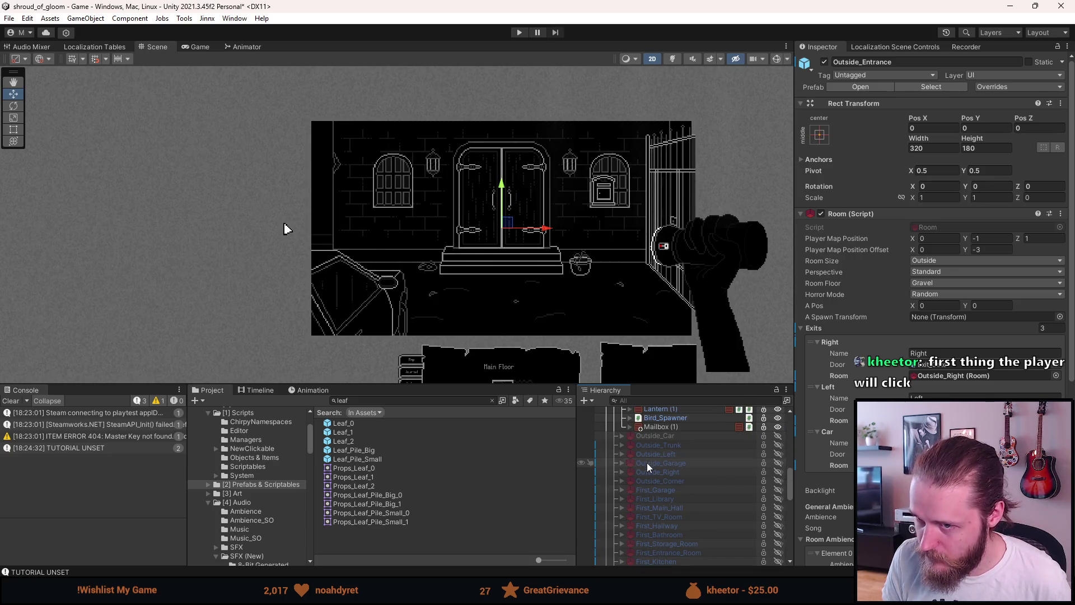
Set Mailbox (1) Pos Y to 24 beside the doors, save the scene and start Play
scroll(520, 248, up, 4)
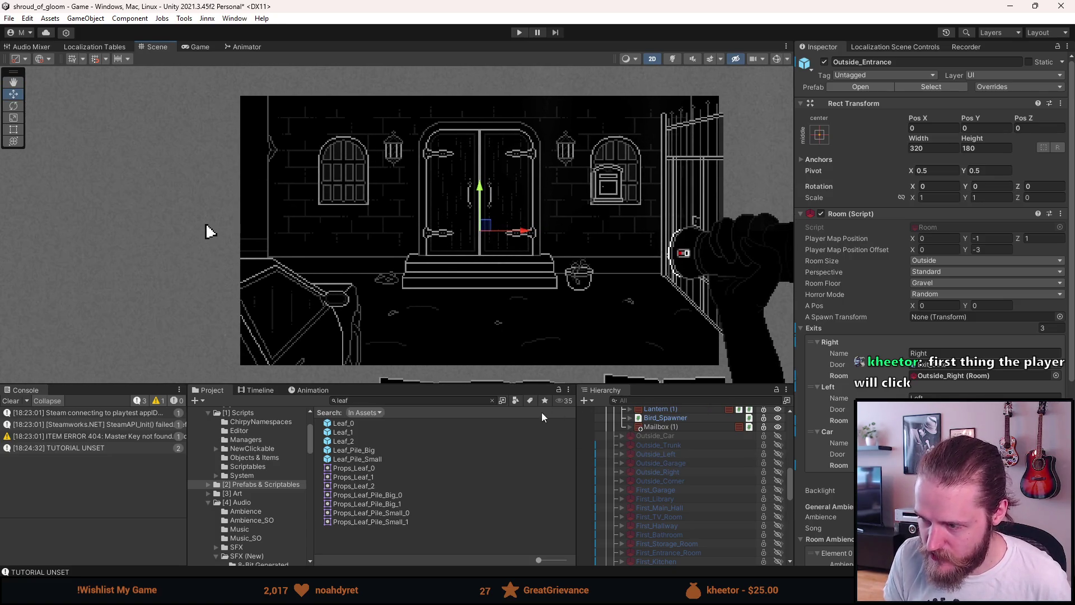
click(673, 428)
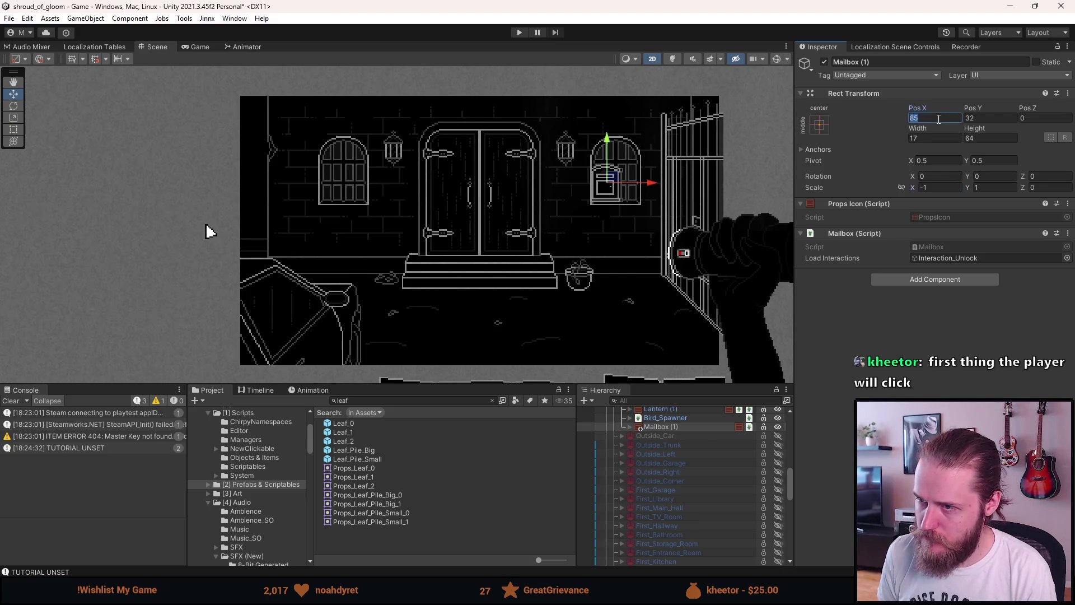
text(-)
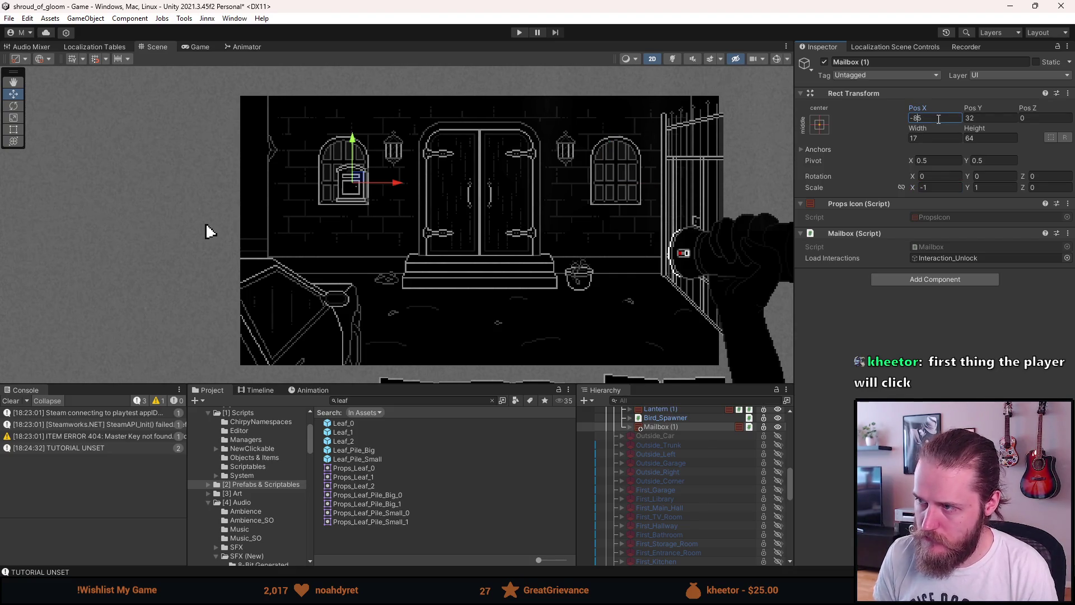
text(6)
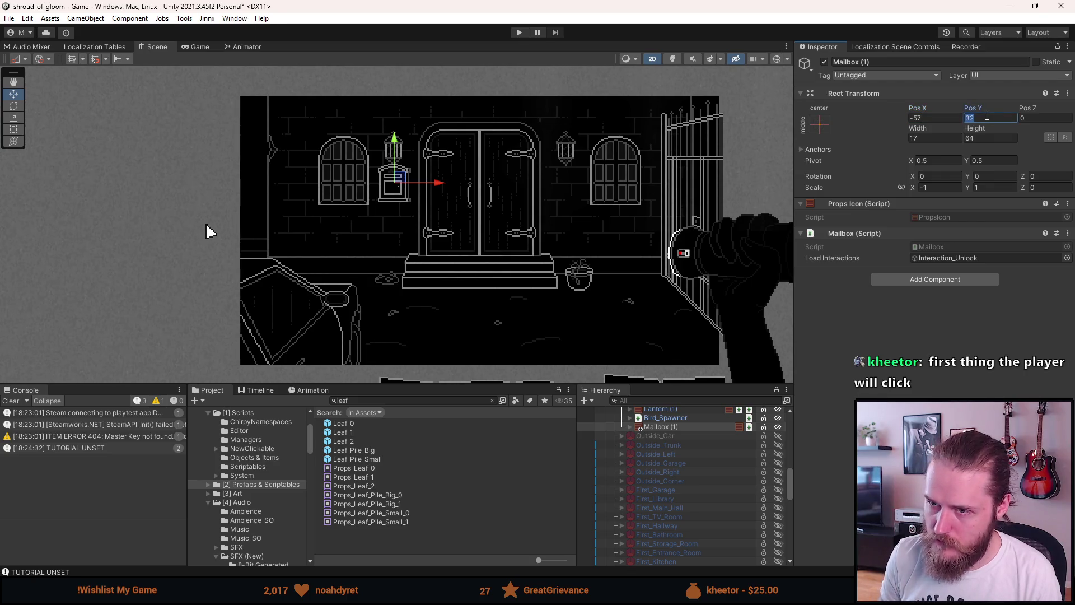
key(BackSpace)
text(6)
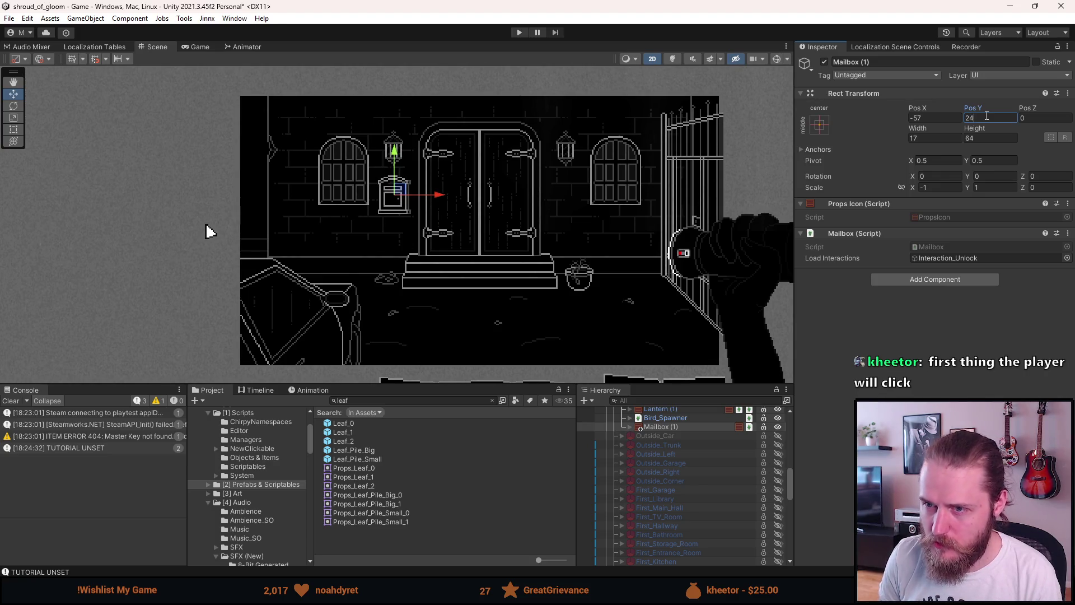
key(ctrl+s)
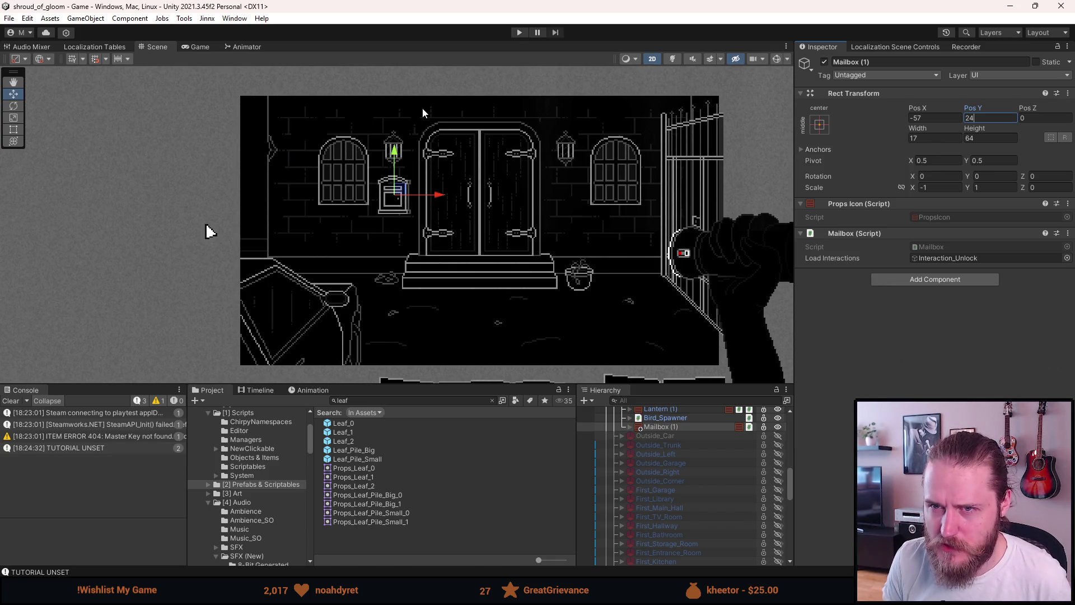
click(520, 32)
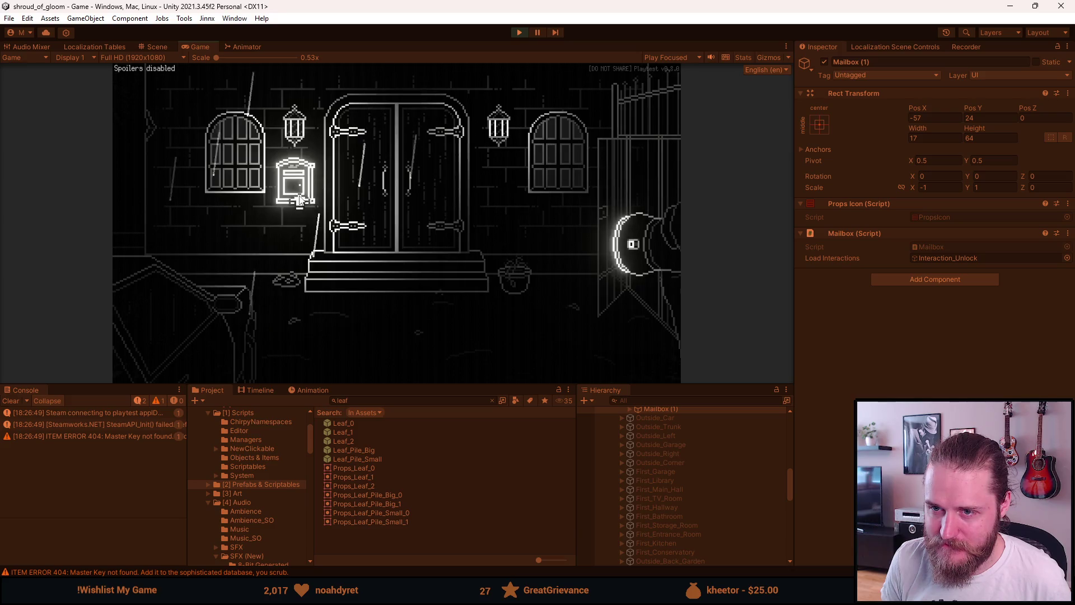
View the close-up of the mailbox beside the entrance door
click(356, 235)
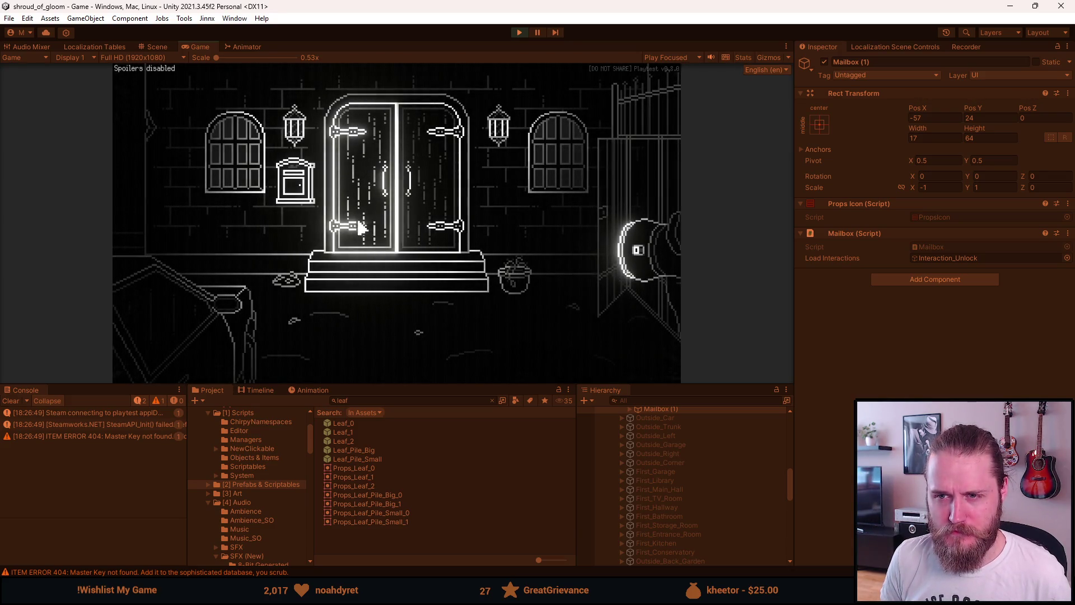
click(305, 191)
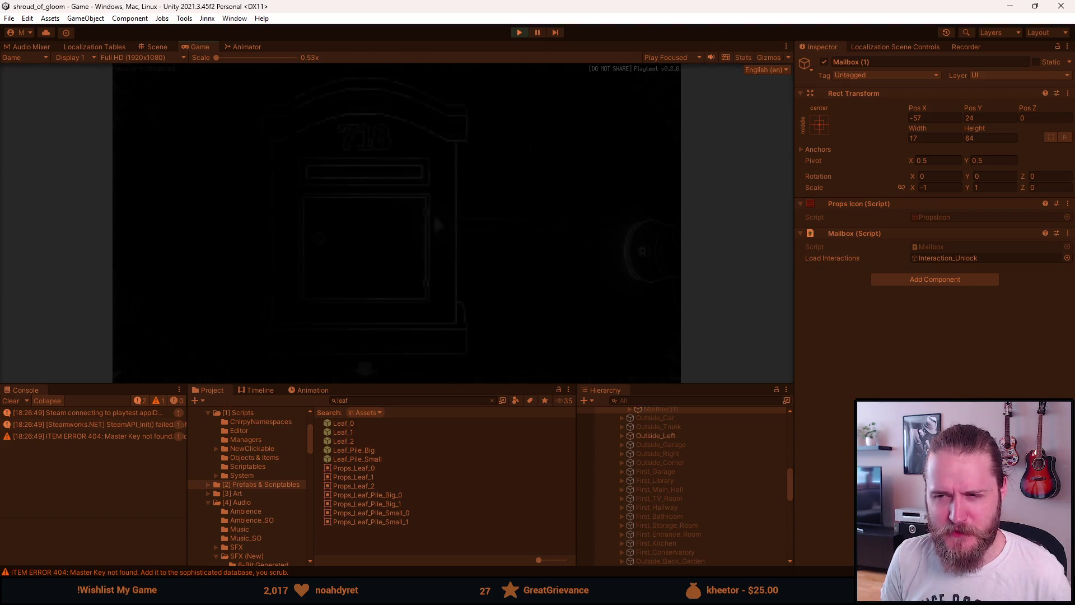
click(398, 372)
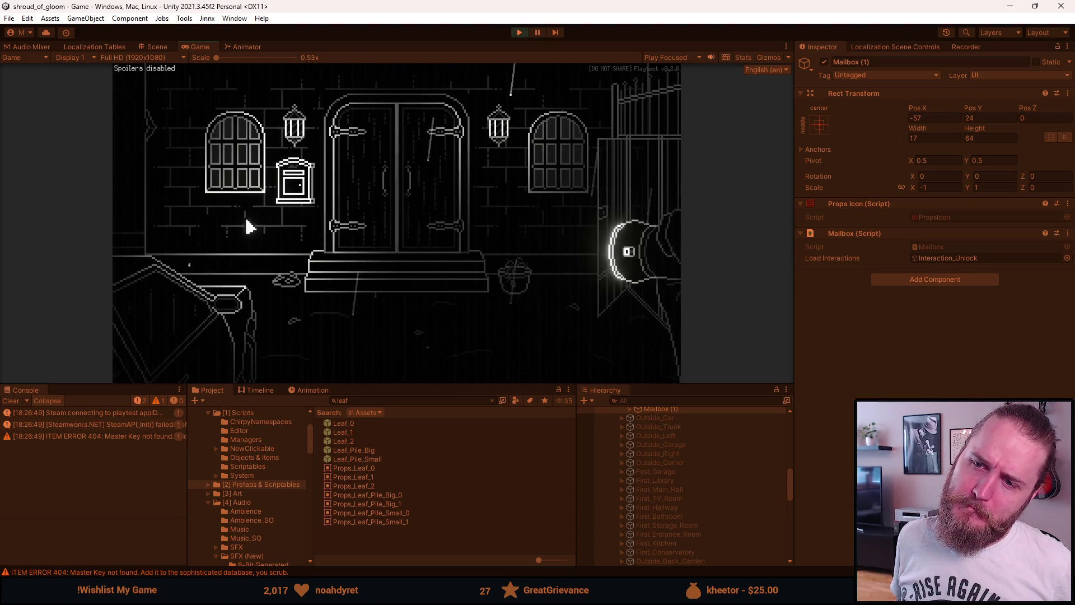
Walk back and forth between the entrance and Outside_Left rooms, then view mailbox 718's close-up
click(149, 200)
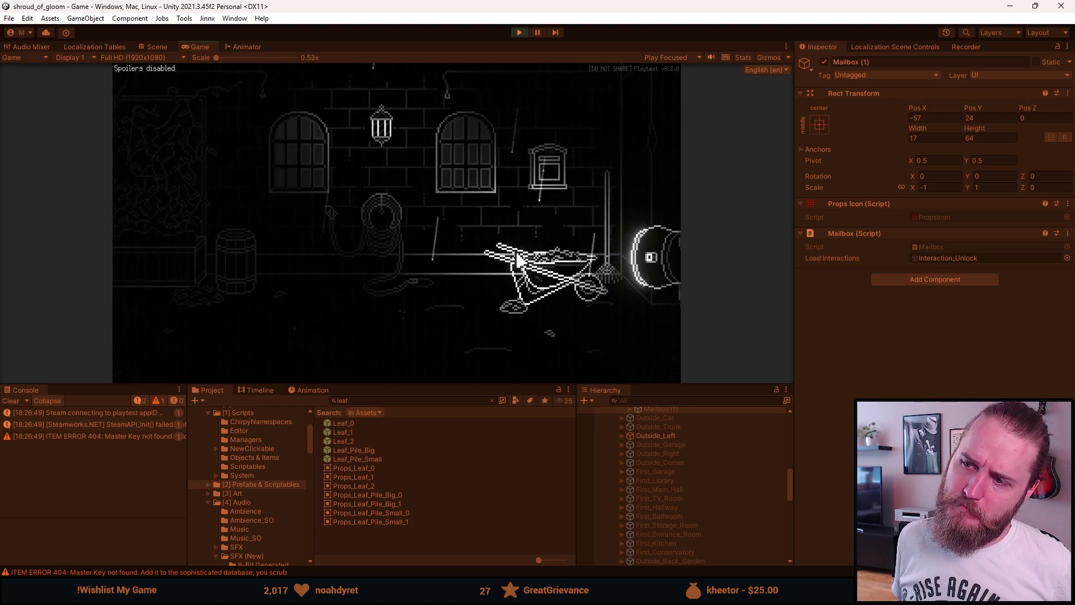
click(617, 216)
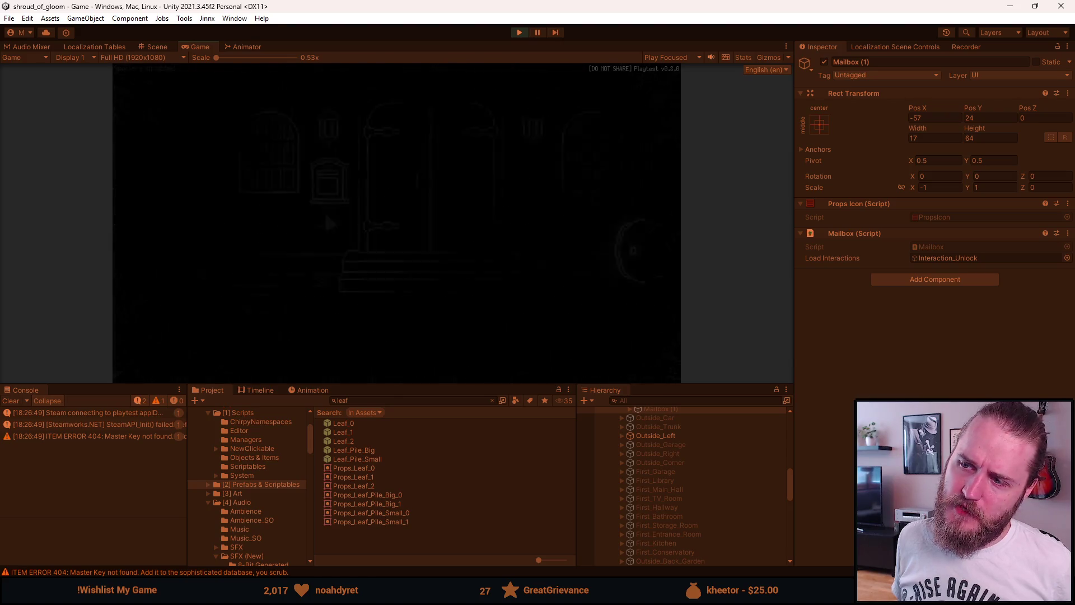
click(142, 196)
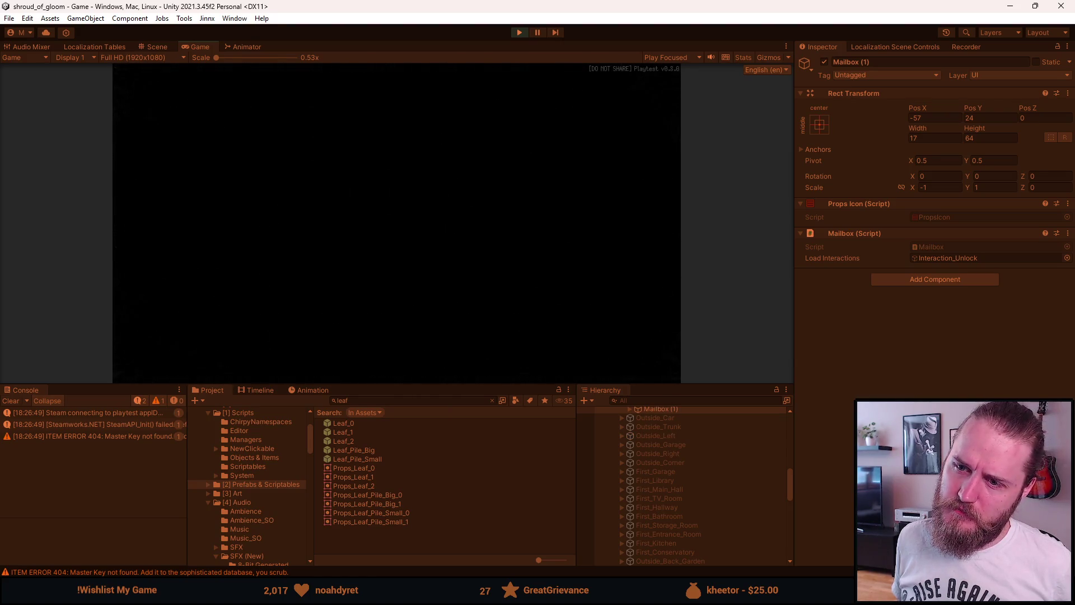
click(618, 189)
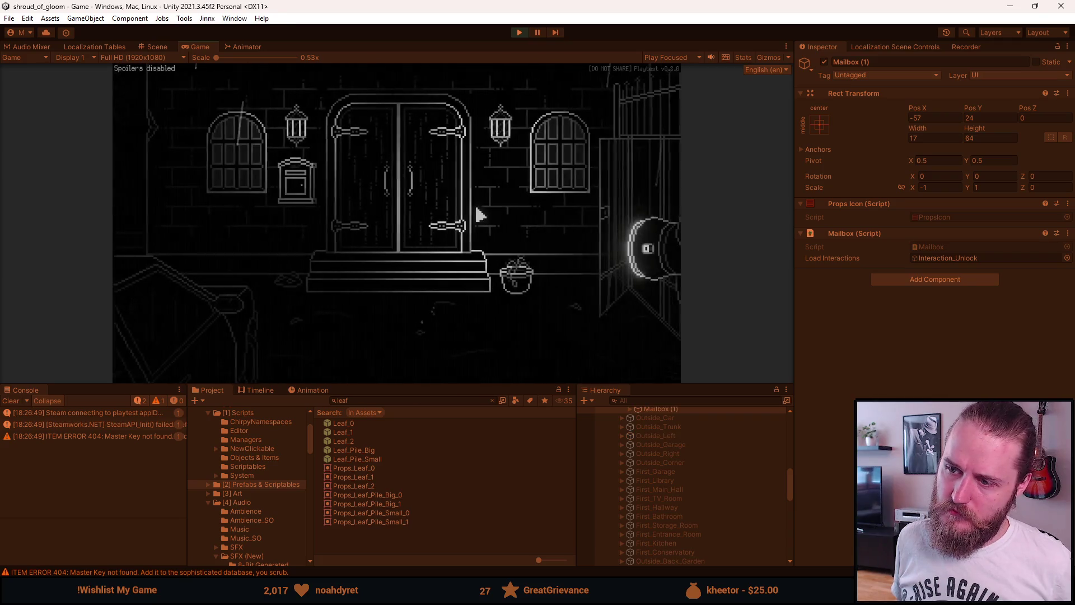
click(159, 175)
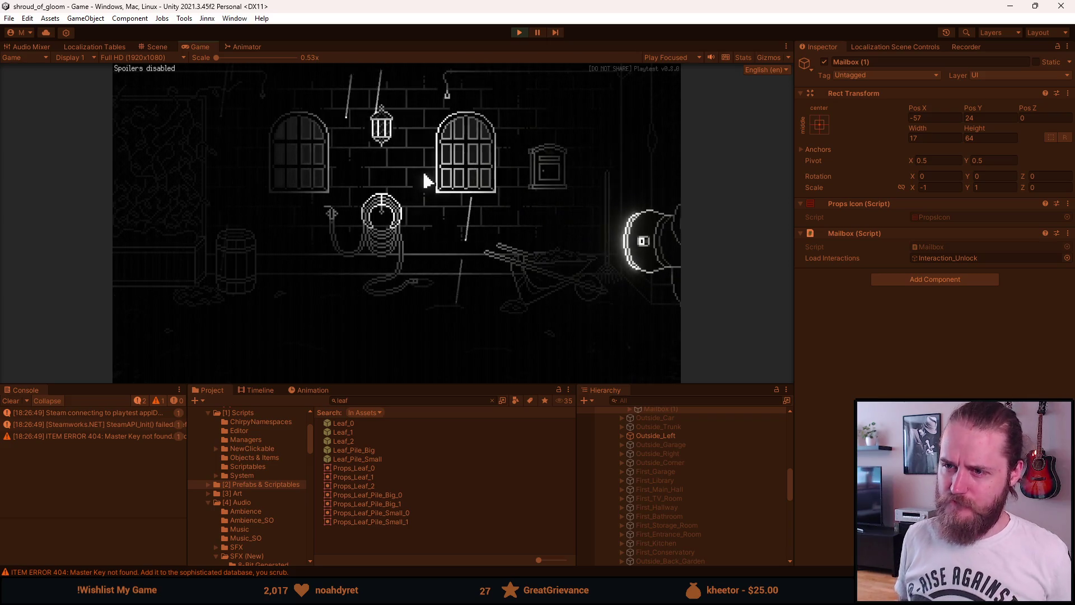
click(614, 173)
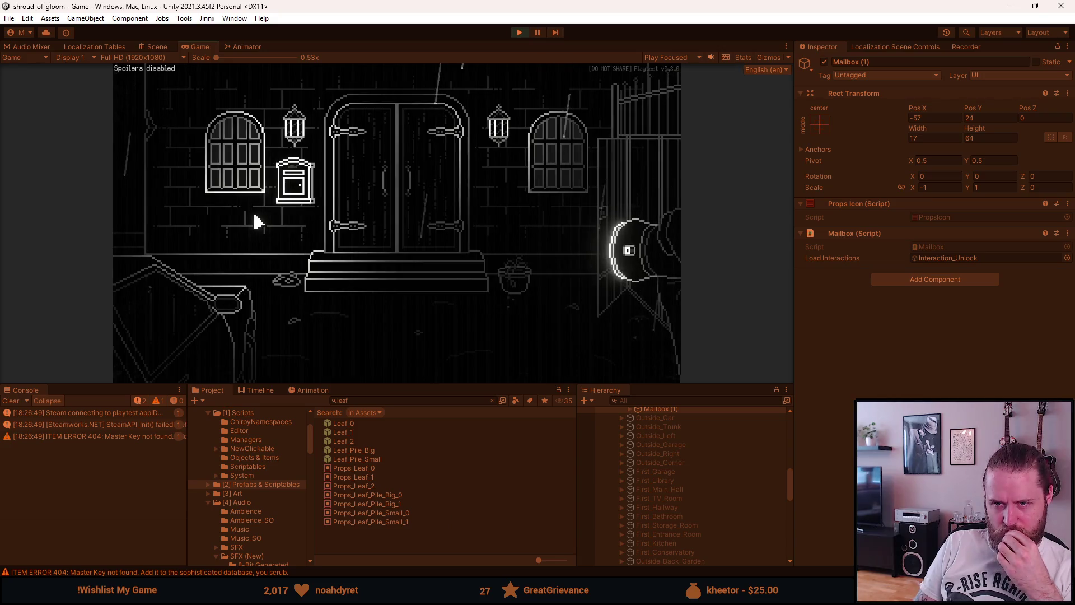
click(158, 206)
click(544, 178)
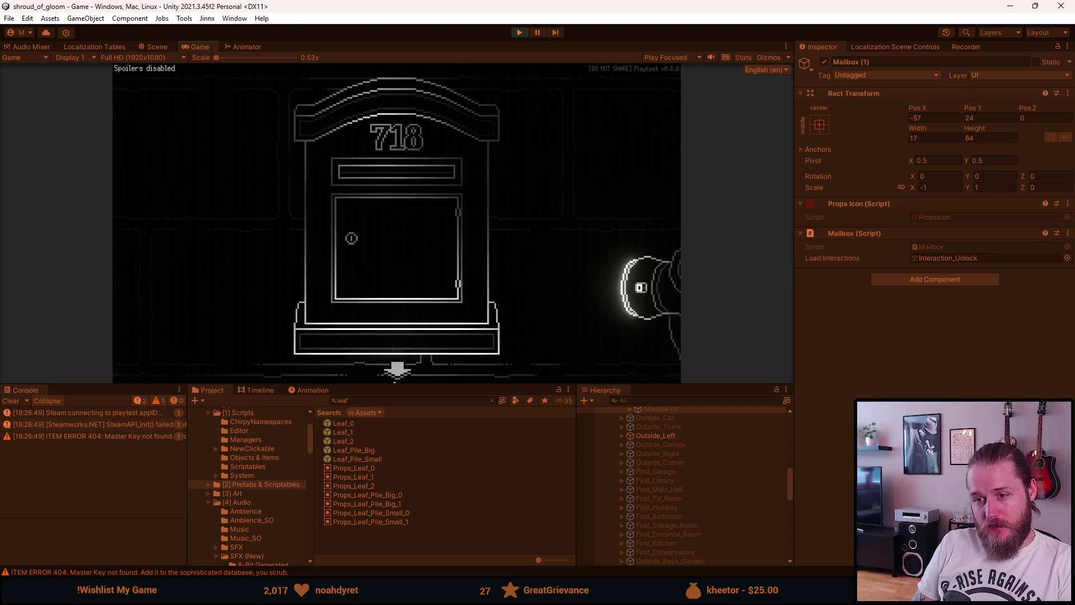
click(397, 370)
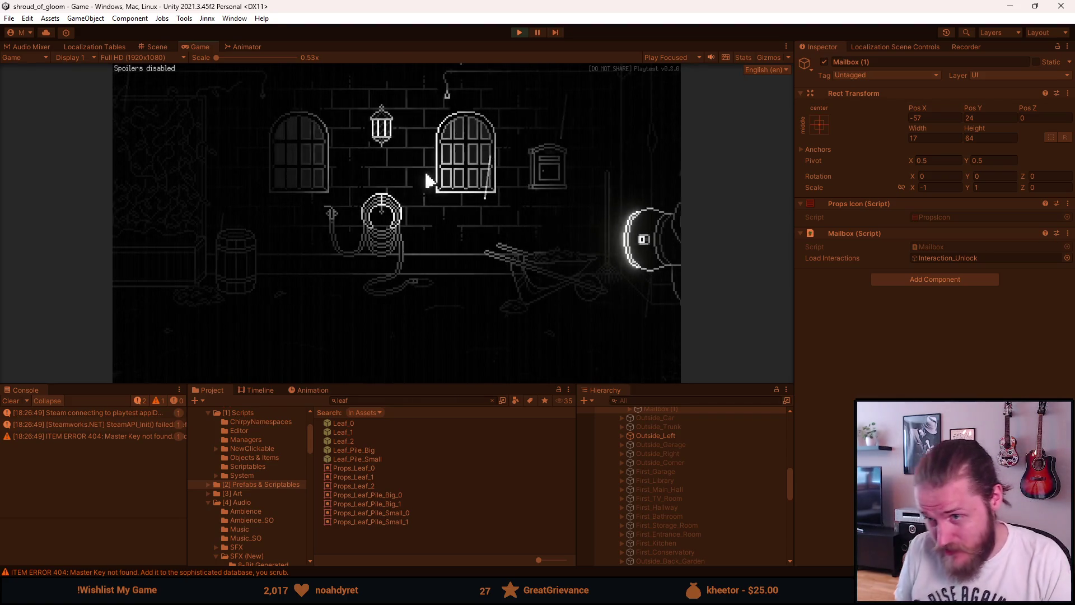
Select Mailbox under Outside_Left, view its close-up again, then stop the play-test
key(alt+Tab)
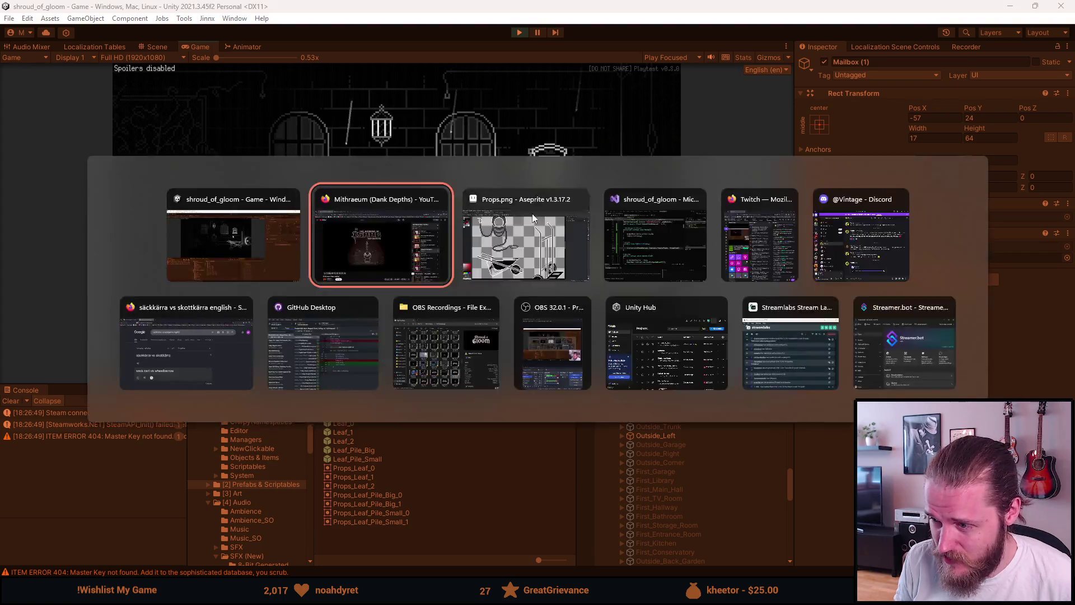
click(621, 438)
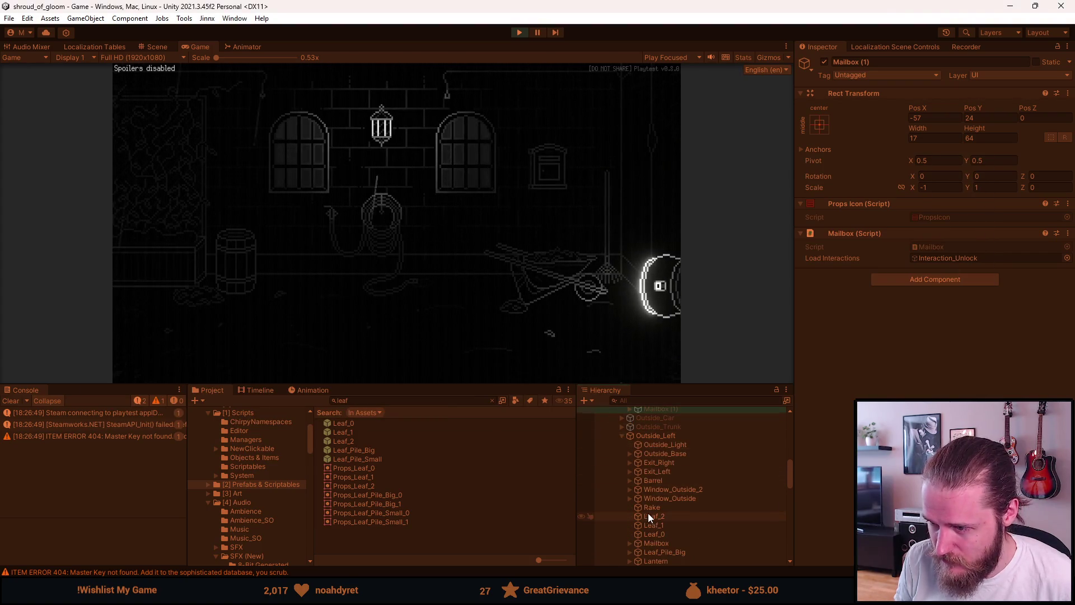
scroll(647, 513, down, 3)
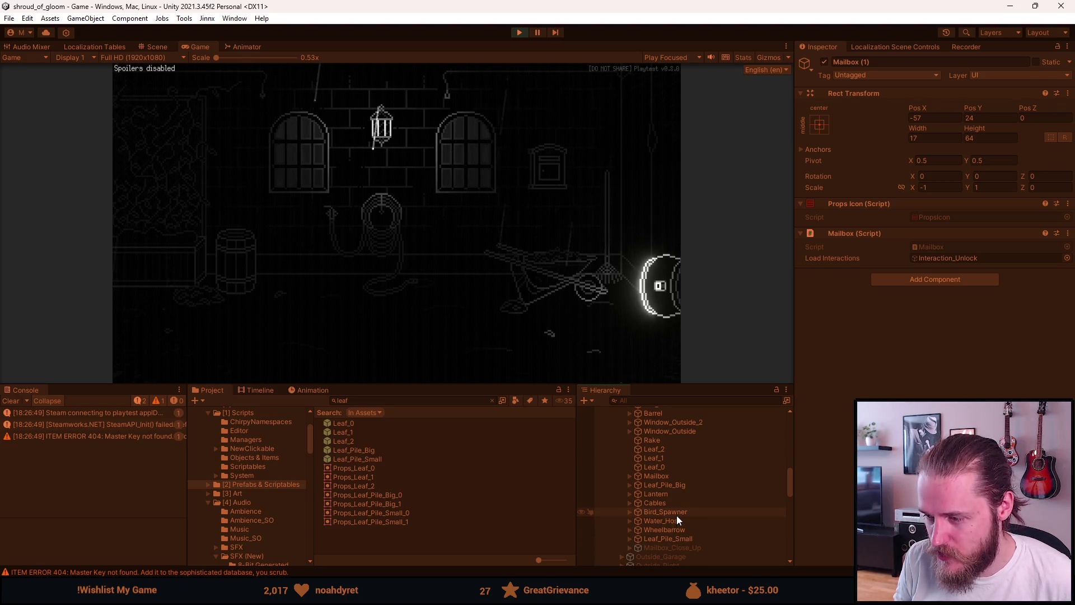
click(676, 477)
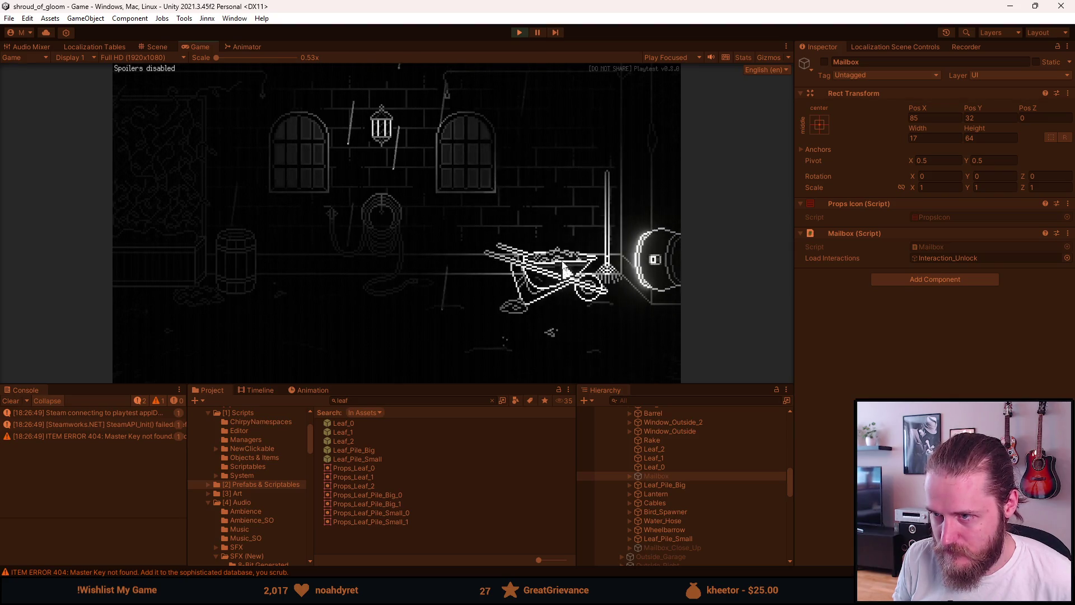
click(343, 202)
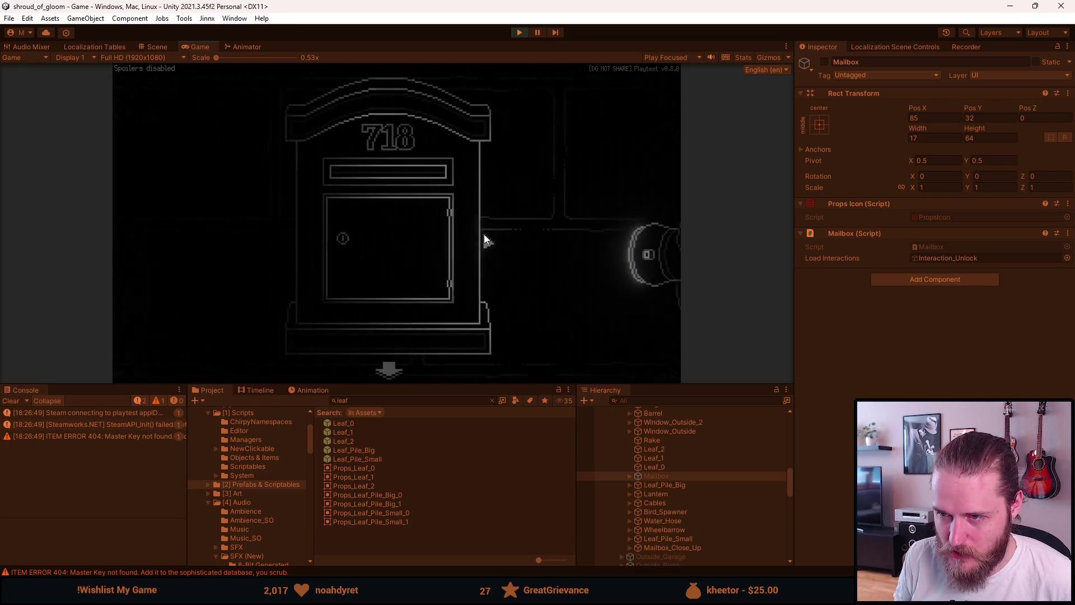
click(395, 367)
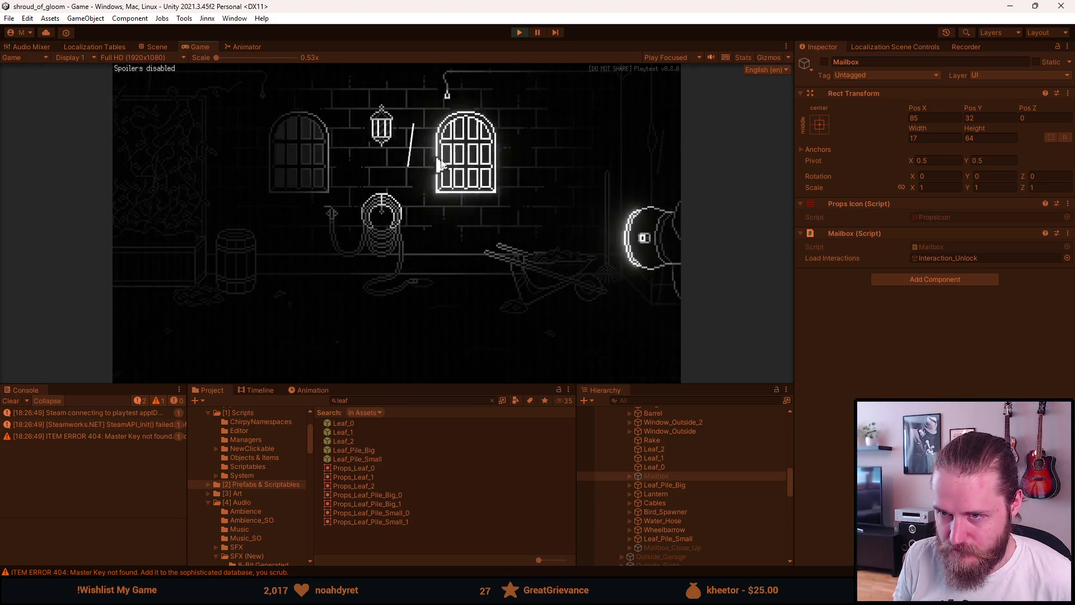
click(520, 32)
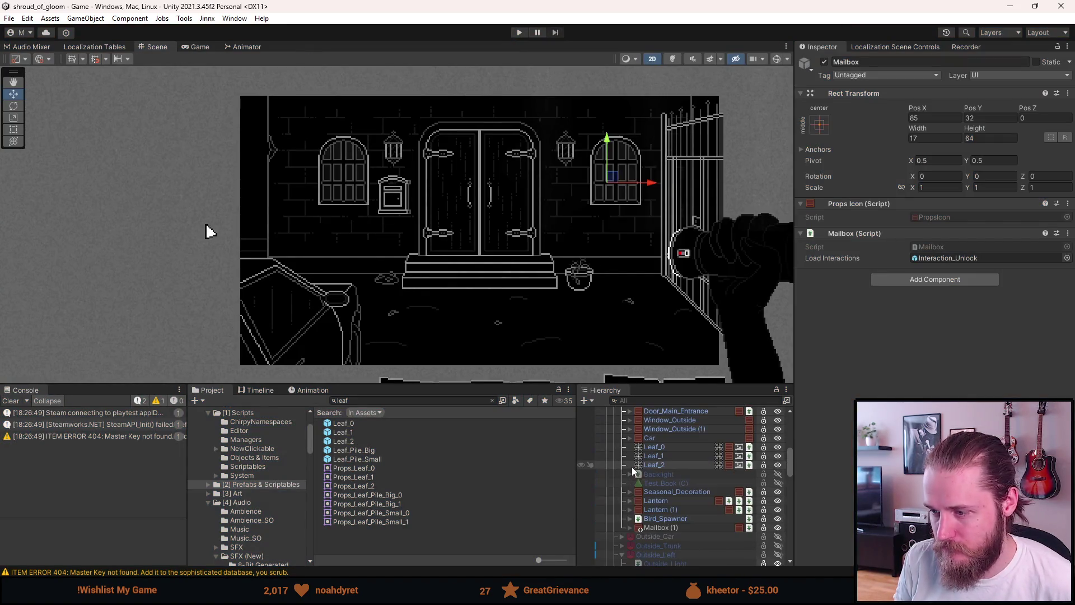
Delete Mailbox (1) from the entrance, hide Outside_Entrance and show Outside_Left
click(665, 527)
key(Delete)
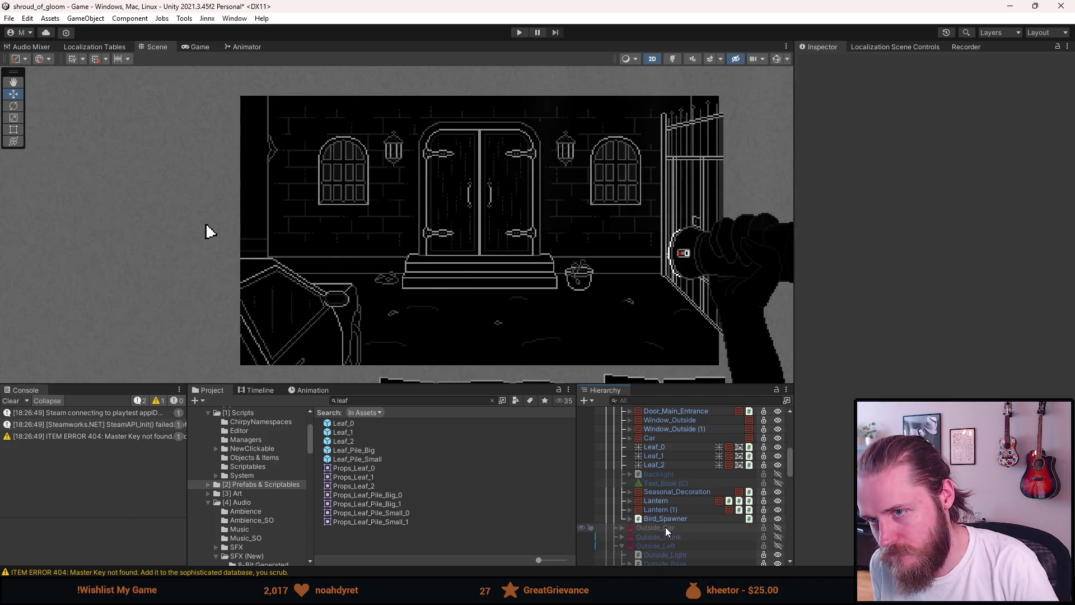
scroll(659, 522, up, 5)
click(620, 482)
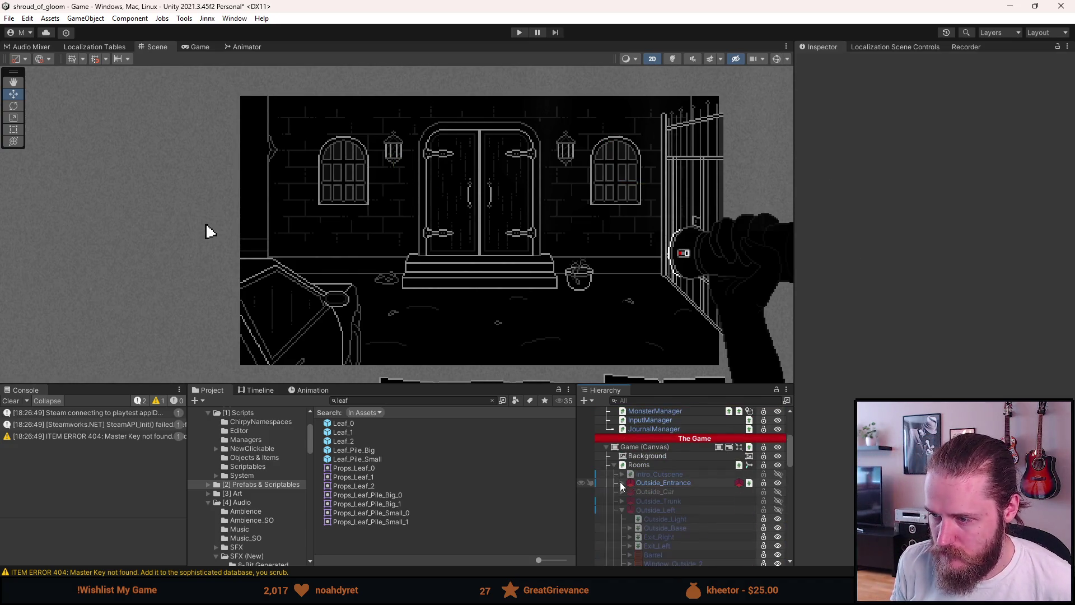
click(661, 482)
click(666, 512)
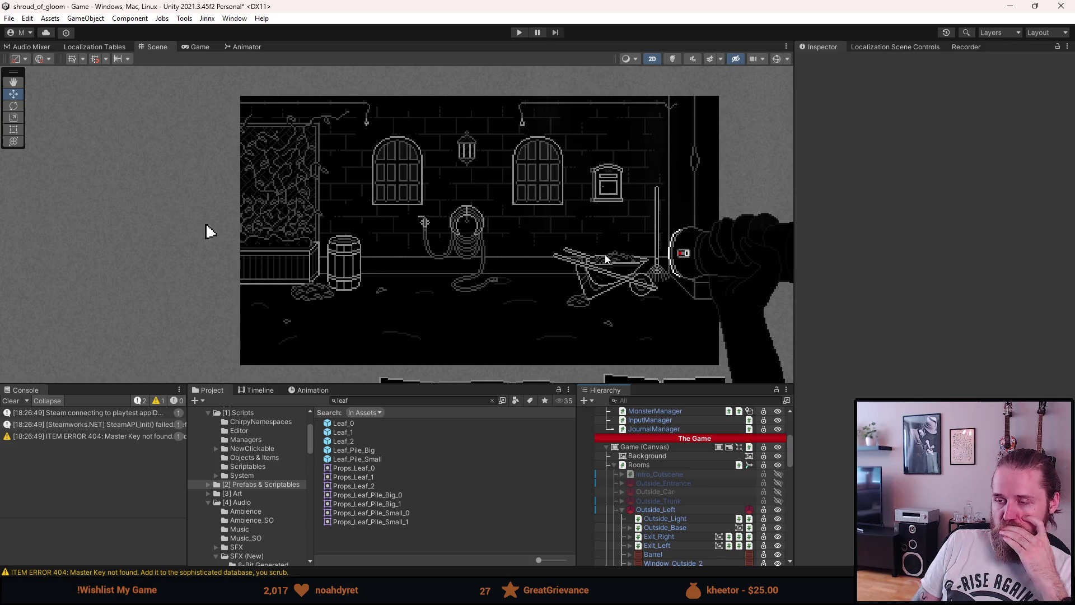
Move the Wheelbarrow left to Pos X 44 beside the hose
scroll(691, 552, down, 5)
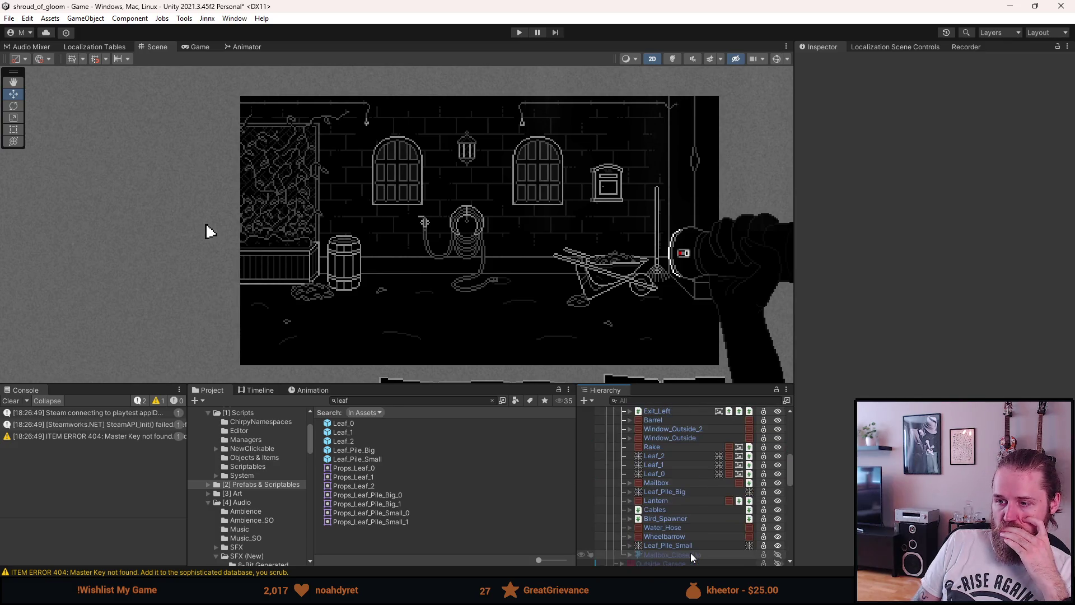
click(686, 539)
click(933, 118)
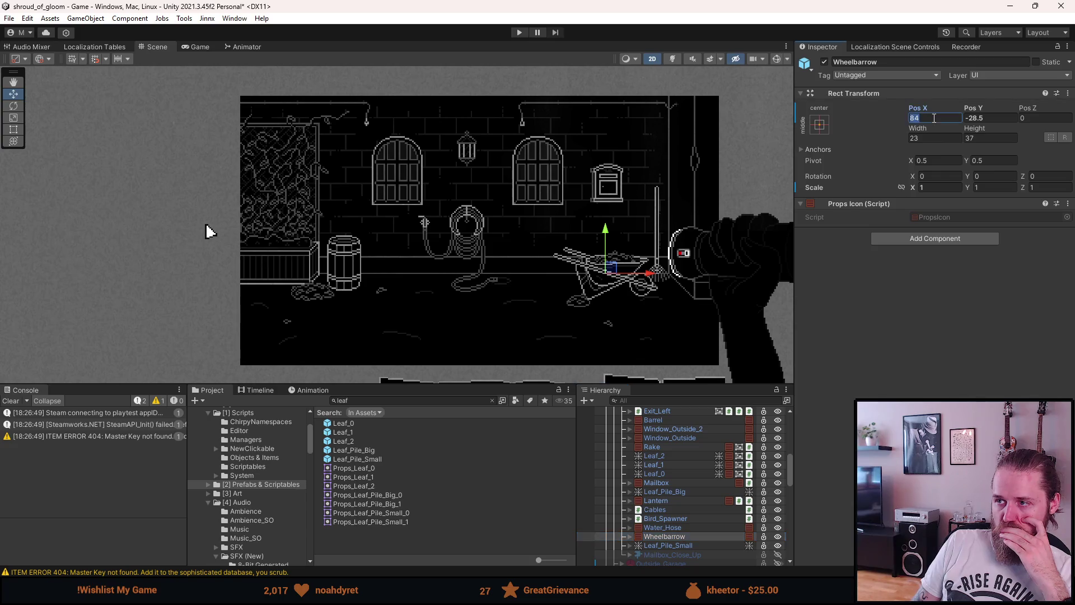
click(934, 118)
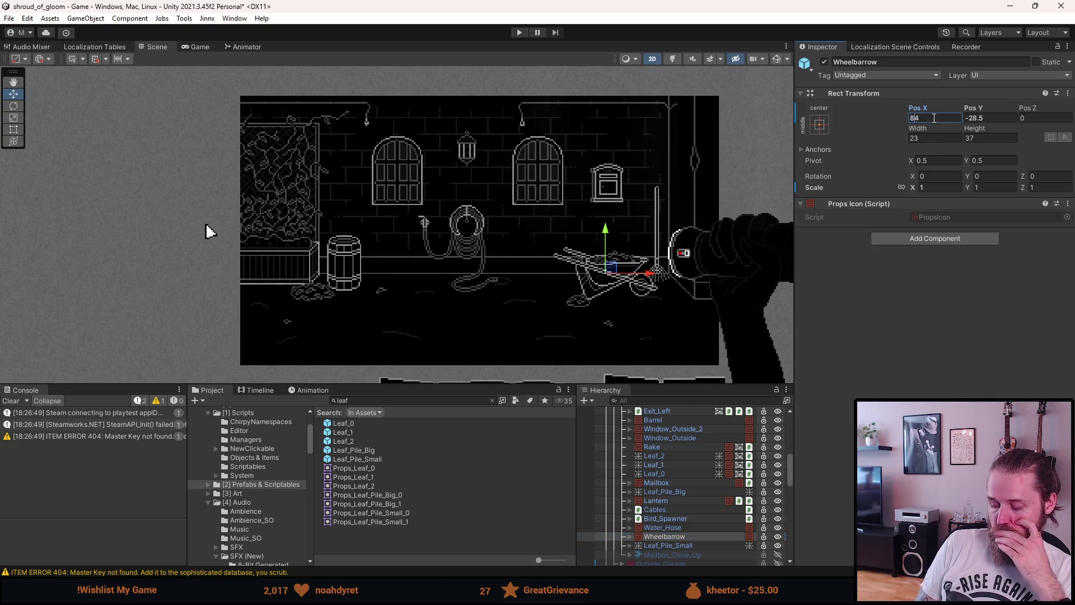
key(BackSpace)
text(5)
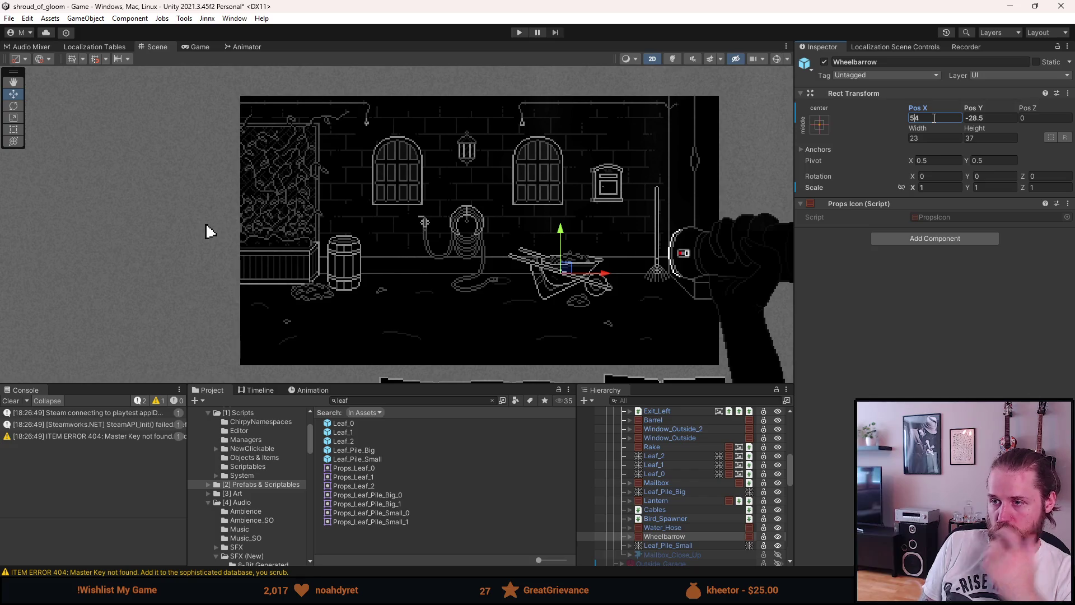
key(BackSpace)
text(4)
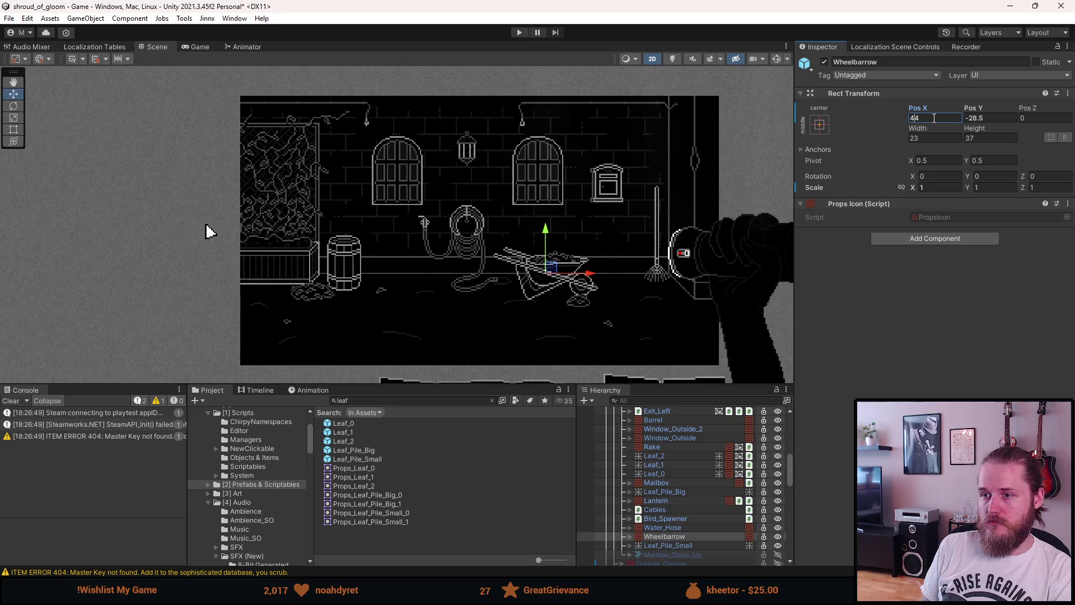
Set the Wheelbarrow's Scale X to -1 to mirror it
click(931, 187)
text(-1)
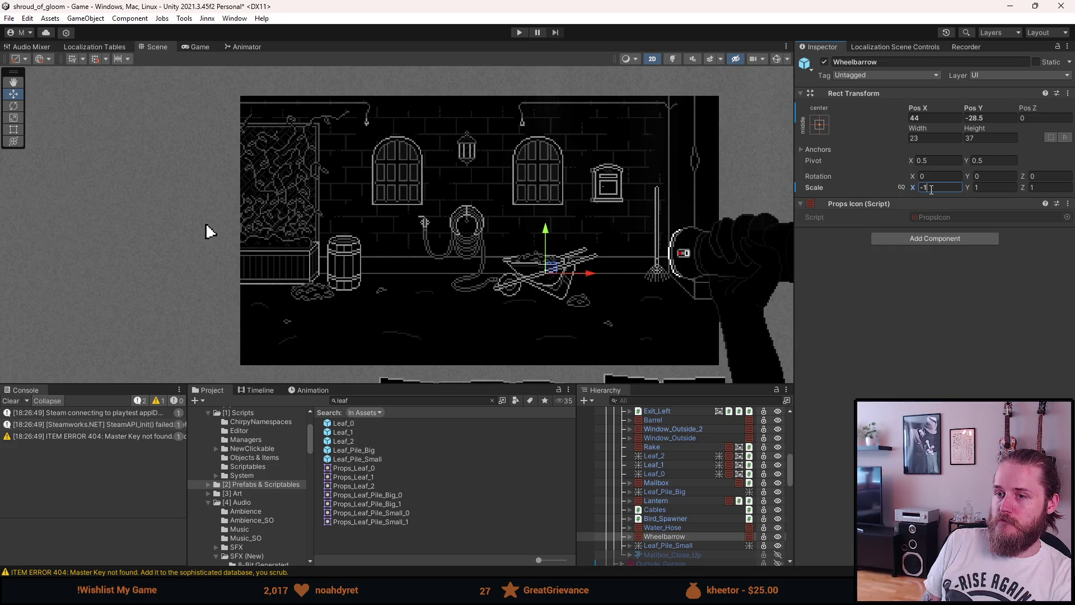
scroll(622, 259, up, 2)
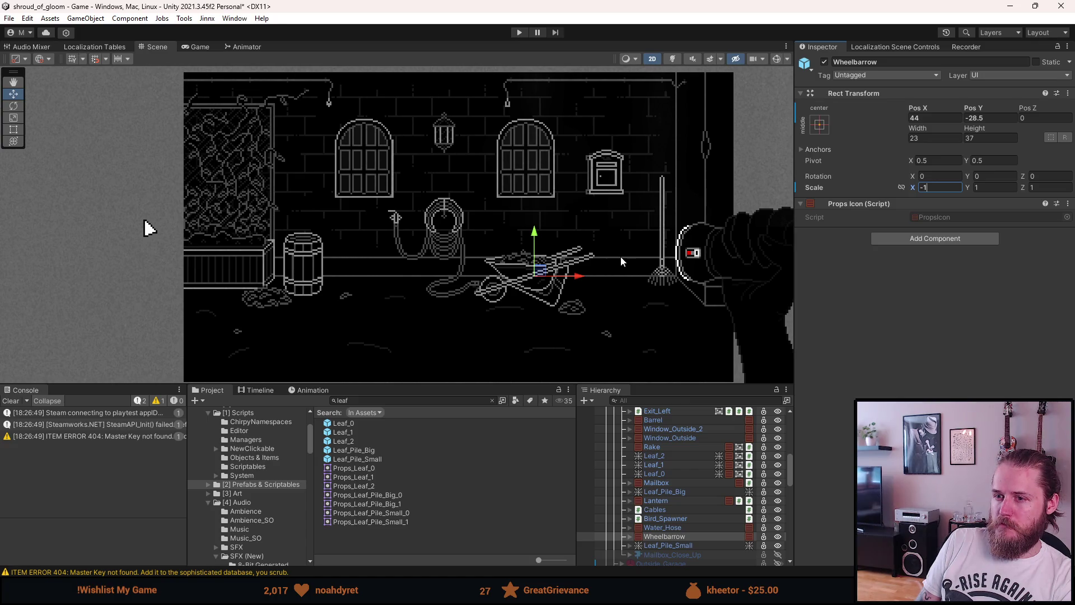
click(678, 527)
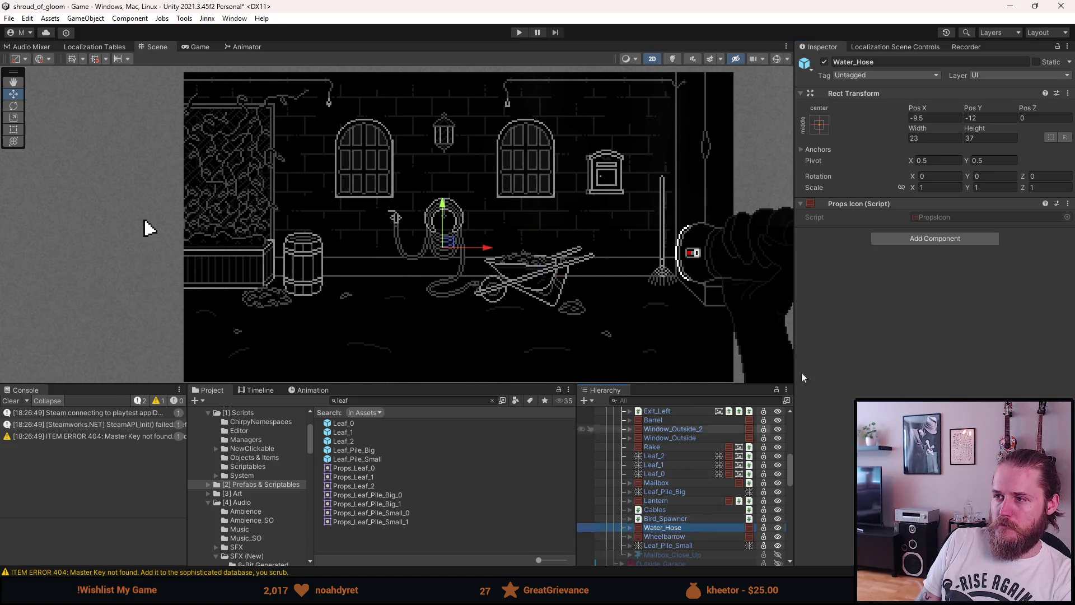
click(938, 188)
text(-1)
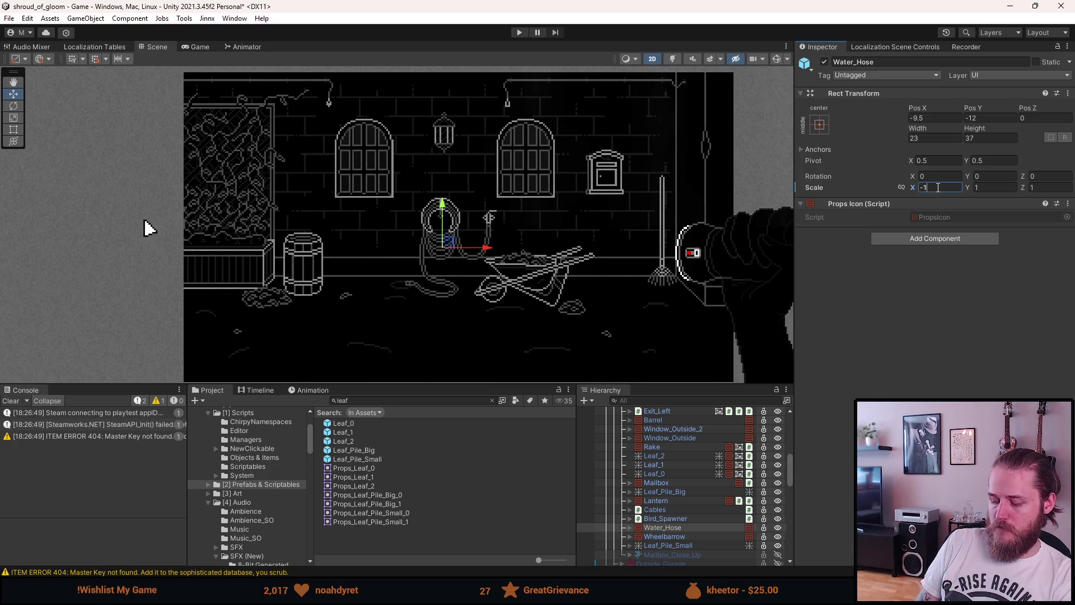
key(BackSpace)
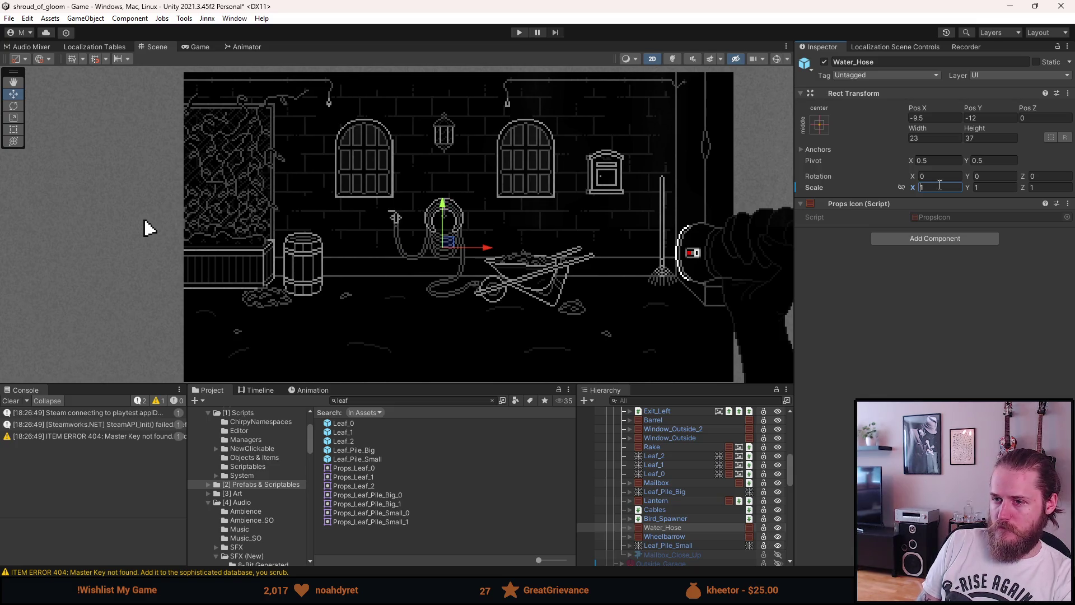
scroll(600, 296, down, 1)
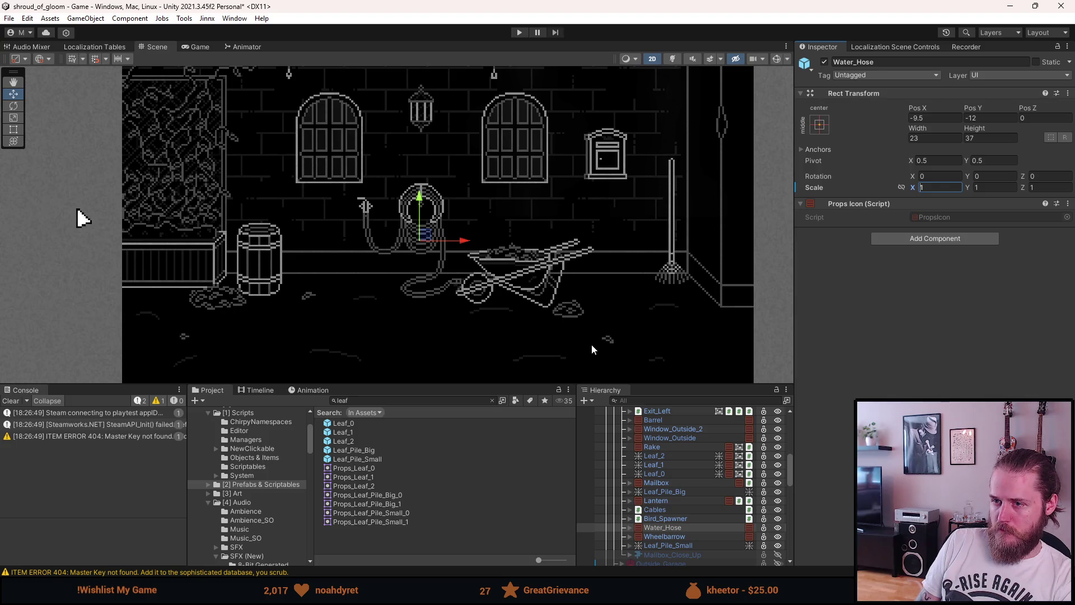
scroll(591, 343, up, 1)
scroll(603, 359, down, 1)
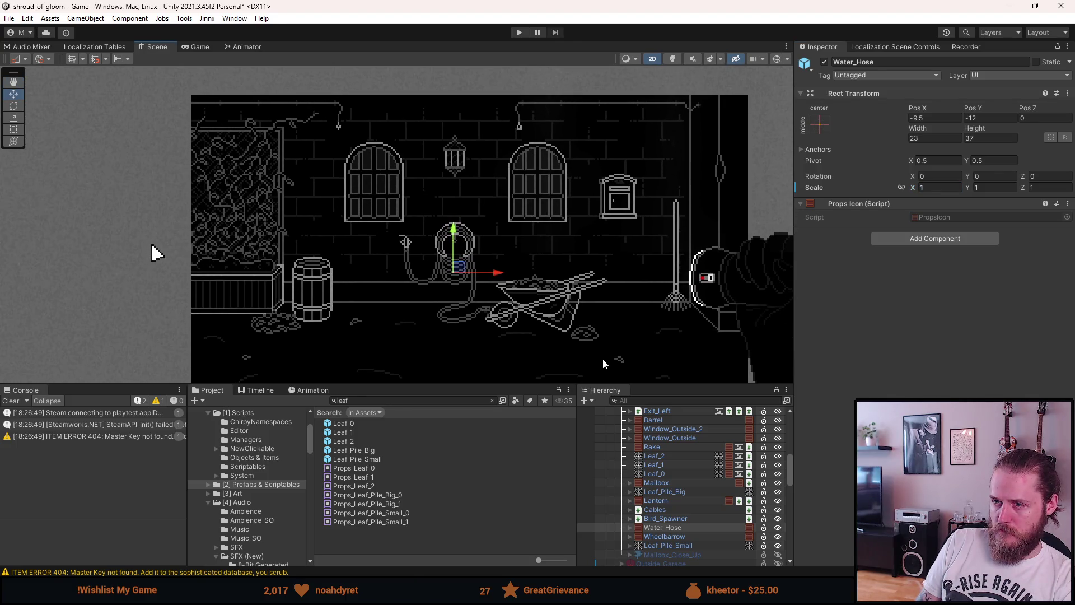
scroll(606, 362, down, 1)
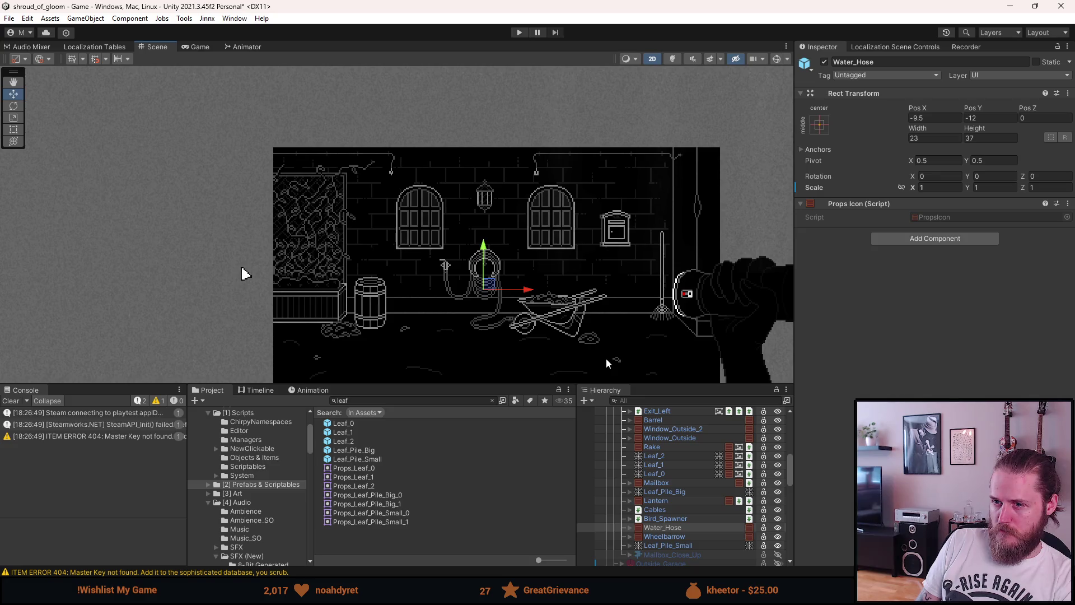
drag(604, 355, 583, 329)
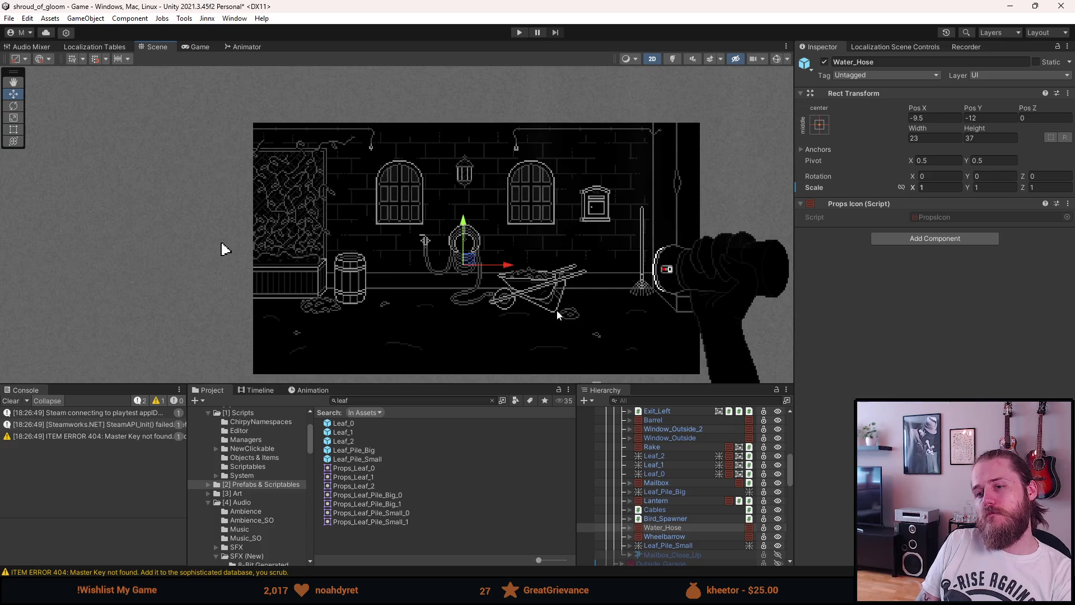
scroll(556, 310, up, 1)
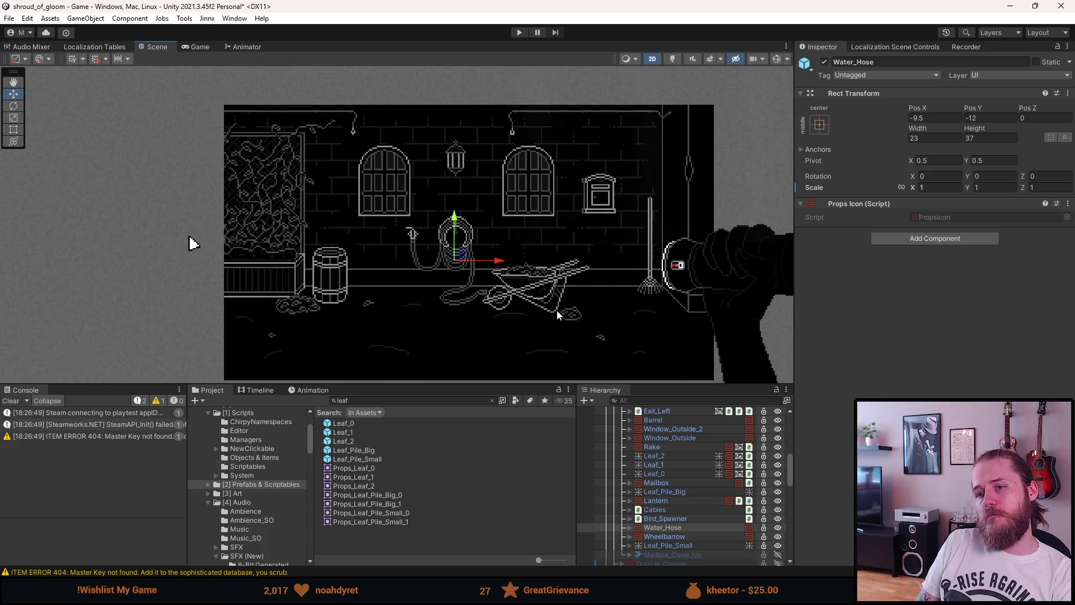
click(676, 446)
drag(693, 242, 531, 240)
click(604, 253)
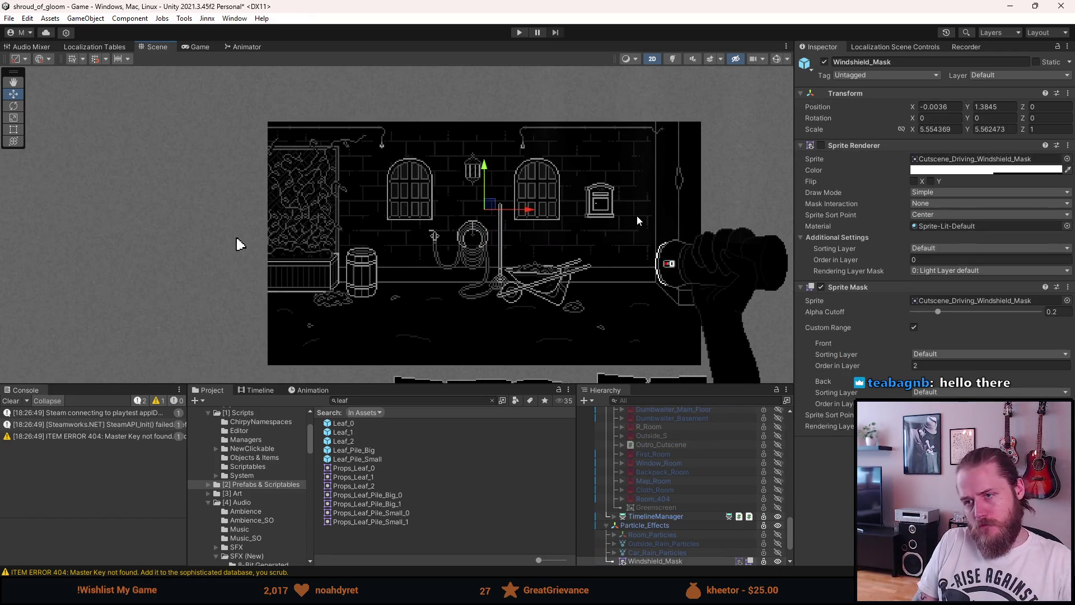
key(ctrl+z)
key(ctrl+z)
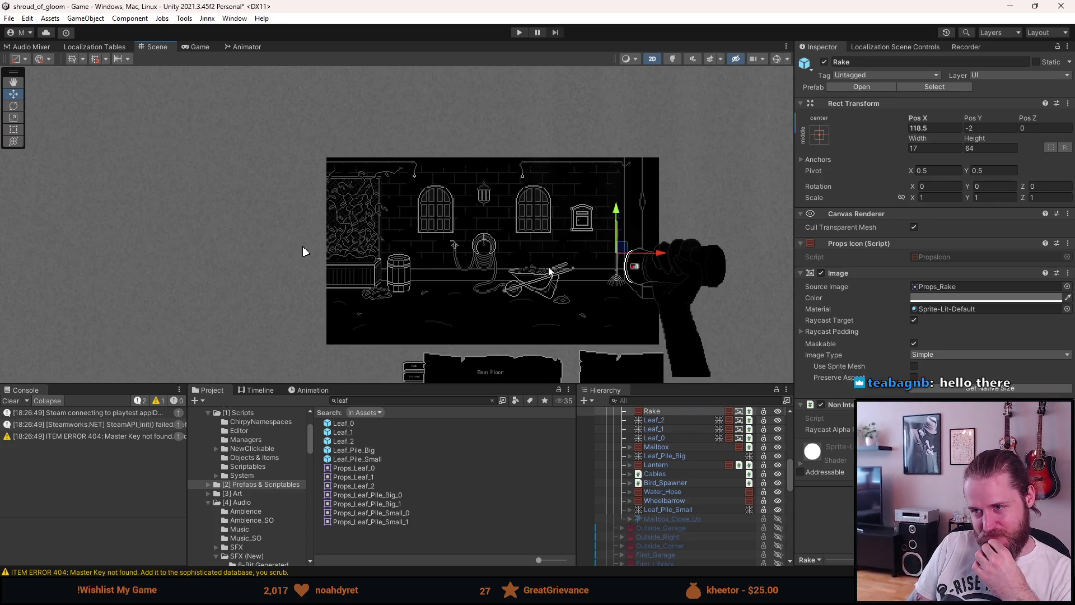
scroll(547, 269, up, 3)
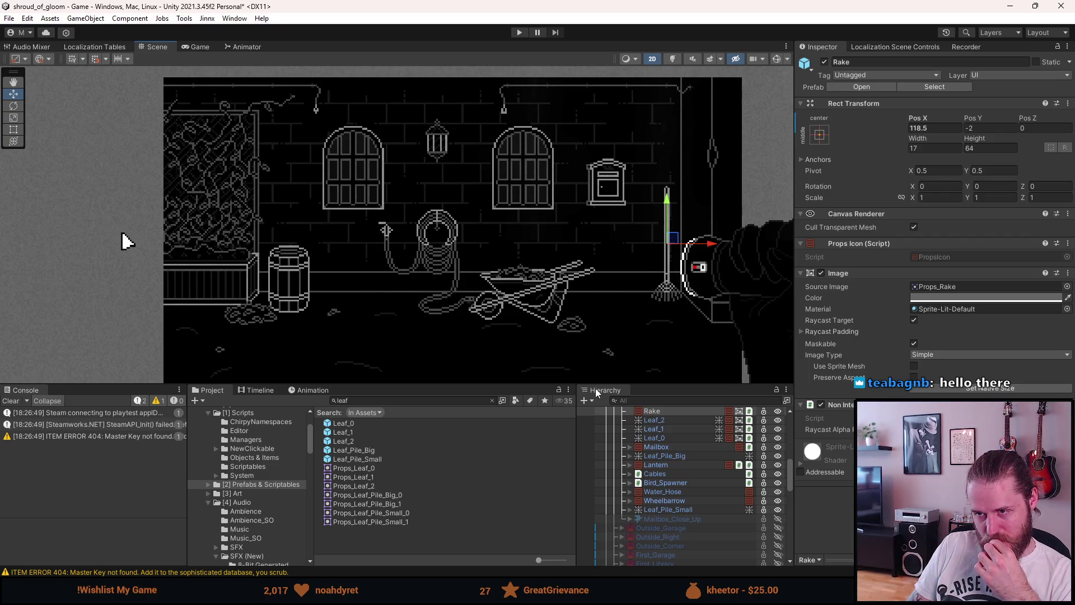
click(666, 501)
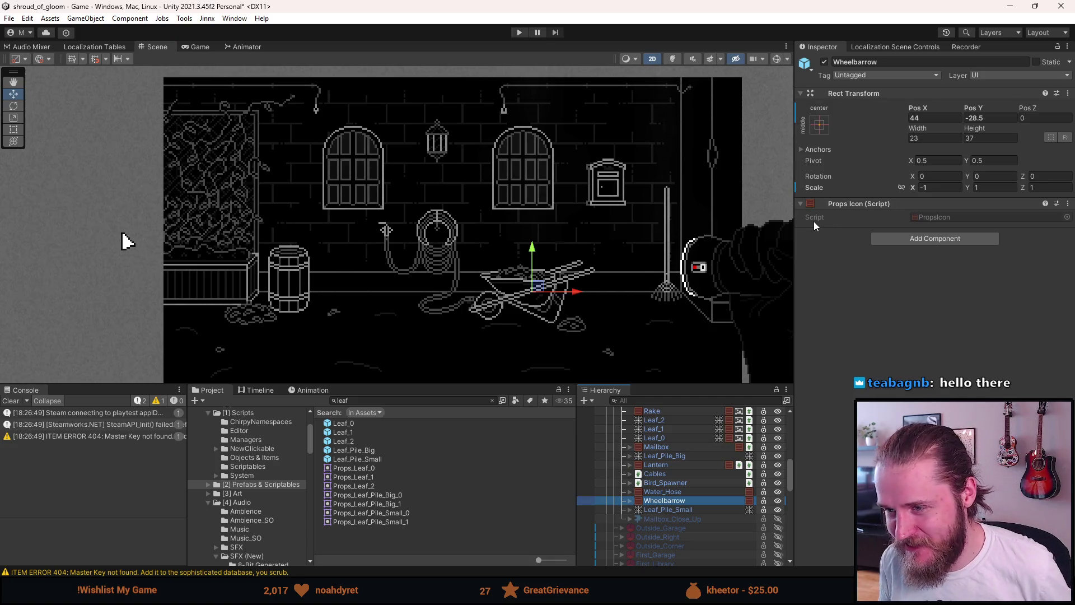
key(ctrl+z)
key(ctrl+y)
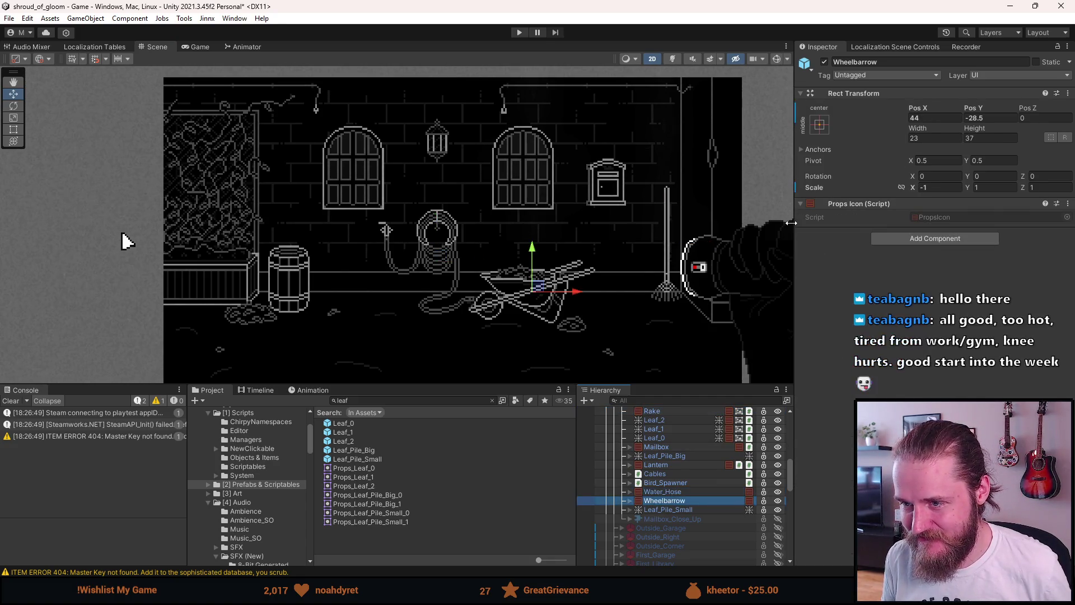
key(ctrl+z)
key(ctrl+z)
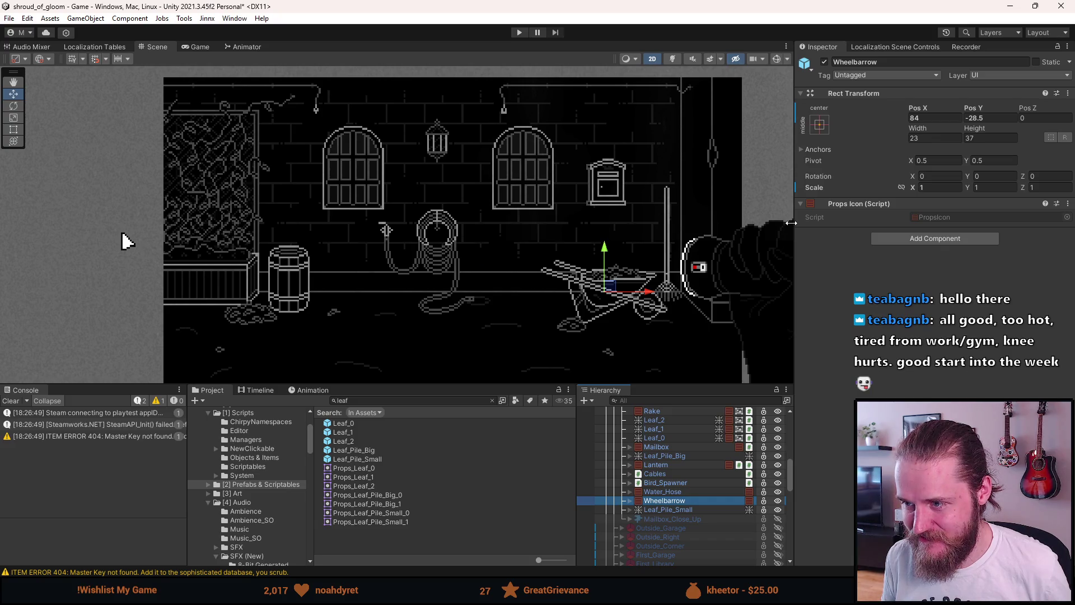
click(931, 188)
text(-1)
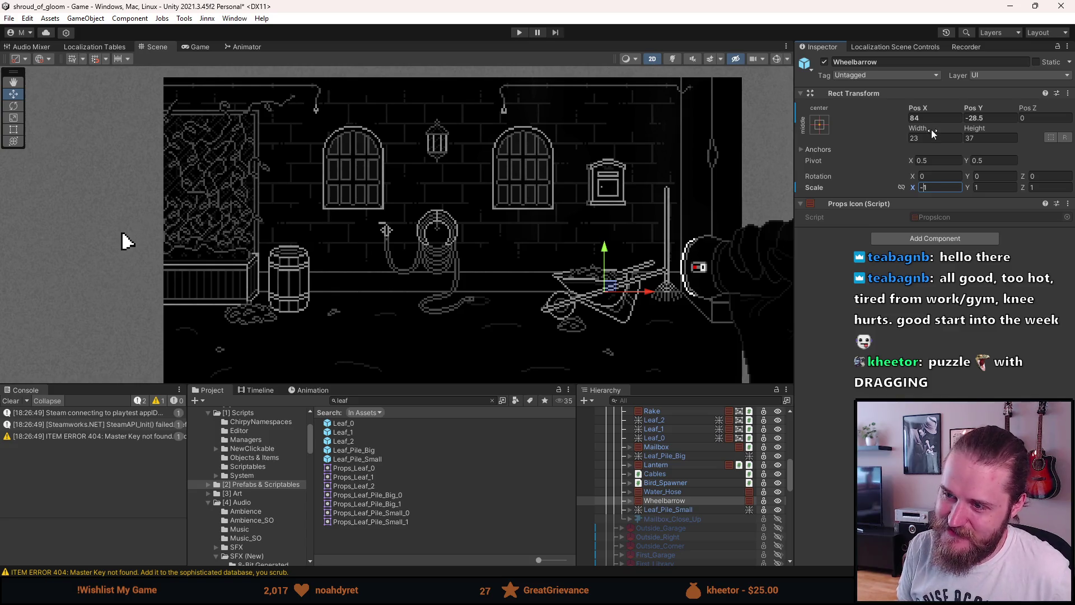
key(ctrl+z)
key(ctrl+z)
key(ctrl+z)
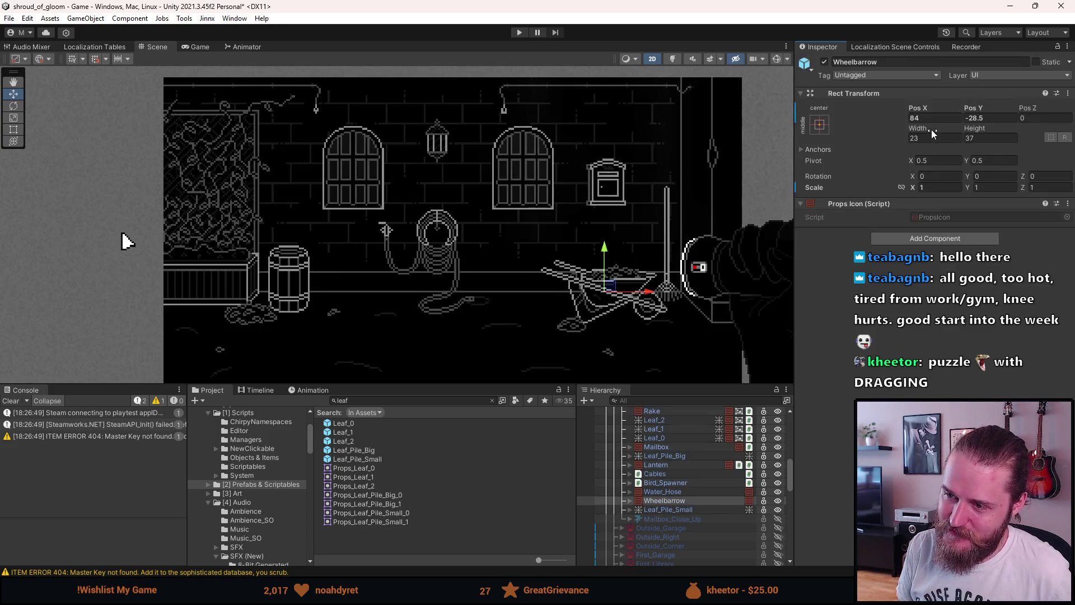
click(934, 118)
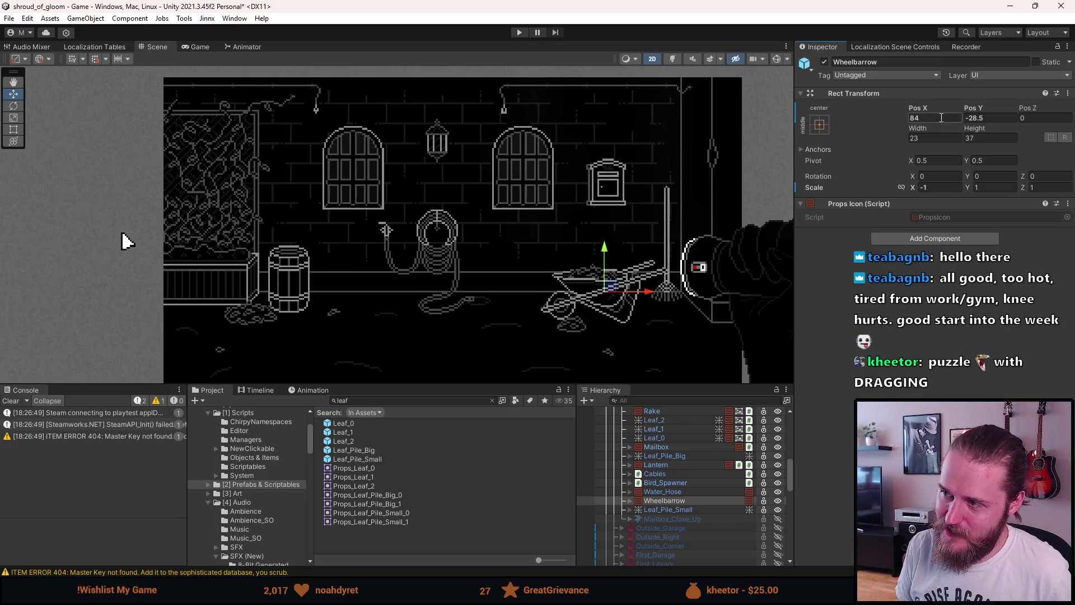
text(44)
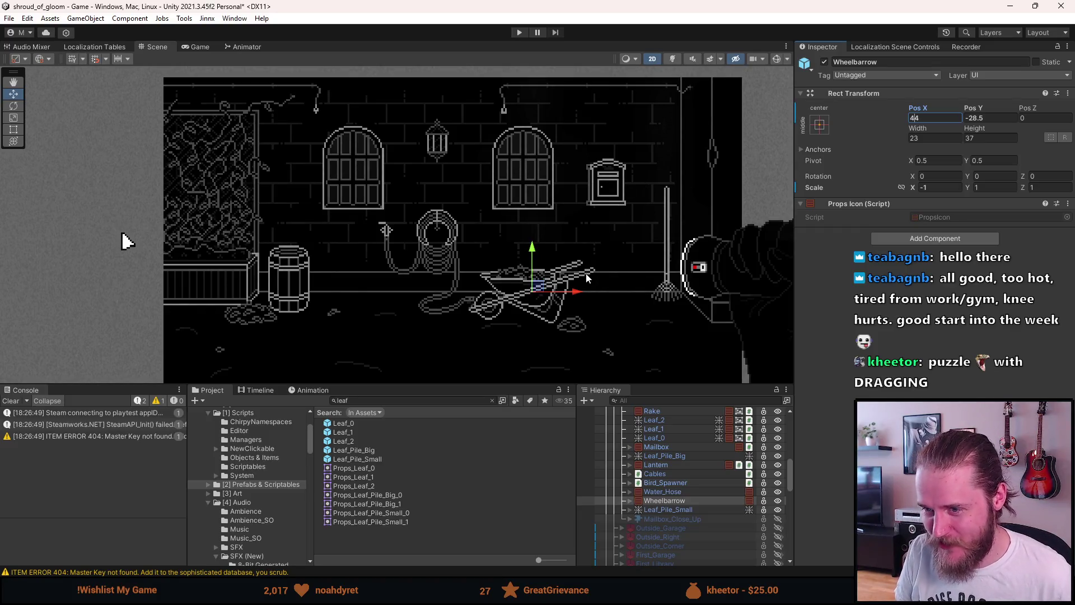
scroll(586, 276, down, 3)
scroll(587, 277, up, 2)
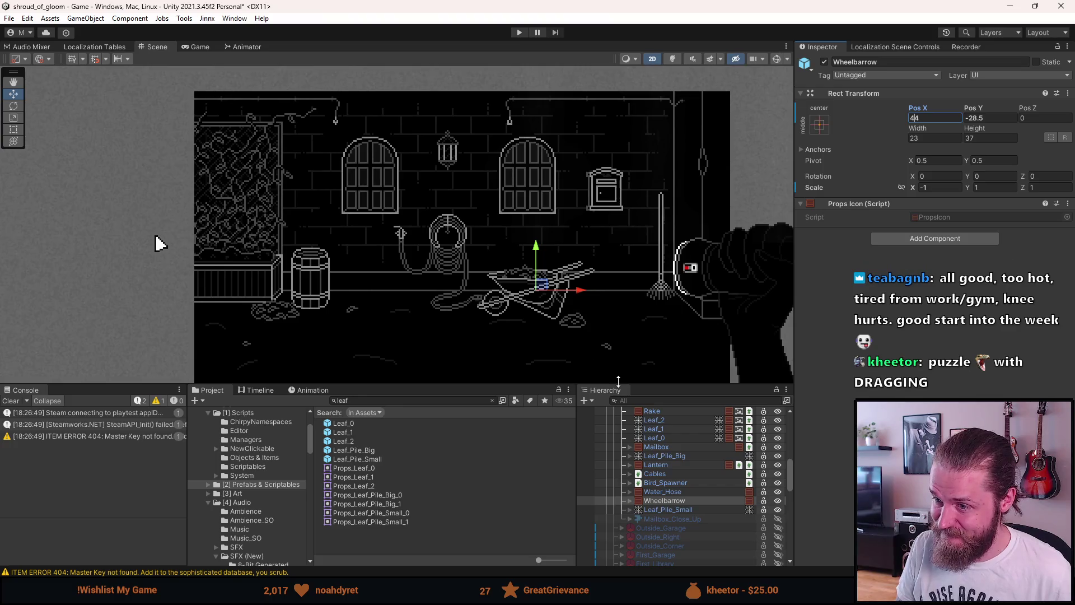
click(669, 509)
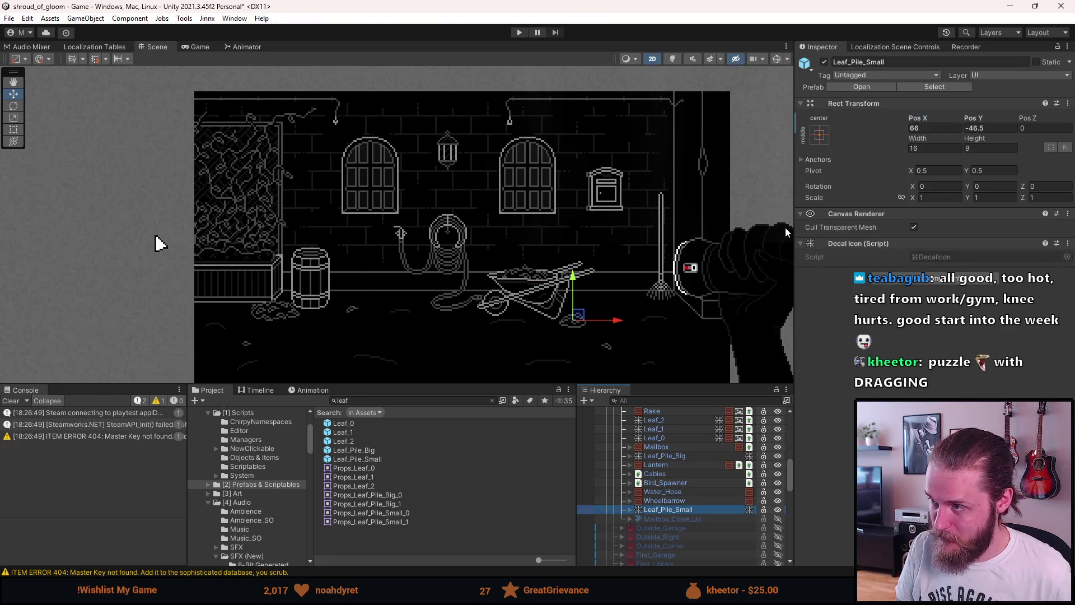
Set Leaf_Pile_Small Pos X to 46 and clear the selection
click(934, 128)
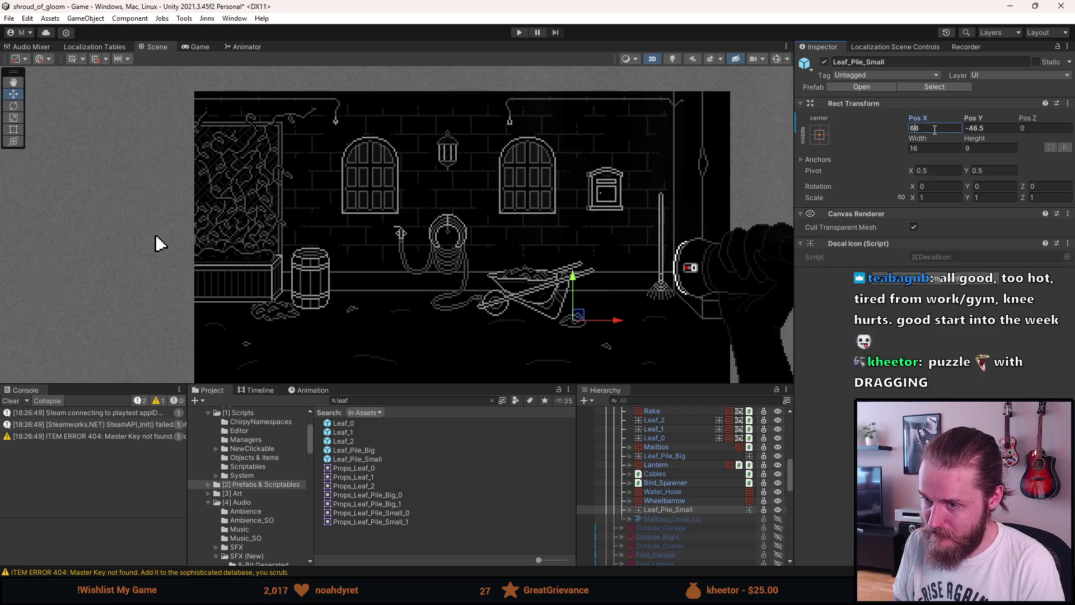
text(46)
click(671, 269)
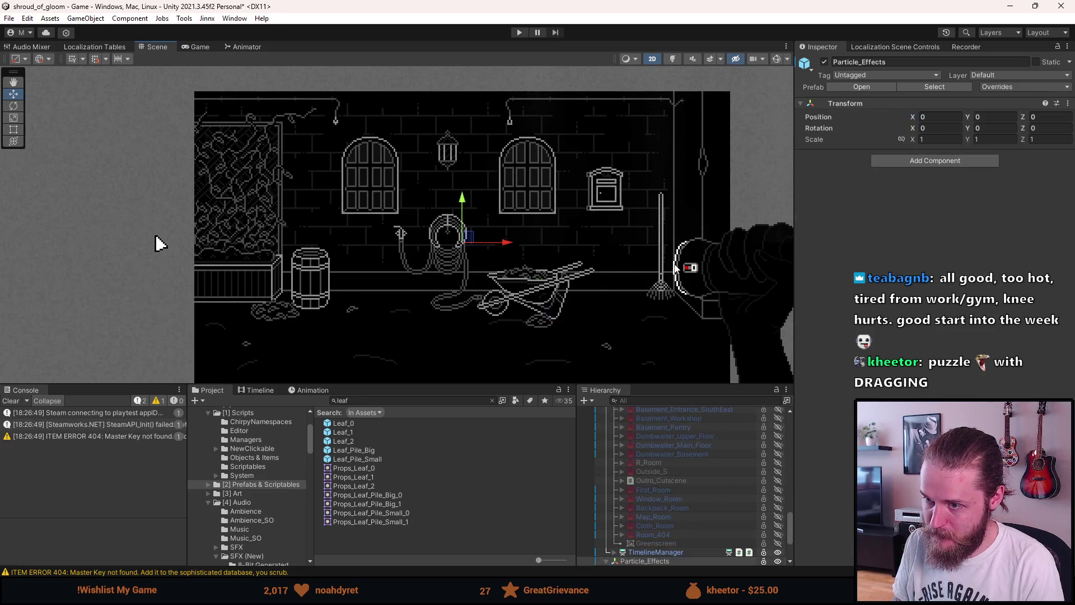
scroll(671, 269, down, 3)
scroll(671, 269, up, 3)
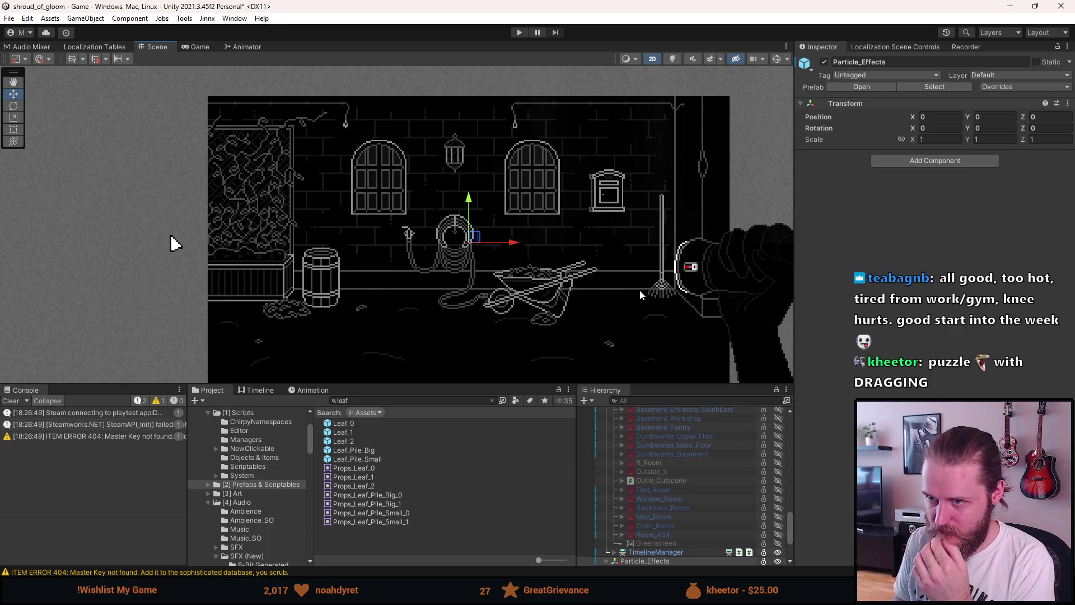
click(754, 196)
scroll(753, 195, down, 3)
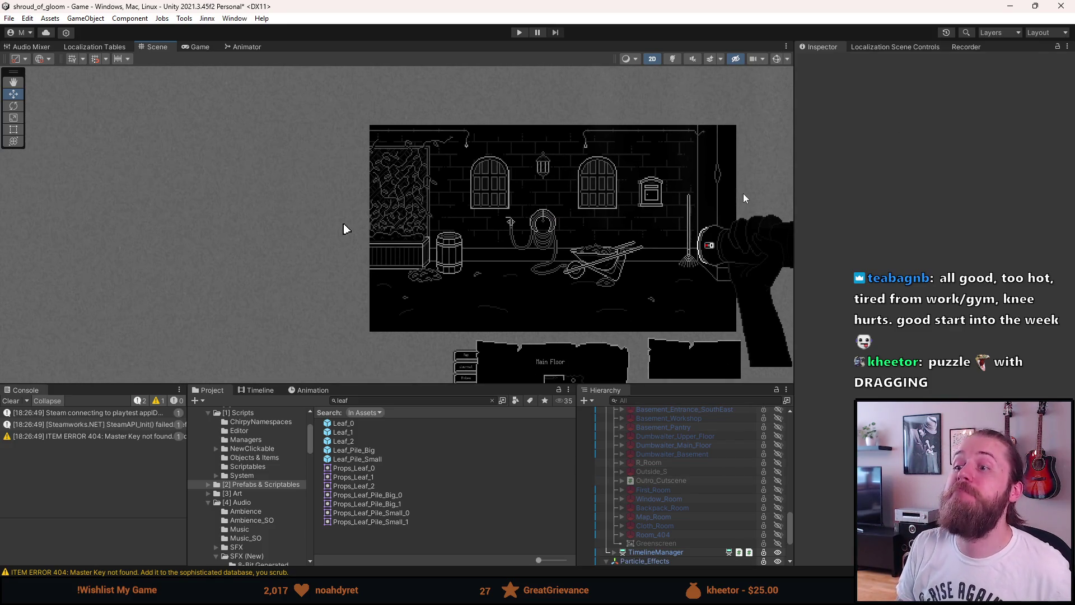
scroll(638, 261, up, 3)
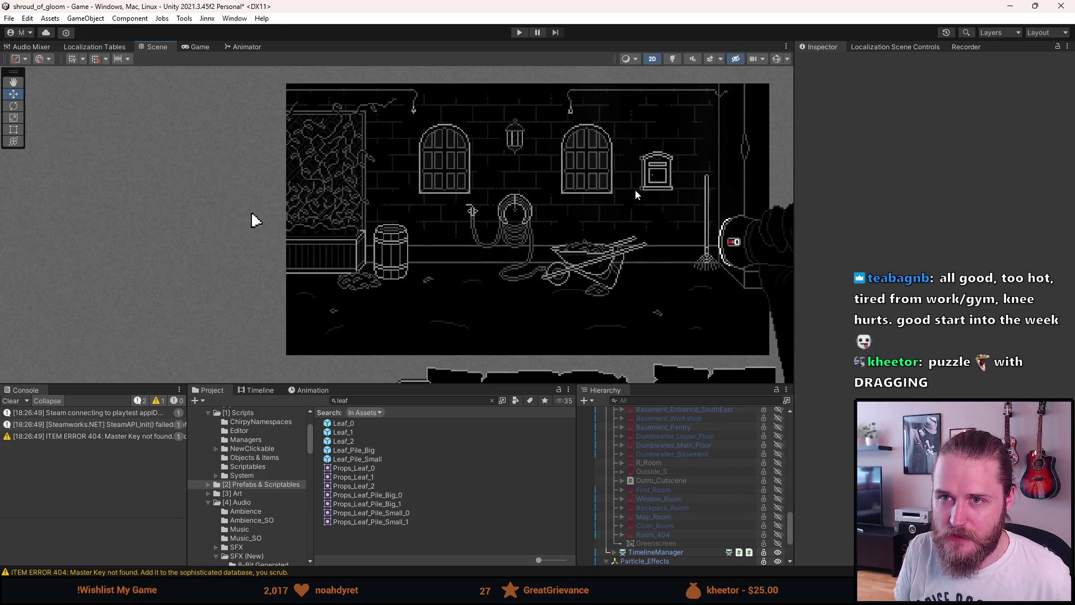
Save the scene, clear the Console and start Play
key(ctrl+s)
click(11, 401)
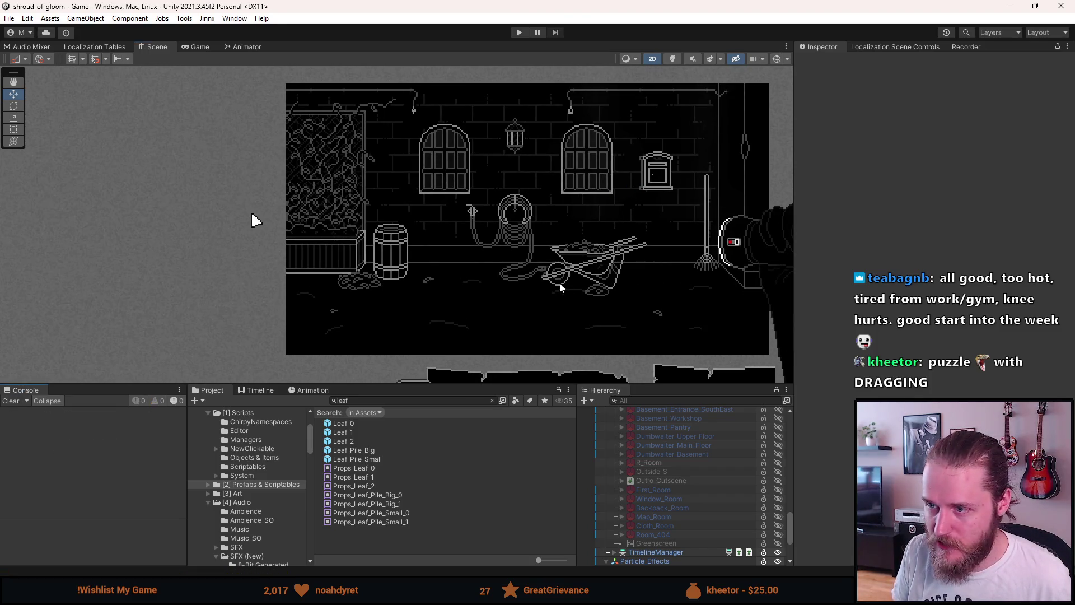
scroll(560, 269, up, 3)
scroll(567, 167, down, 2)
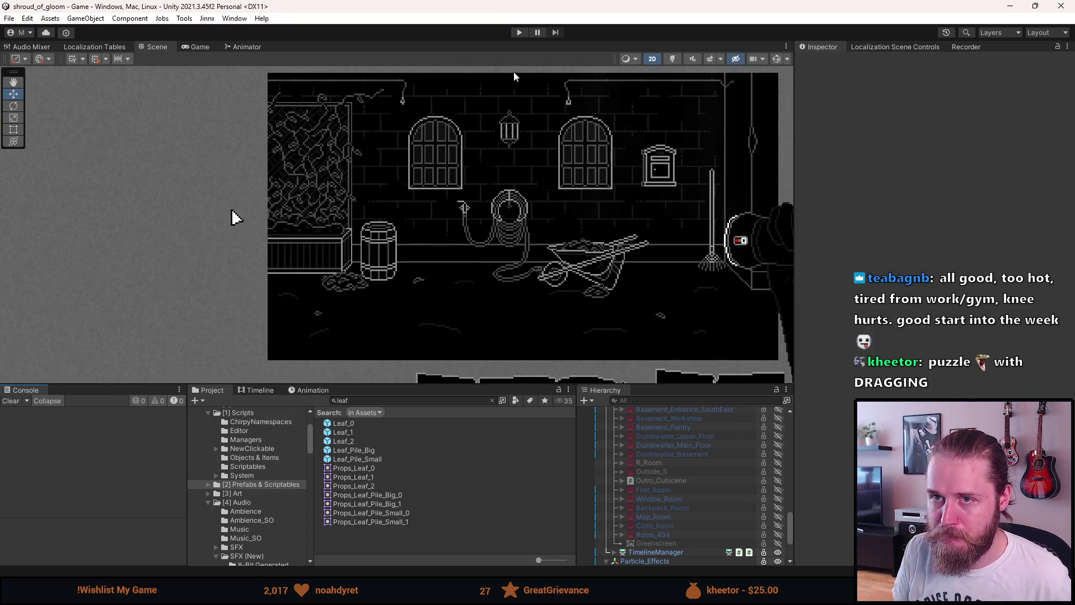
click(519, 33)
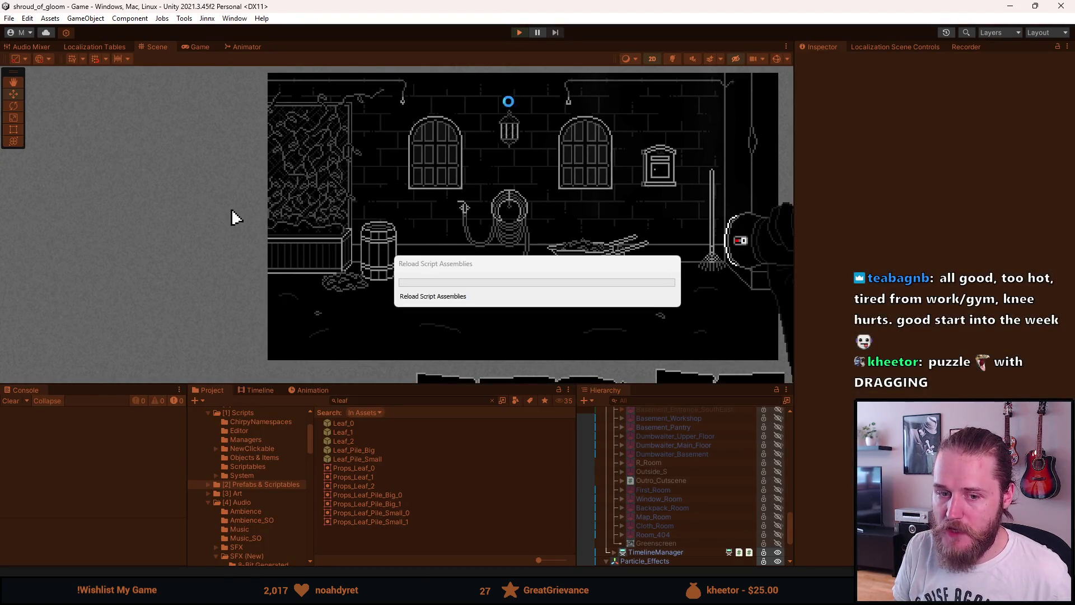
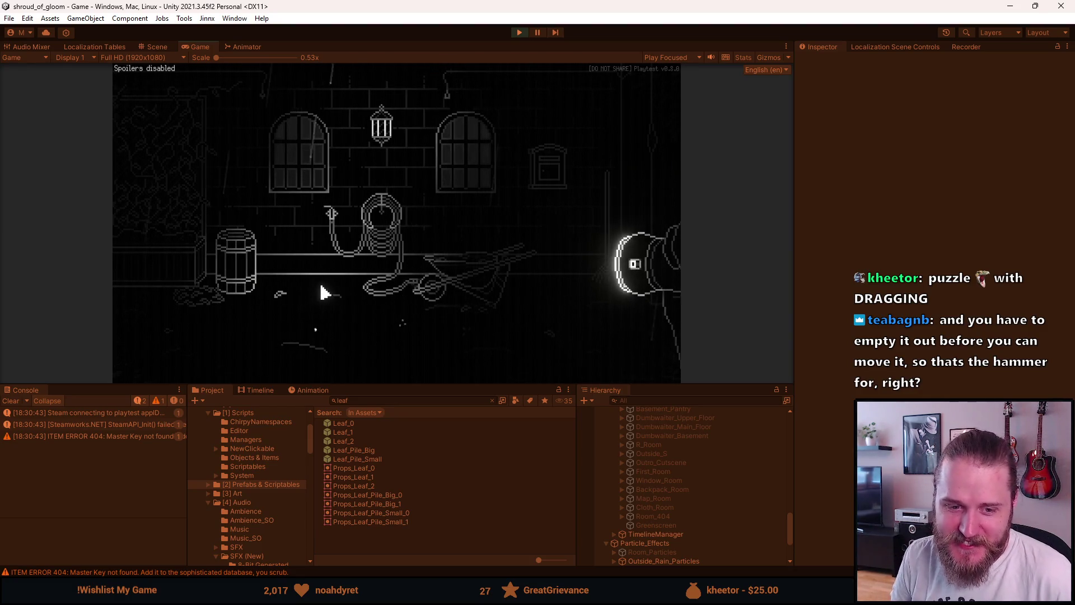
Drag the wheelbarrow up-right, then walk through the side rooms into the garage
mouse_move(425, 247)
mouse_down()
mouse_move(446, 233)
mouse_move(502, 238)
mouse_up()
click(619, 192)
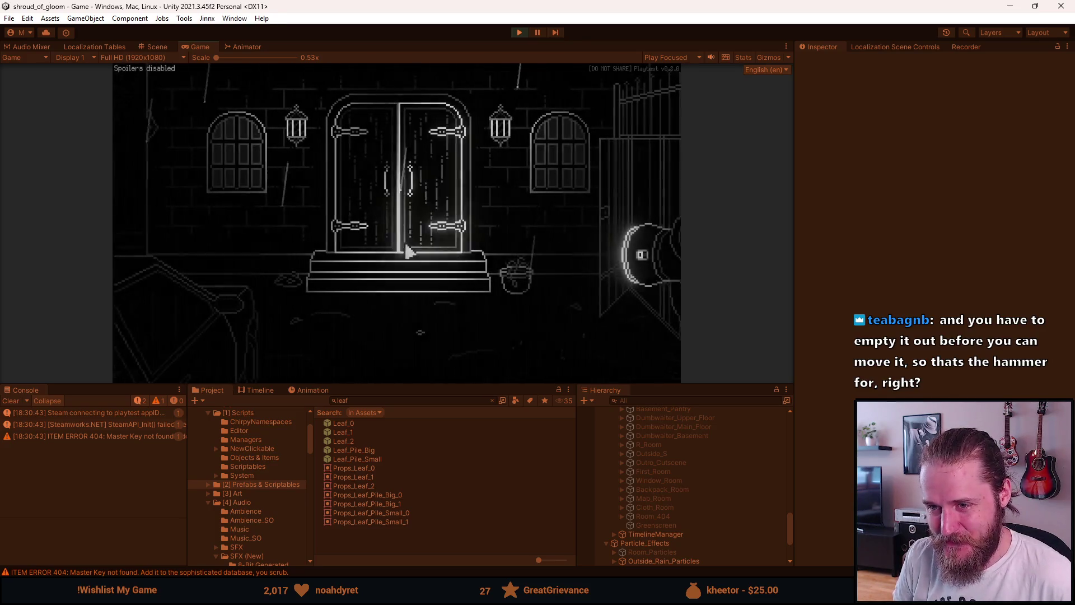
click(161, 206)
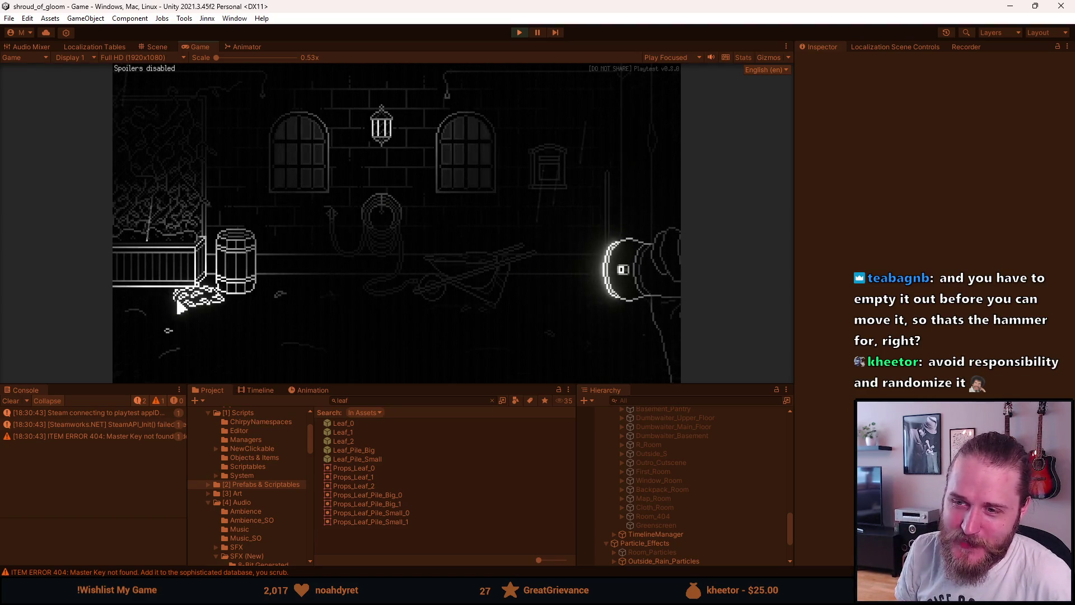
click(190, 261)
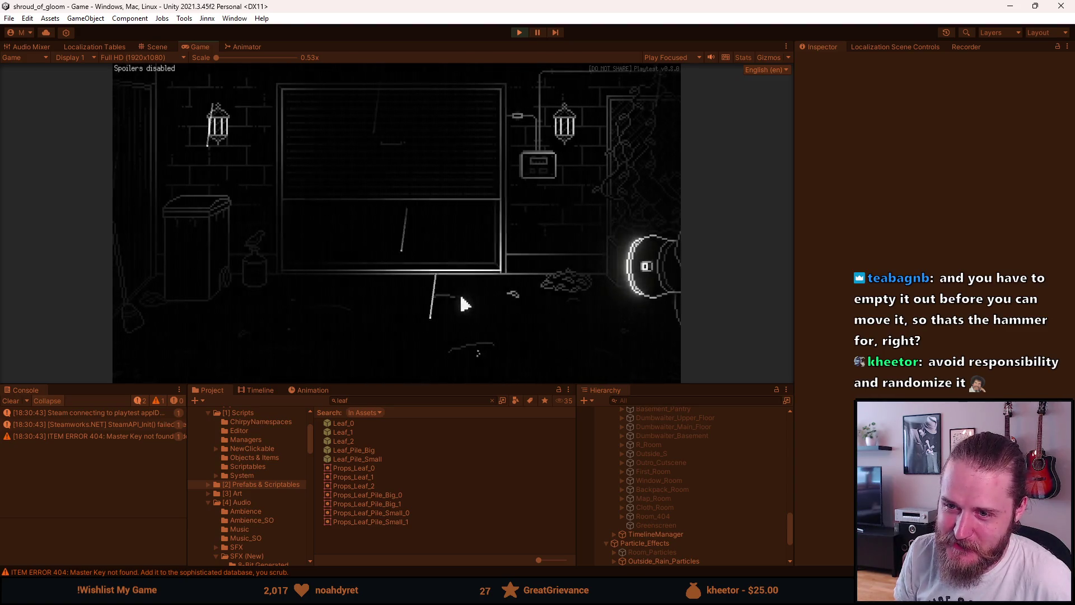
click(367, 250)
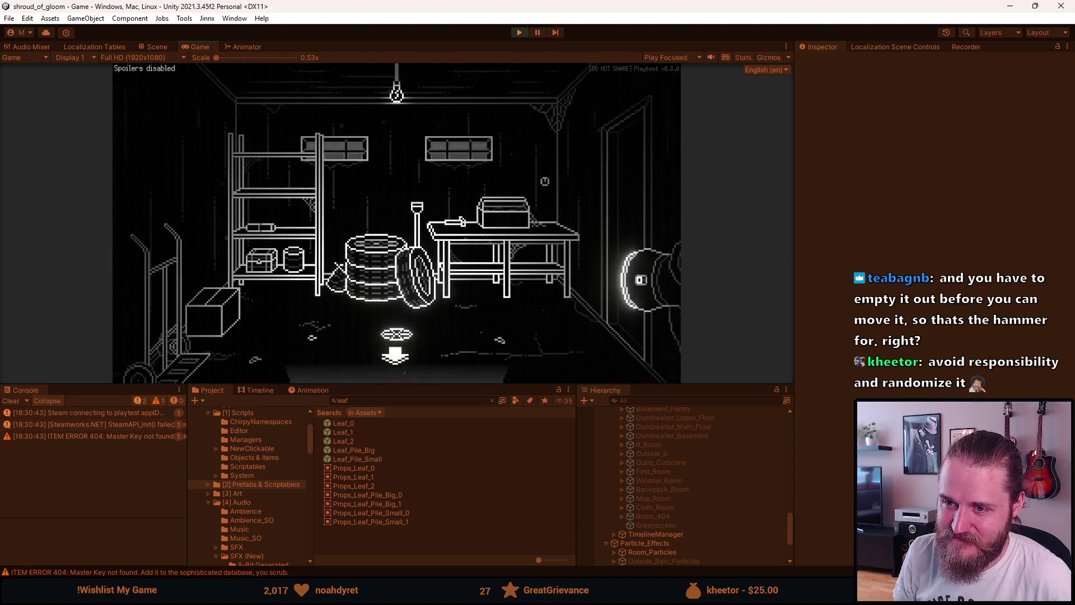
Tour on through the barrel and double-door rooms, returning to the garden with the hose
click(398, 353)
click(635, 173)
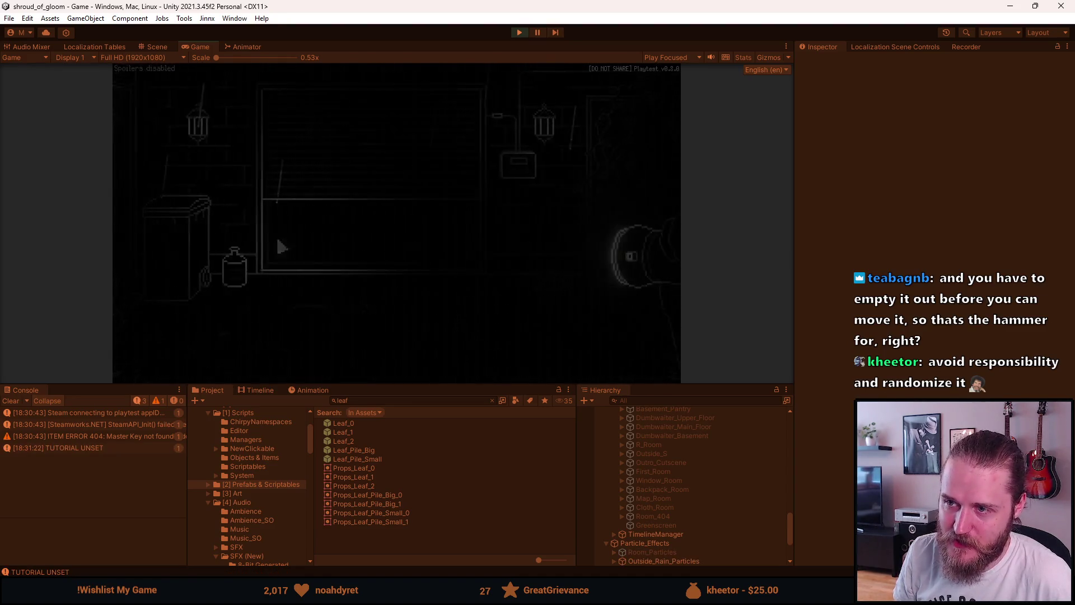
click(630, 197)
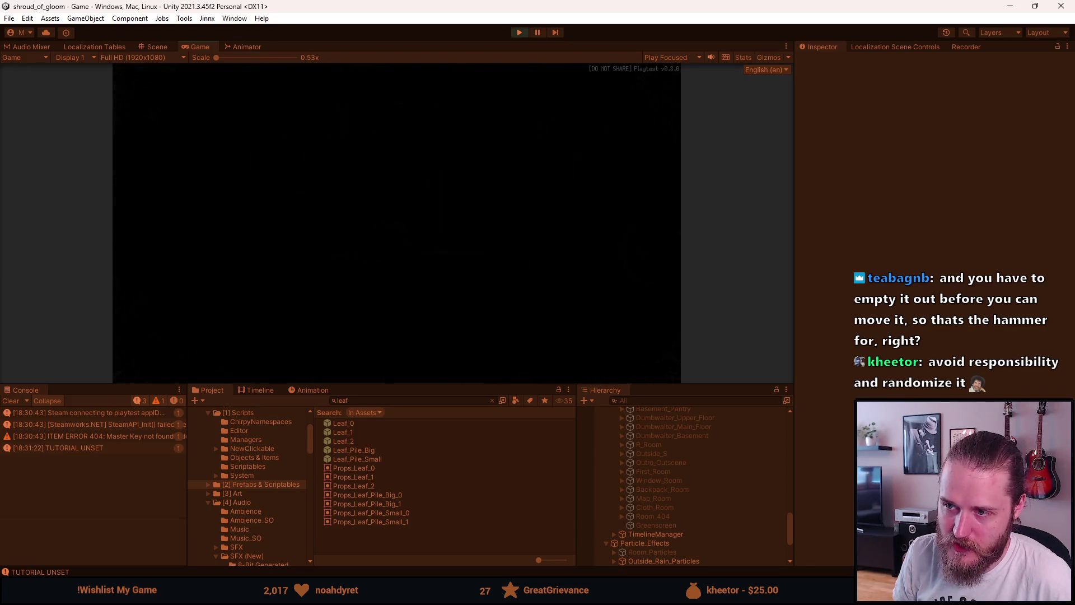
click(174, 208)
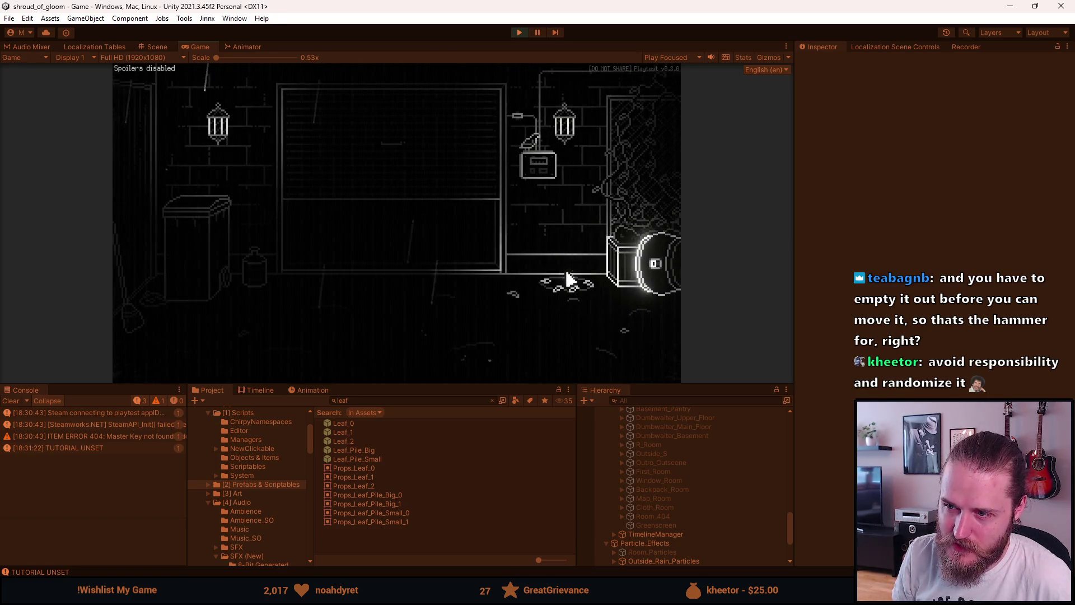
click(637, 195)
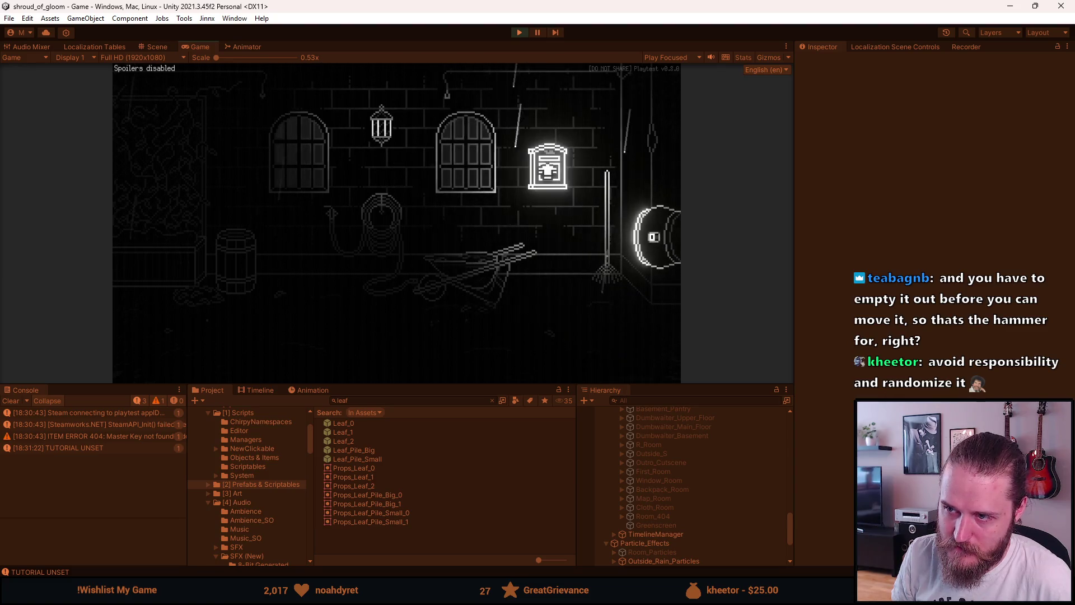
View the close-up of the box on the shelf, close it, and pause the game
click(392, 214)
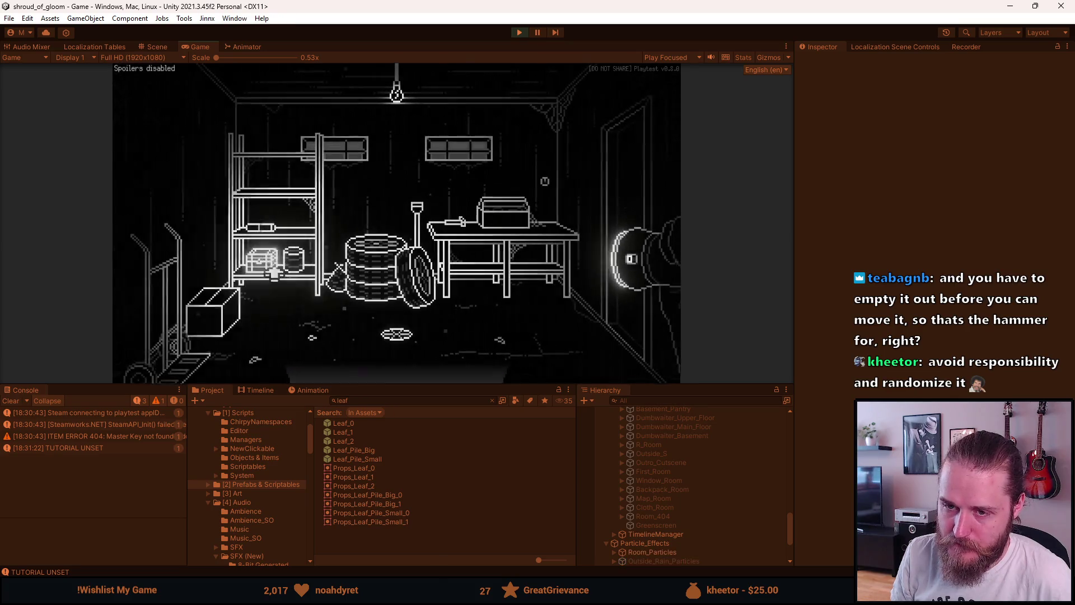
click(269, 260)
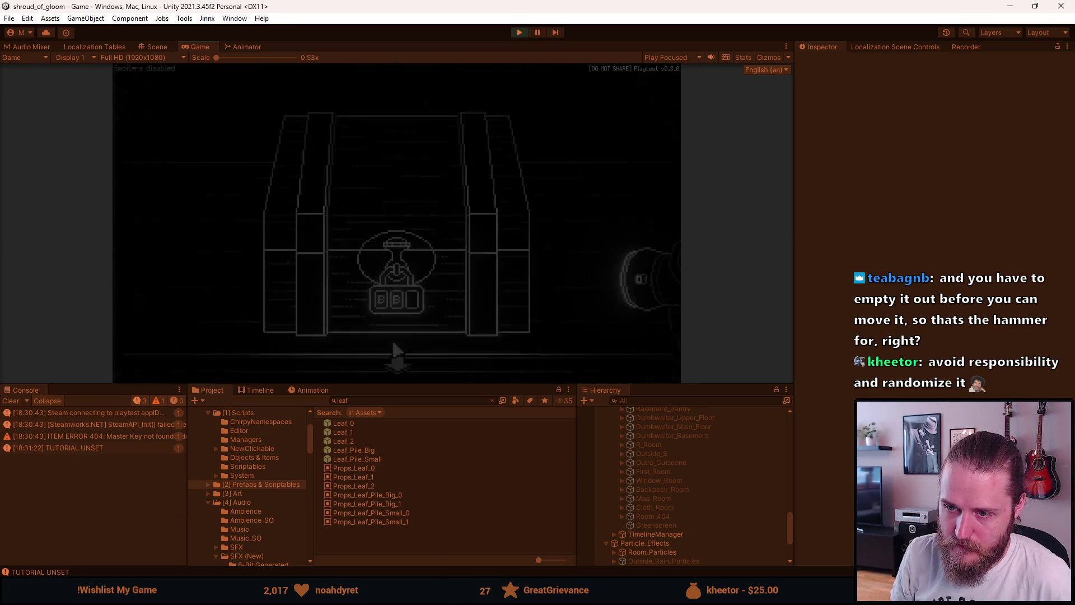
click(395, 365)
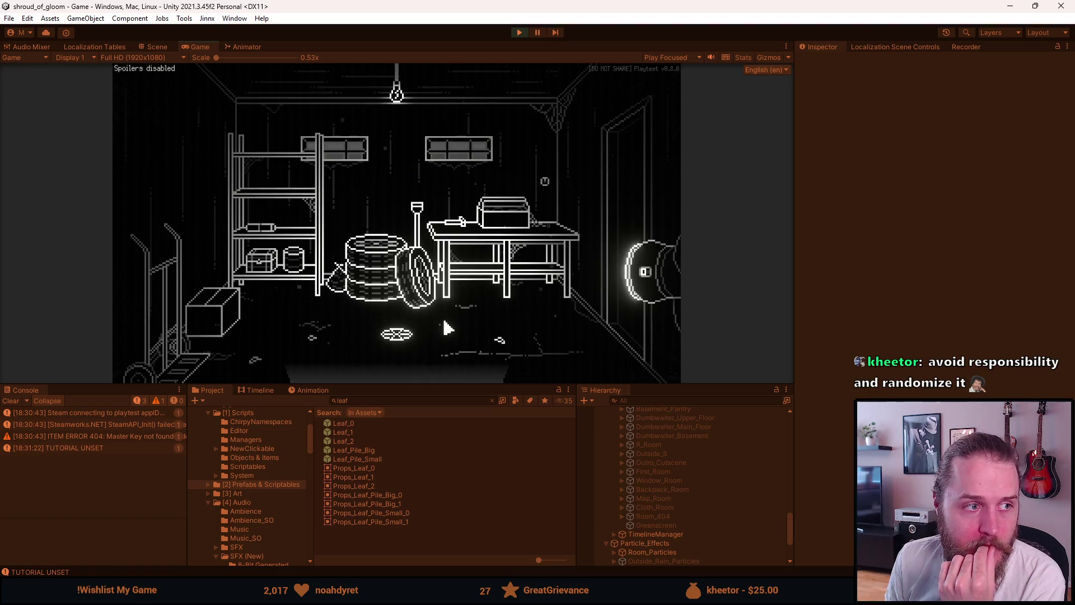
key(Escape)
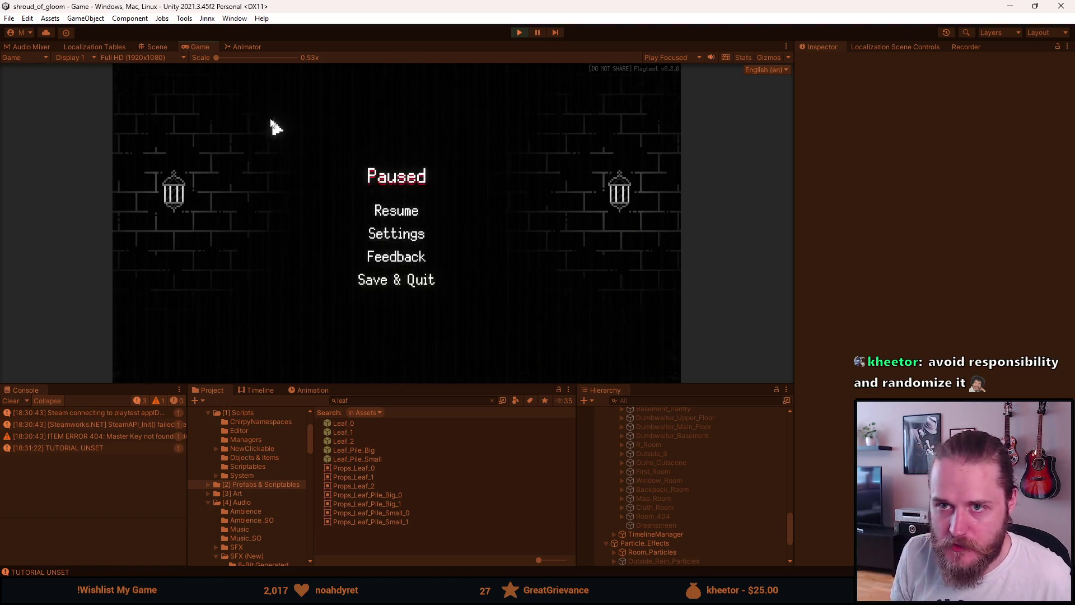
Maximize the Game view, resume, and check the Video settings page before backing out
double_click(191, 48)
click(529, 295)
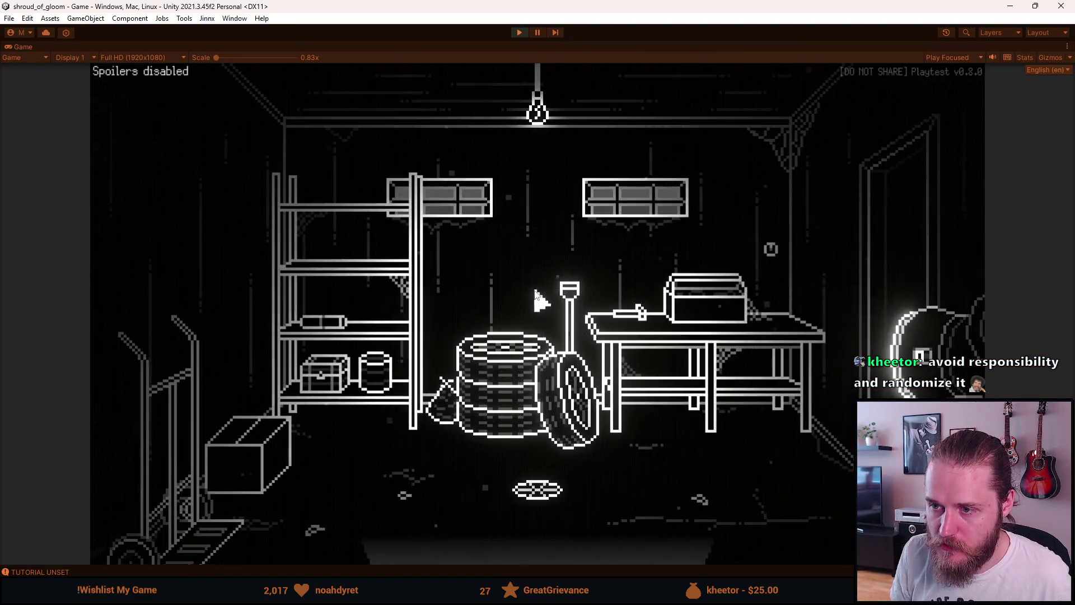
key(Escape)
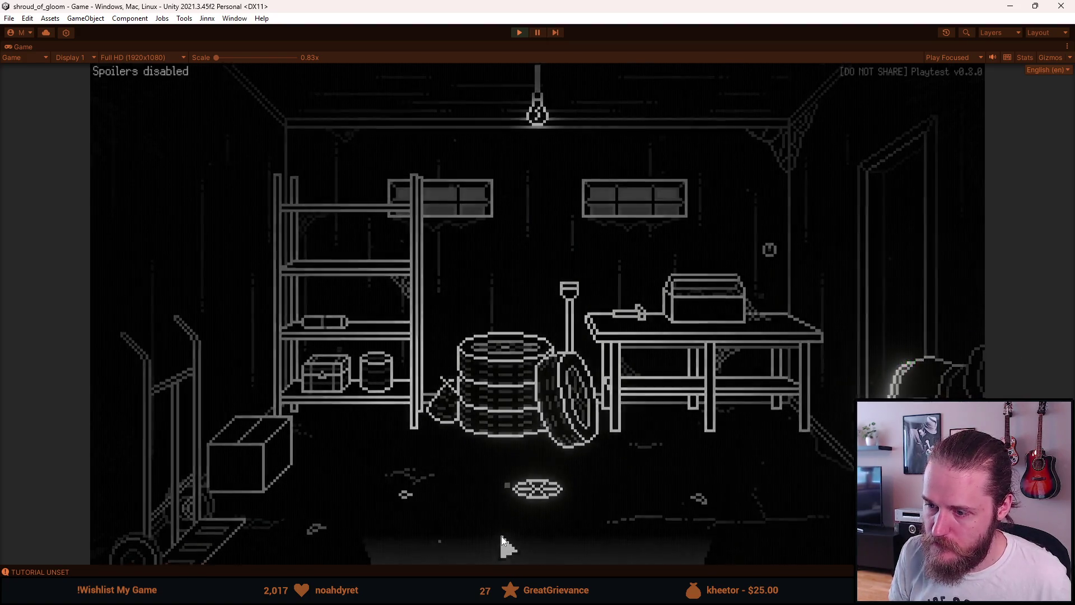
click(518, 331)
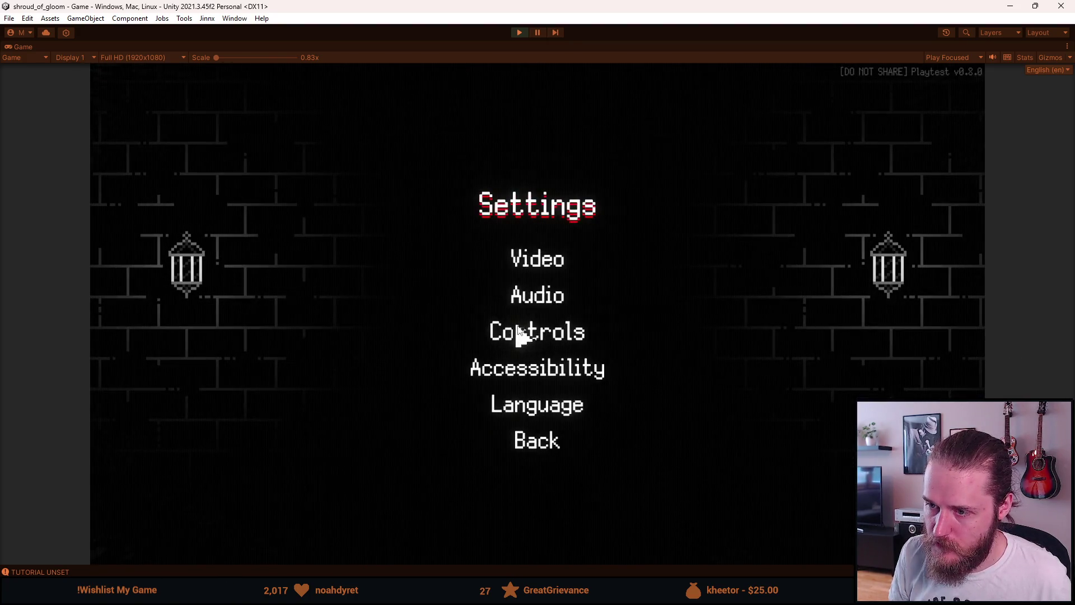
click(540, 270)
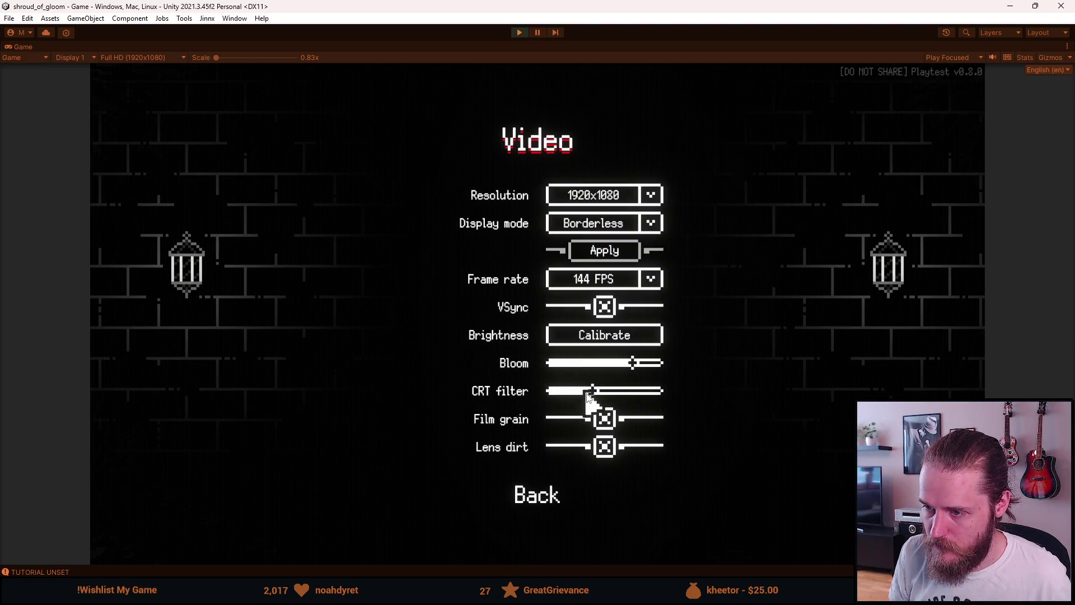
key(Escape)
key(Escape)
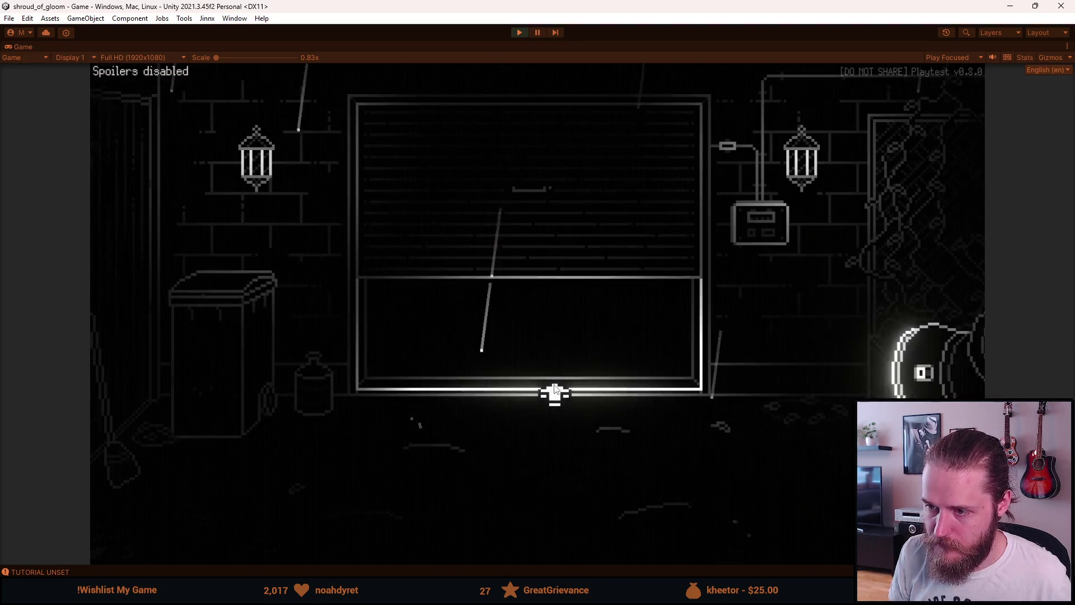
Walk through the rooms back to the garden with the barrel, then stop Play mode
click(950, 227)
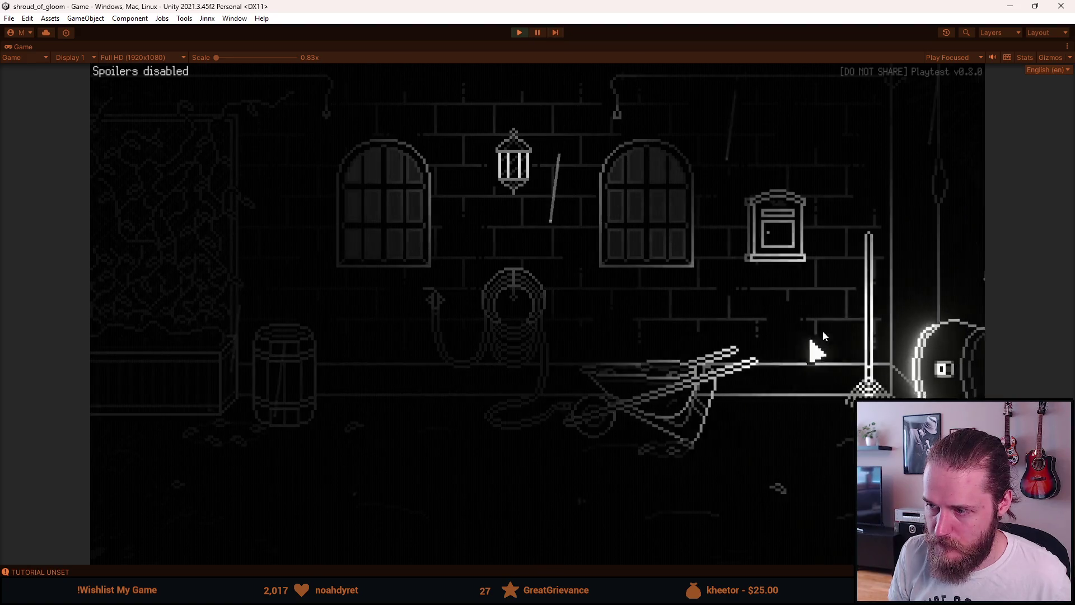
click(931, 294)
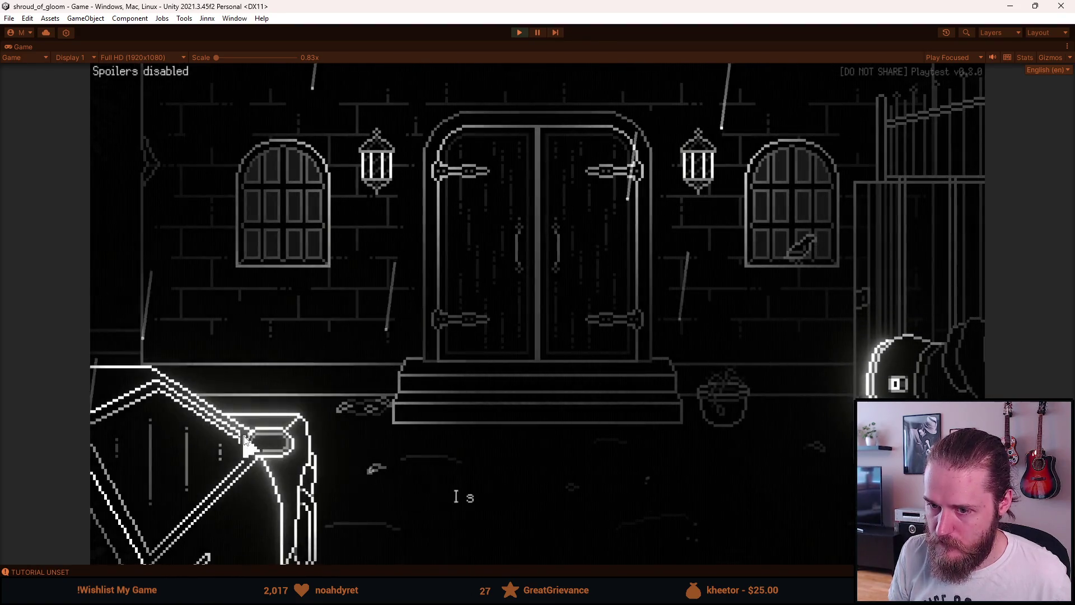
click(865, 249)
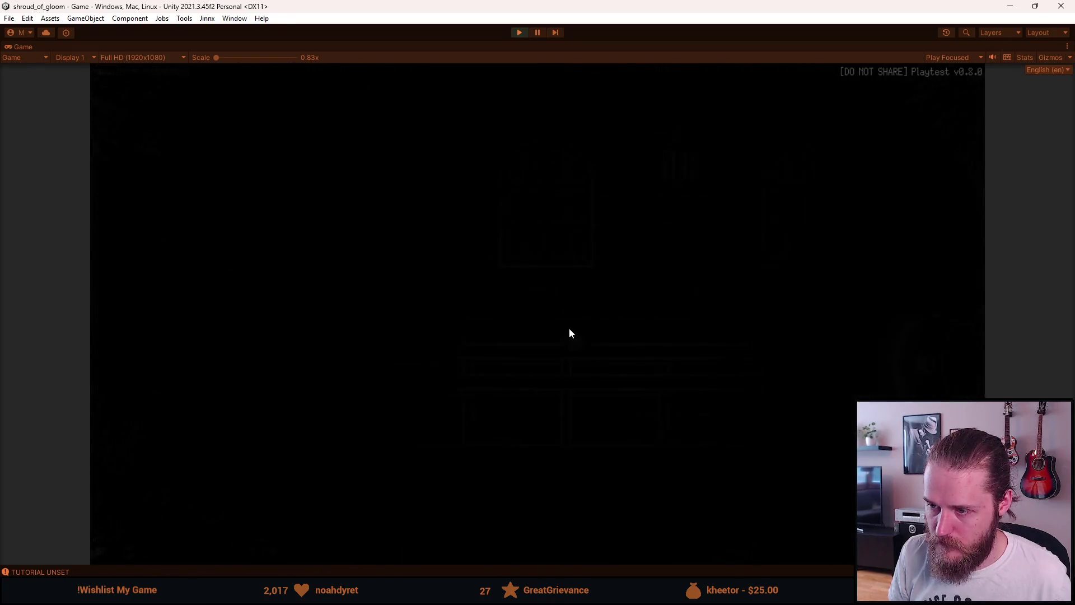
click(126, 317)
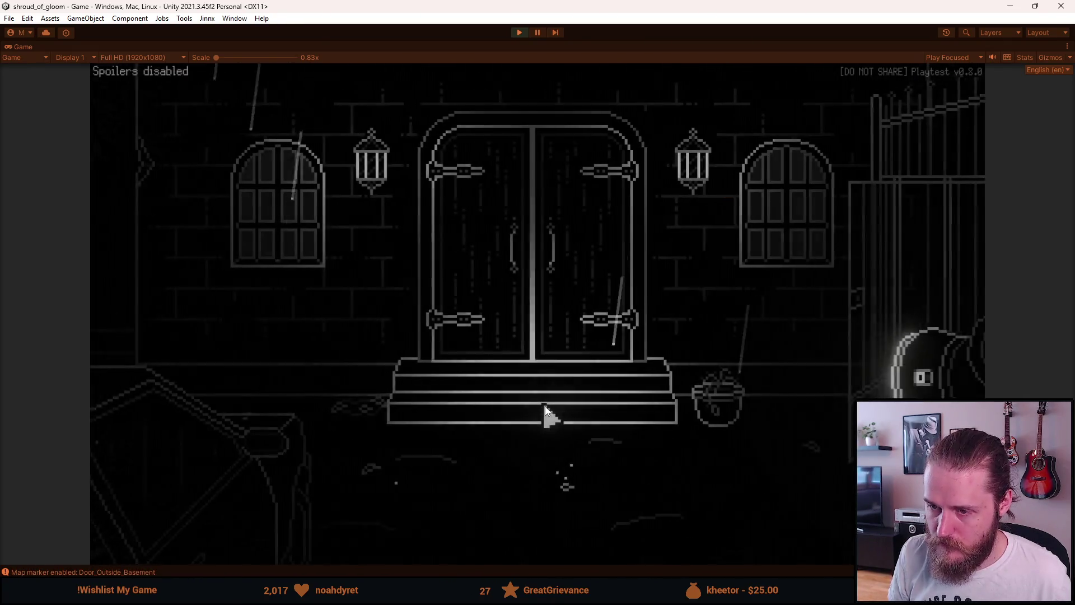
click(185, 283)
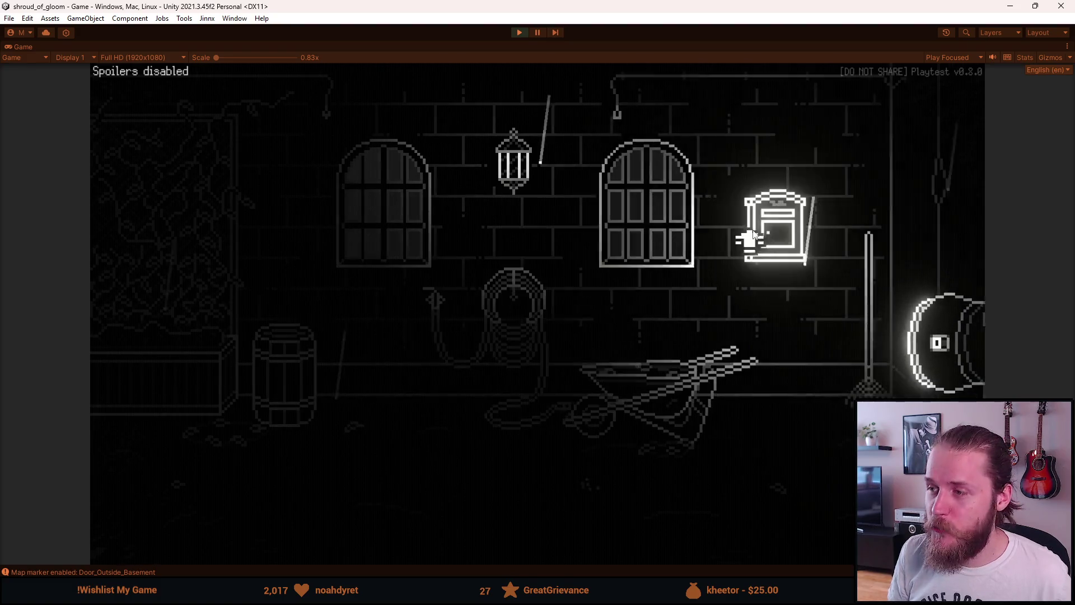
key(Escape)
click(521, 35)
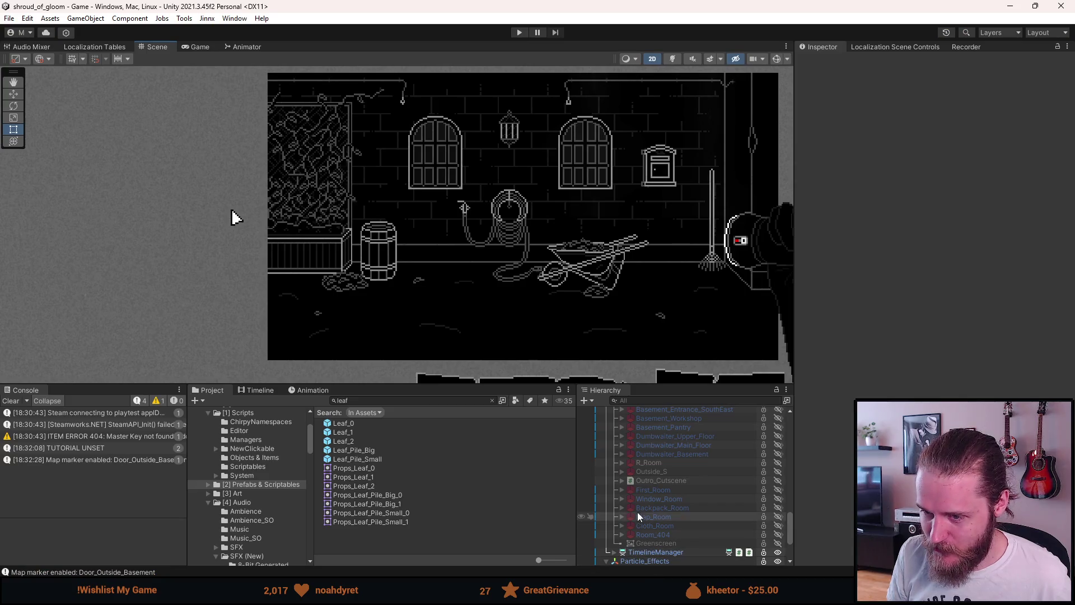
Expand Bird_Spawner in the Hierarchy and frame Spawn_Pos (0) in the Scene view
scroll(639, 523, down, 2)
scroll(640, 506, down, 2)
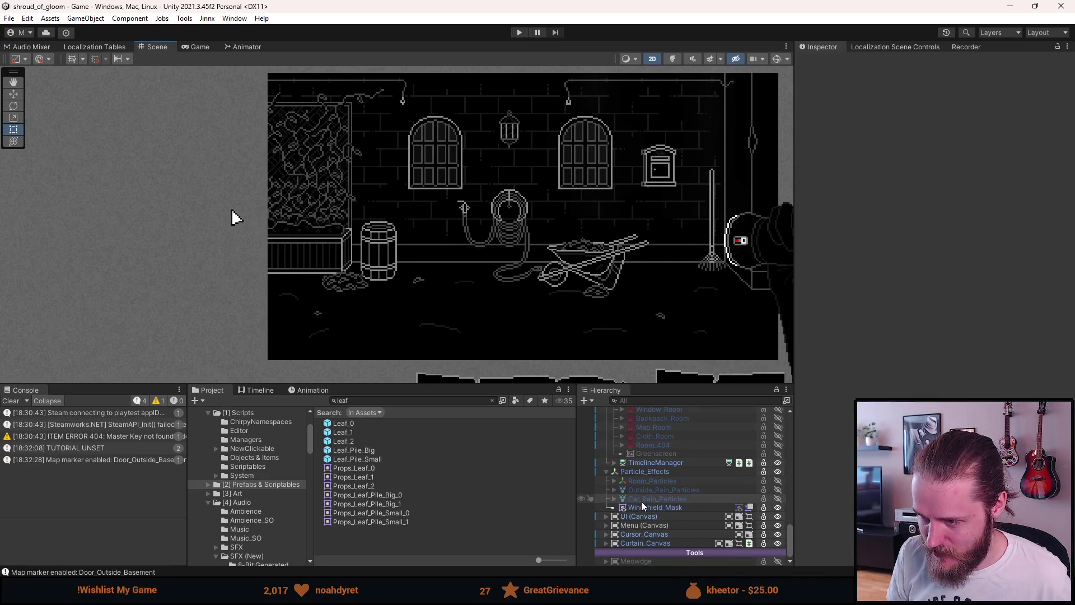
scroll(632, 540, up, 4)
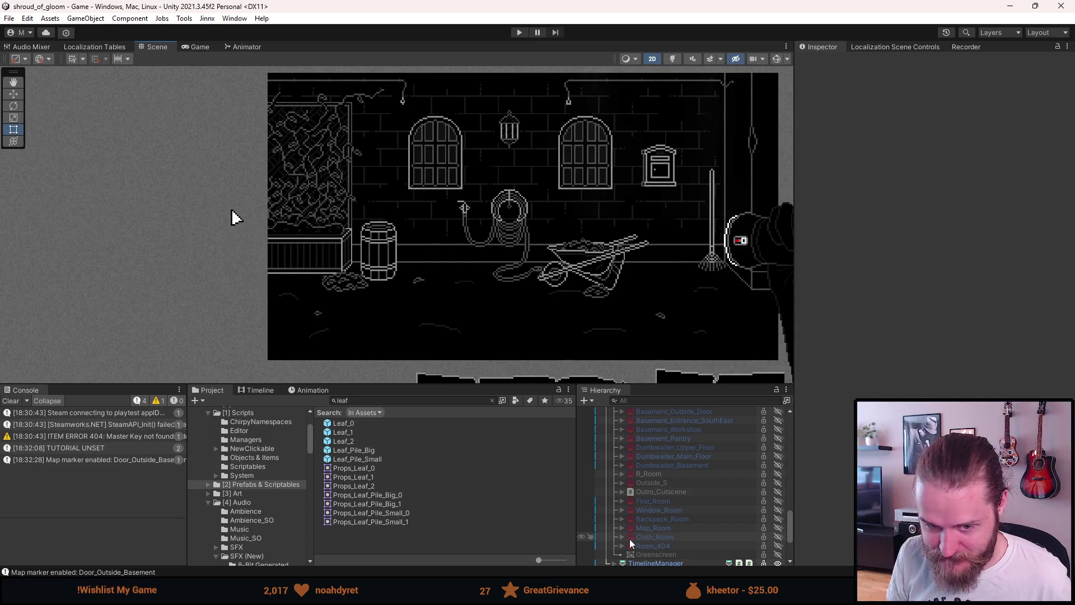
scroll(633, 520, up, 5)
scroll(633, 520, up, 2)
click(629, 488)
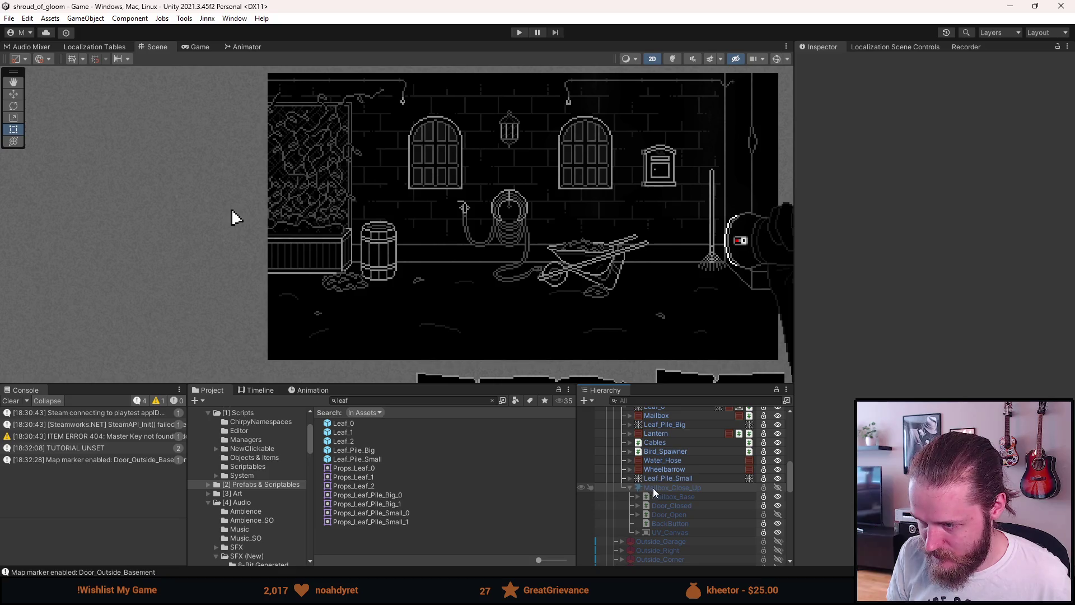
click(629, 487)
click(629, 452)
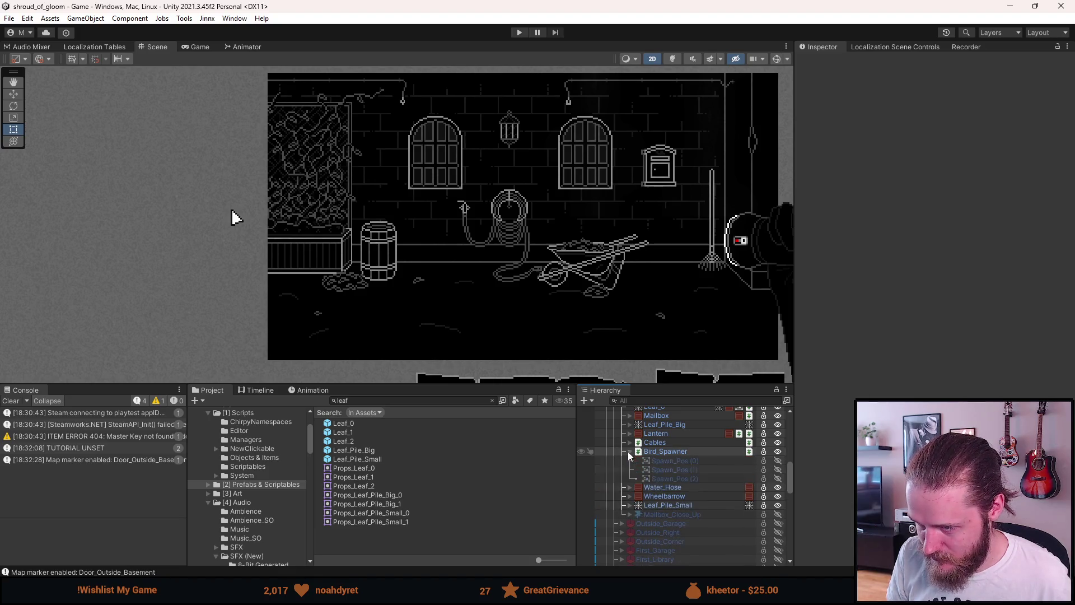
click(663, 461)
key(f)
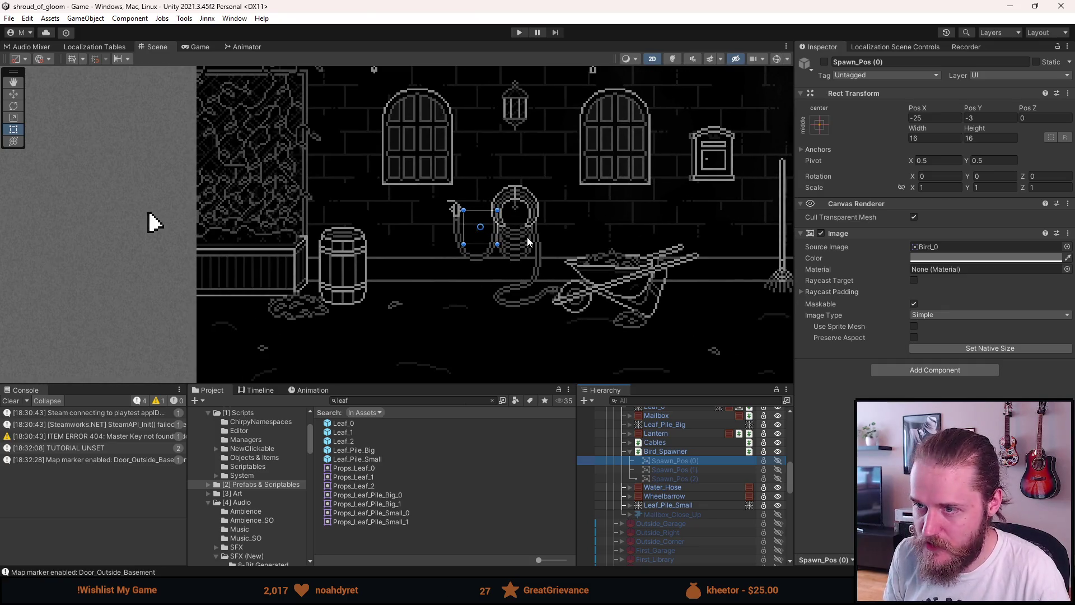
Check Spawn_Pos (1) and (2), return to Spawn_Pos (0), select Particle_Effects and start Play mode
key(Down)
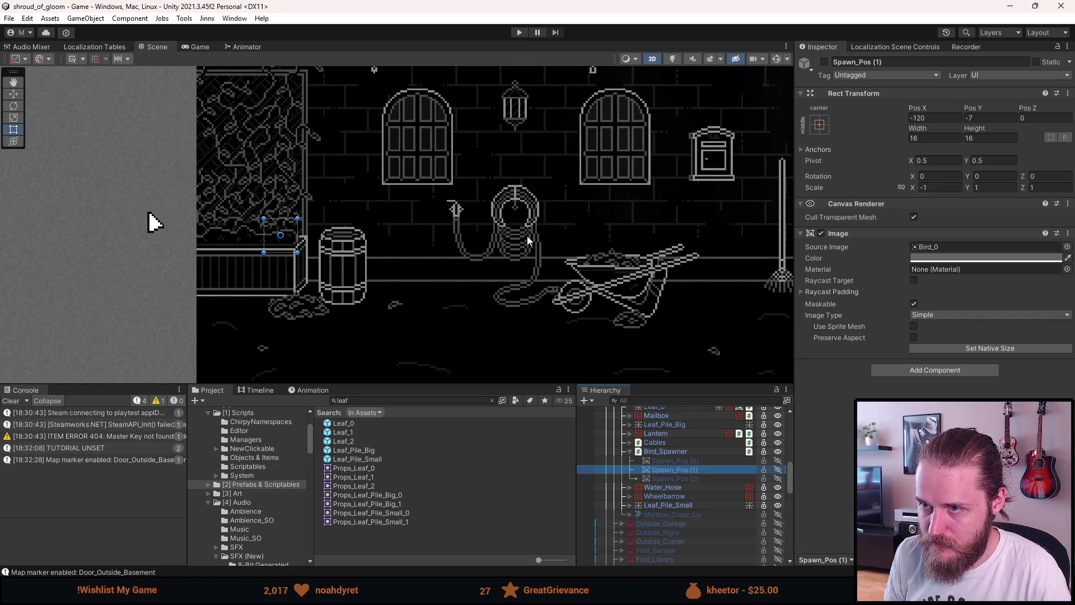
key(Down)
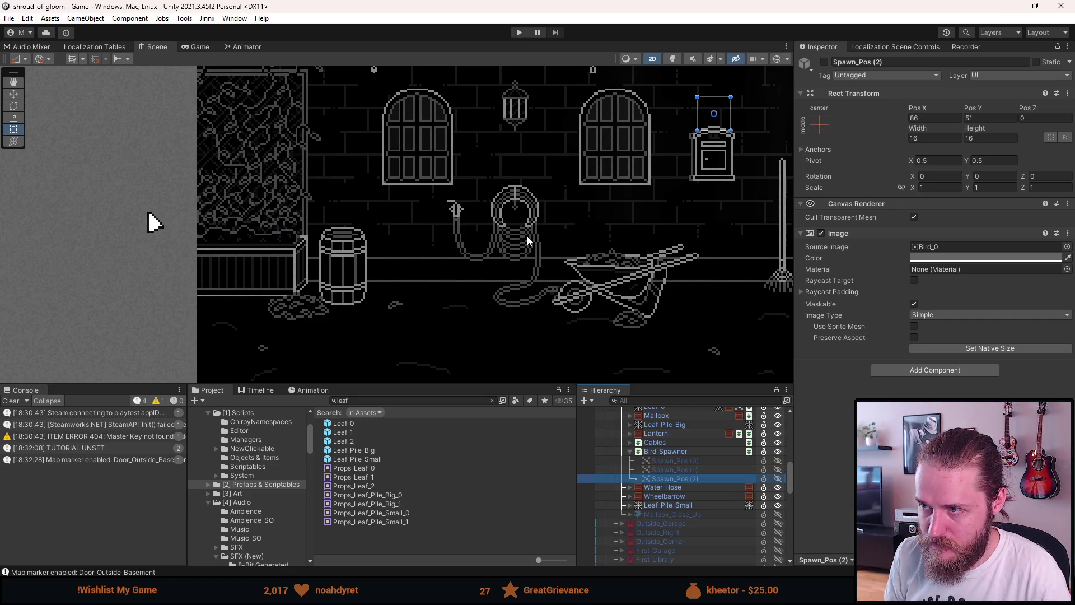
key(Up)
key(Up)
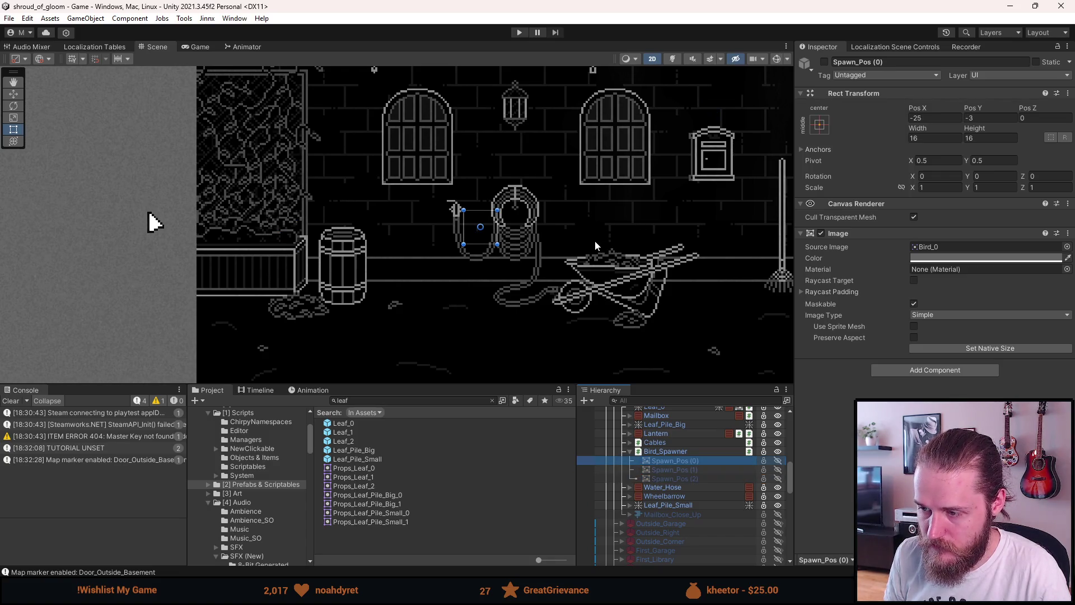
scroll(594, 240, up, 3)
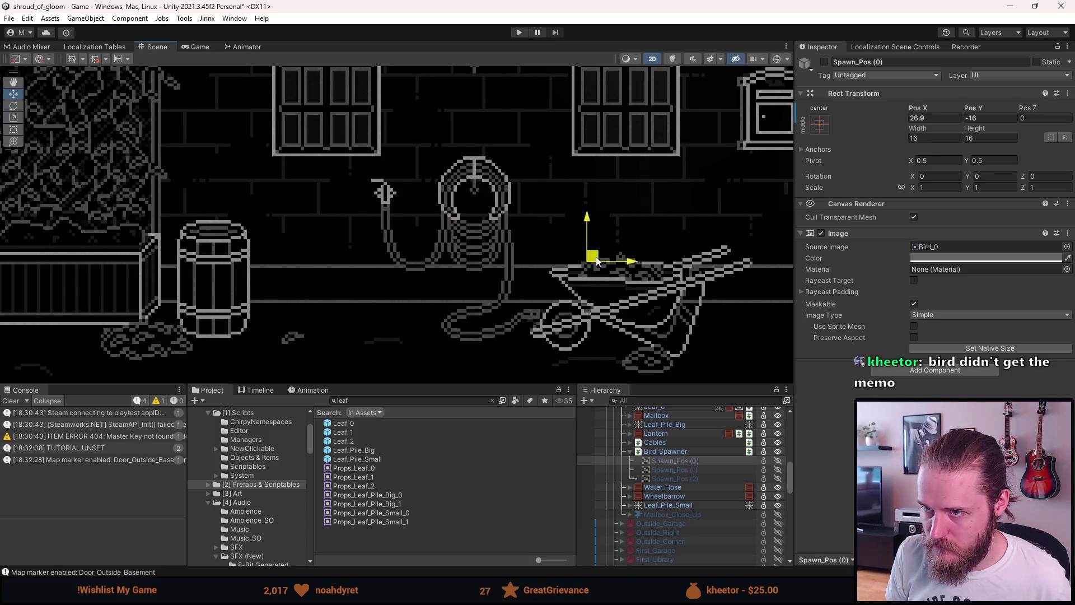
scroll(480, 138, down, 2)
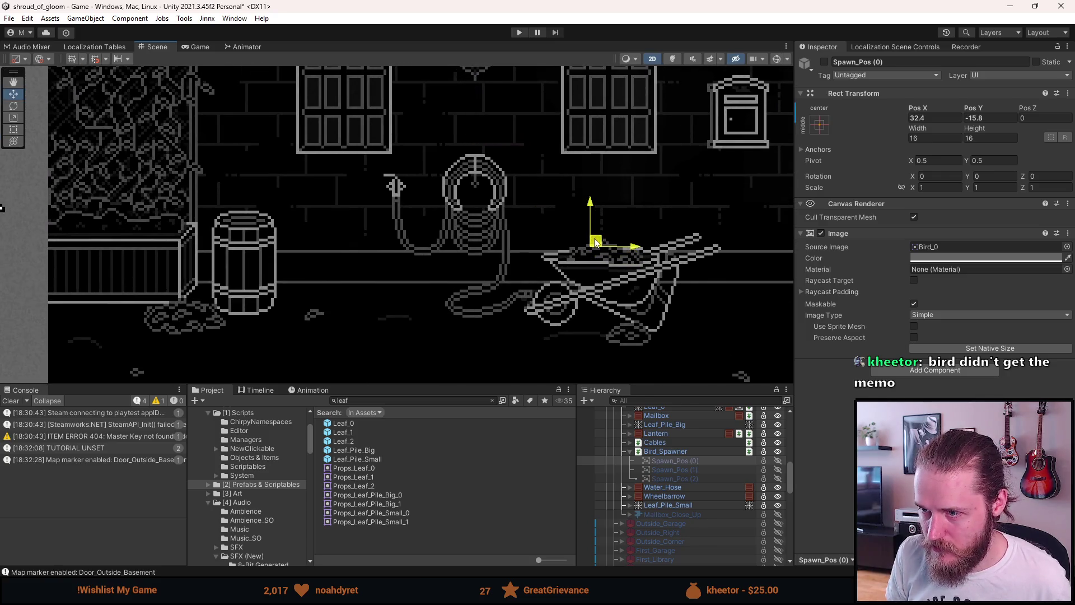
click(616, 179)
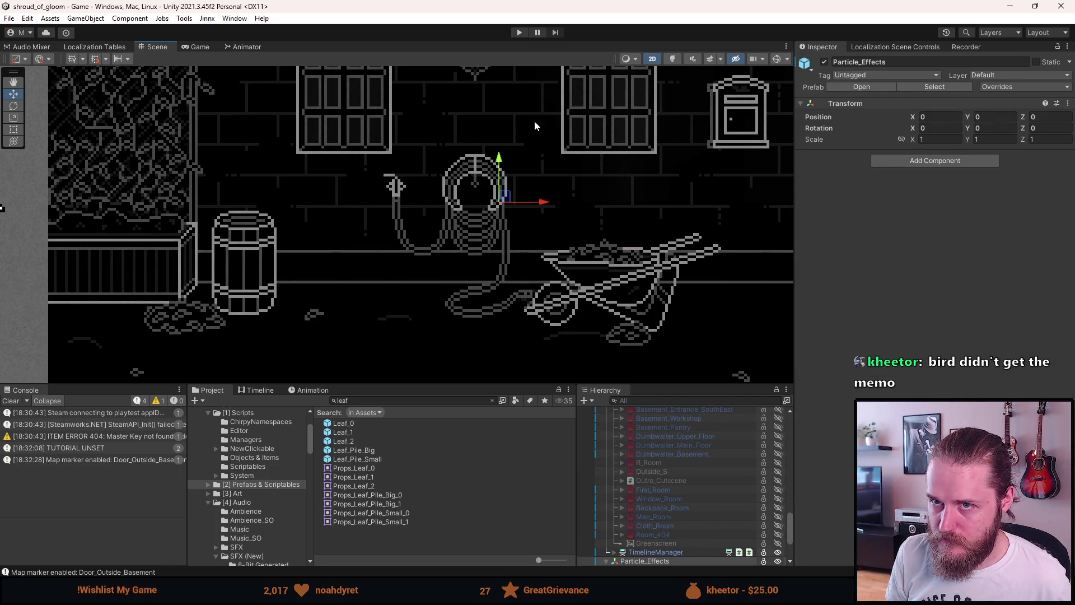
click(518, 33)
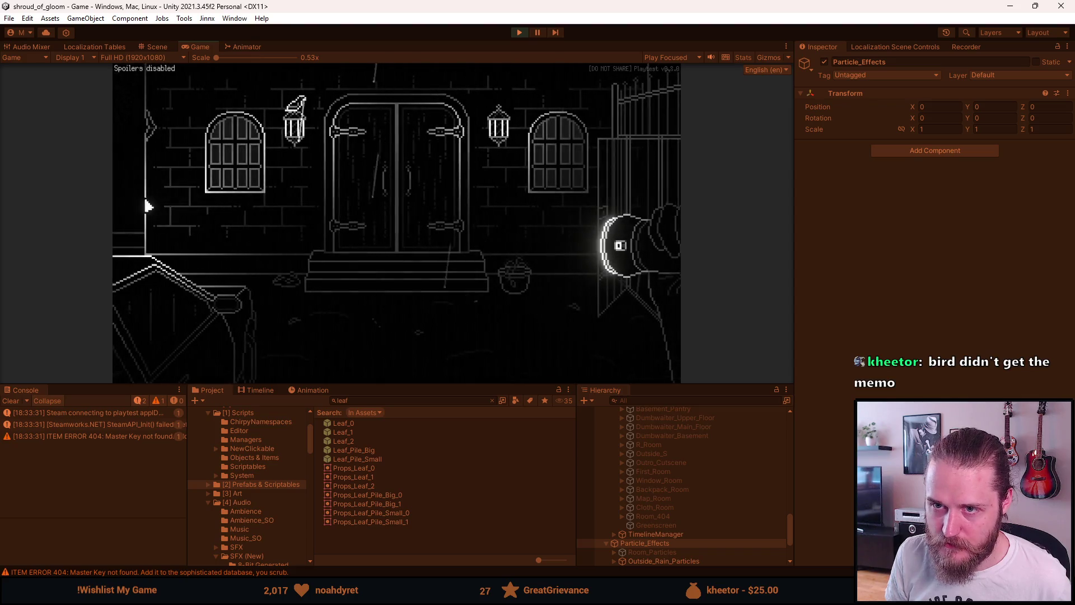
Walk back and forth between the garden and the front hallway, watching for birds
click(178, 189)
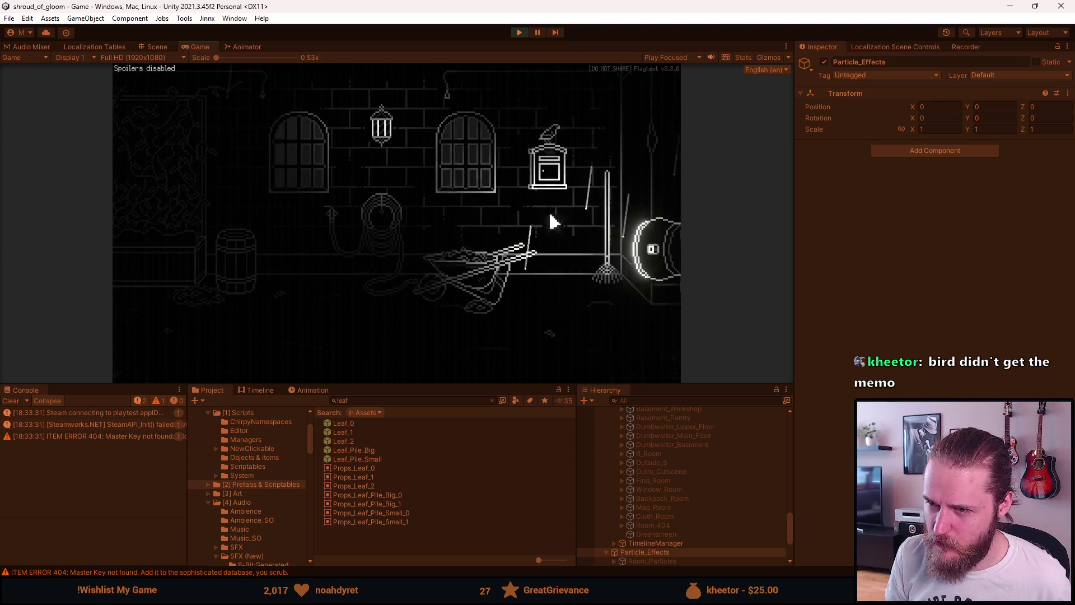
click(187, 216)
click(391, 250)
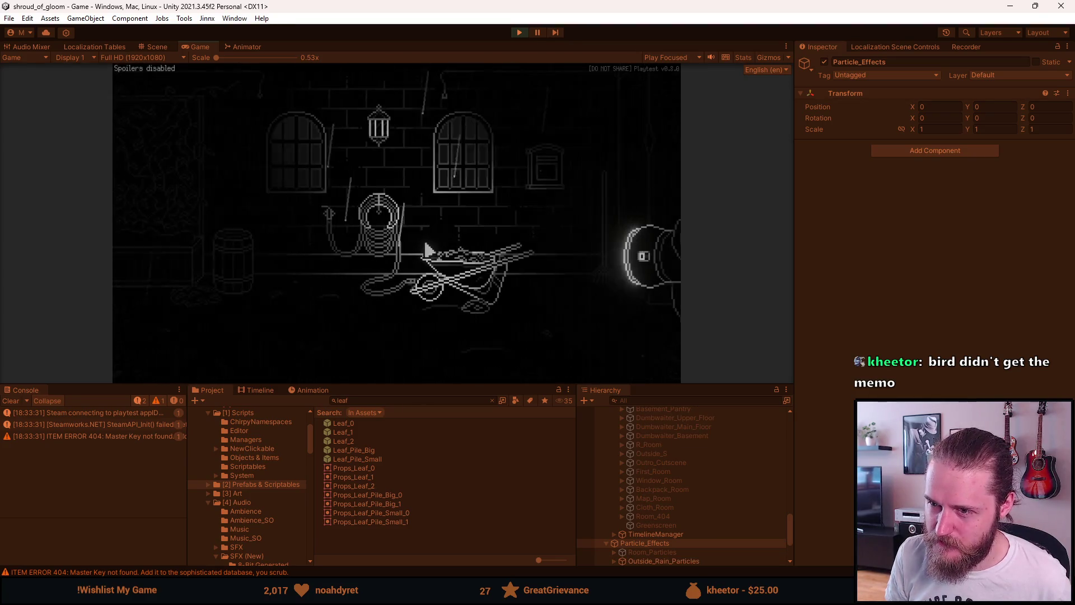
click(669, 208)
click(144, 106)
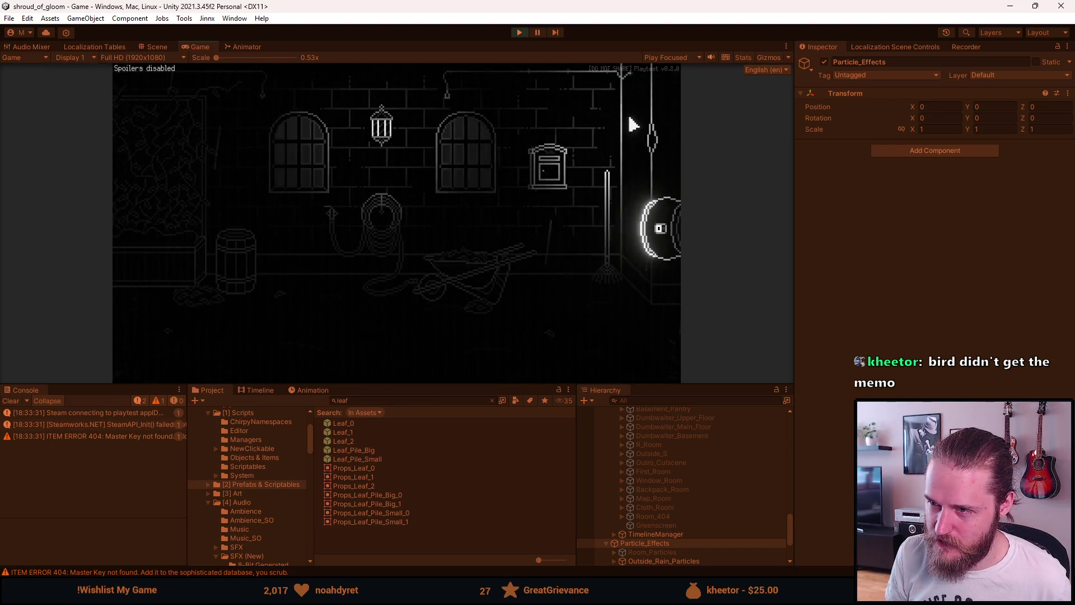
click(631, 120)
click(150, 103)
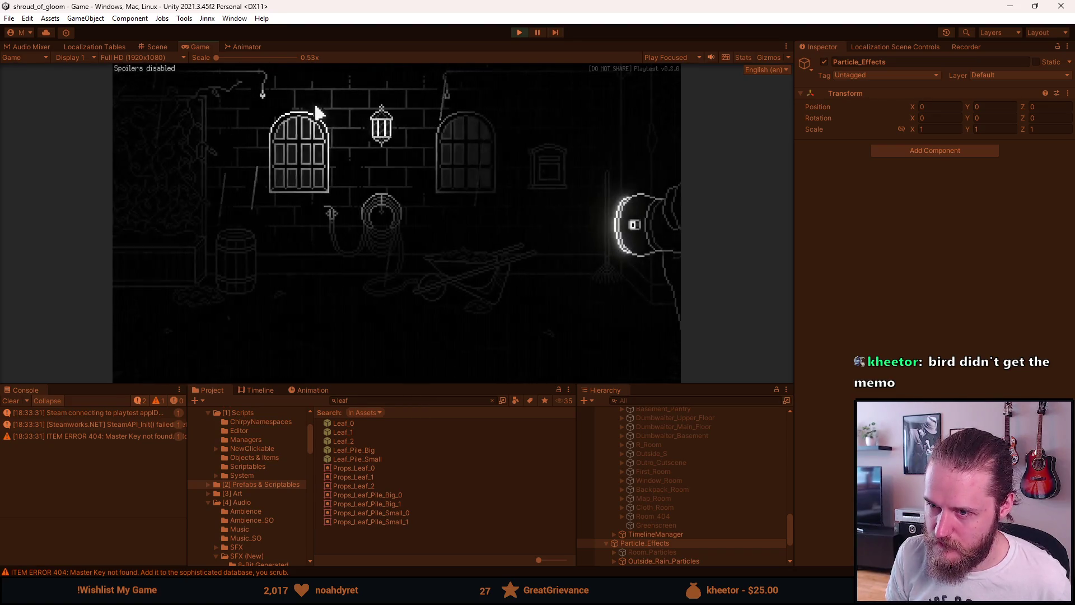
click(586, 112)
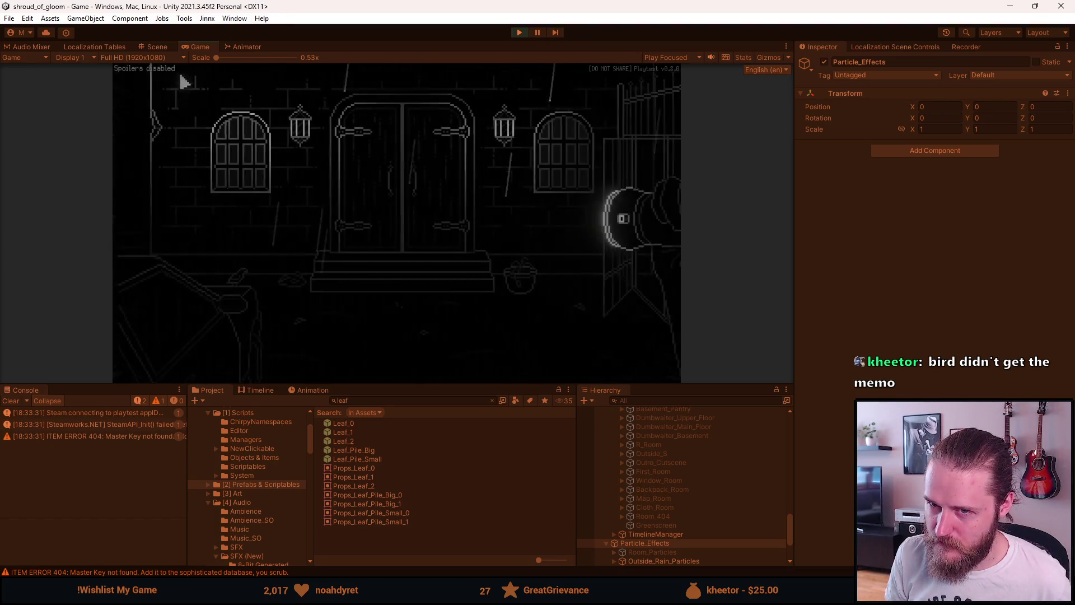
click(157, 103)
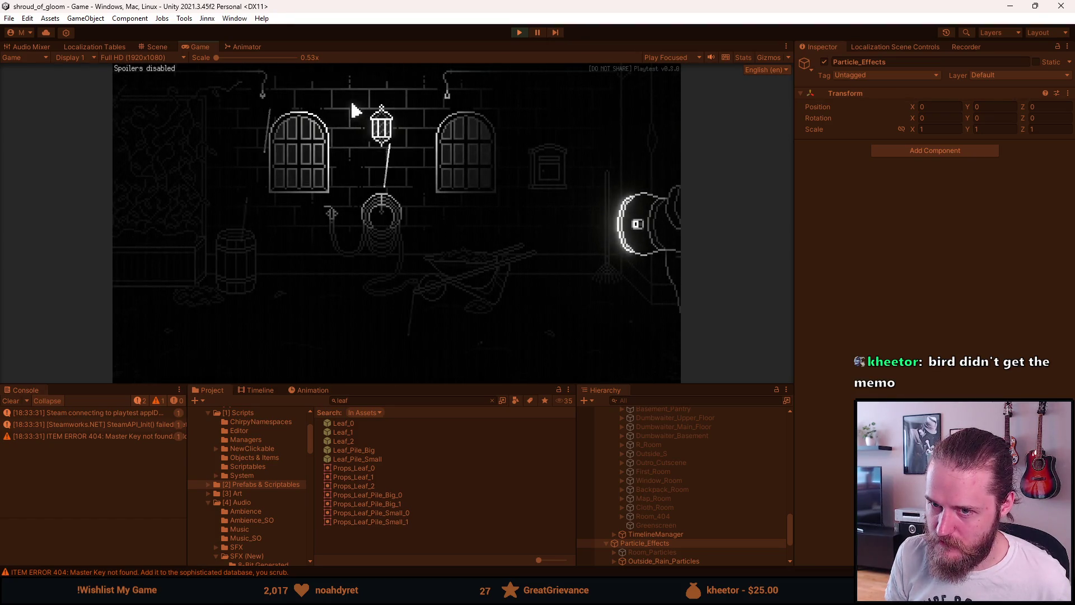
Maximize the running game and keep shuttling between garden and hallway to check bird spawns
double_click(210, 47)
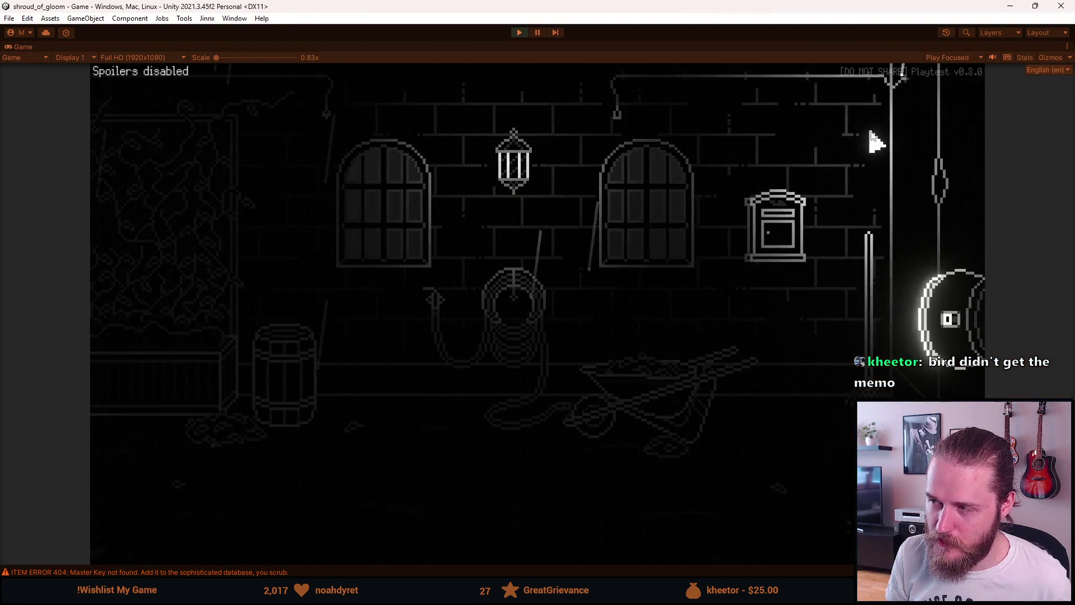
click(886, 132)
click(125, 113)
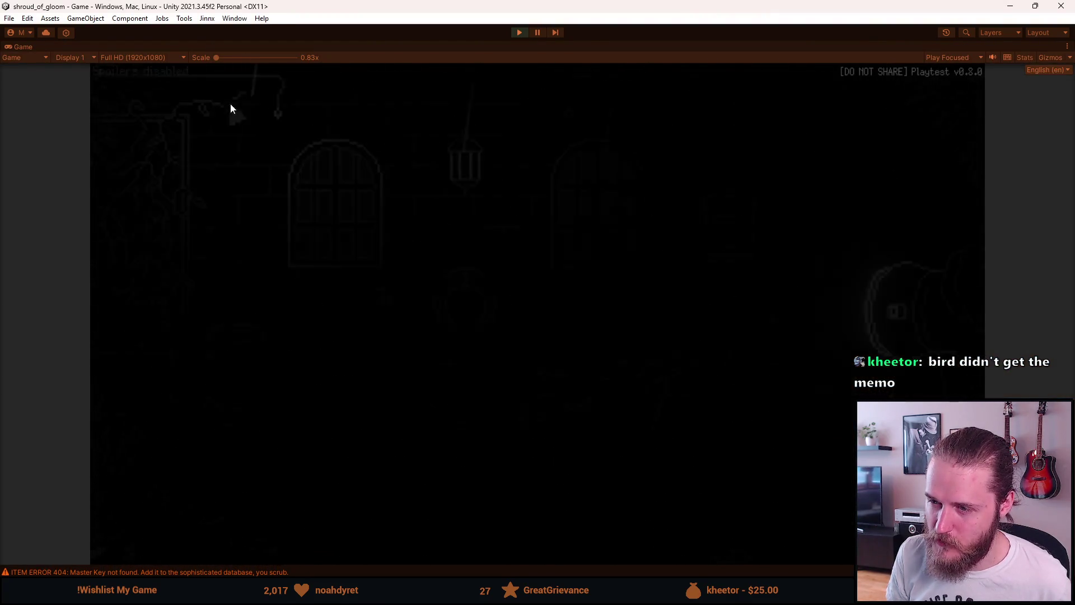
click(985, 158)
click(216, 109)
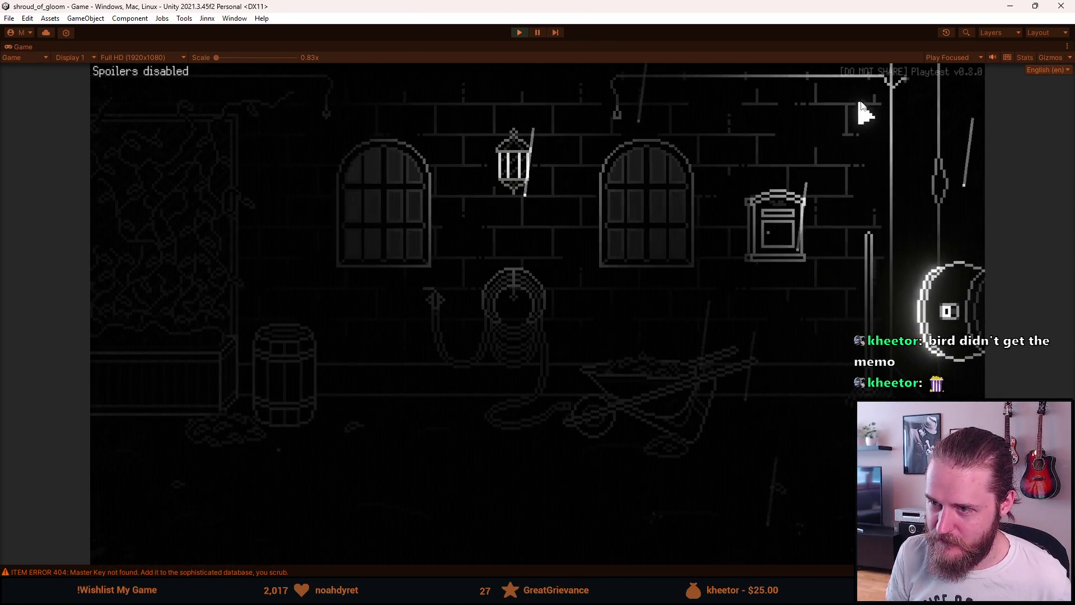
click(892, 103)
click(160, 111)
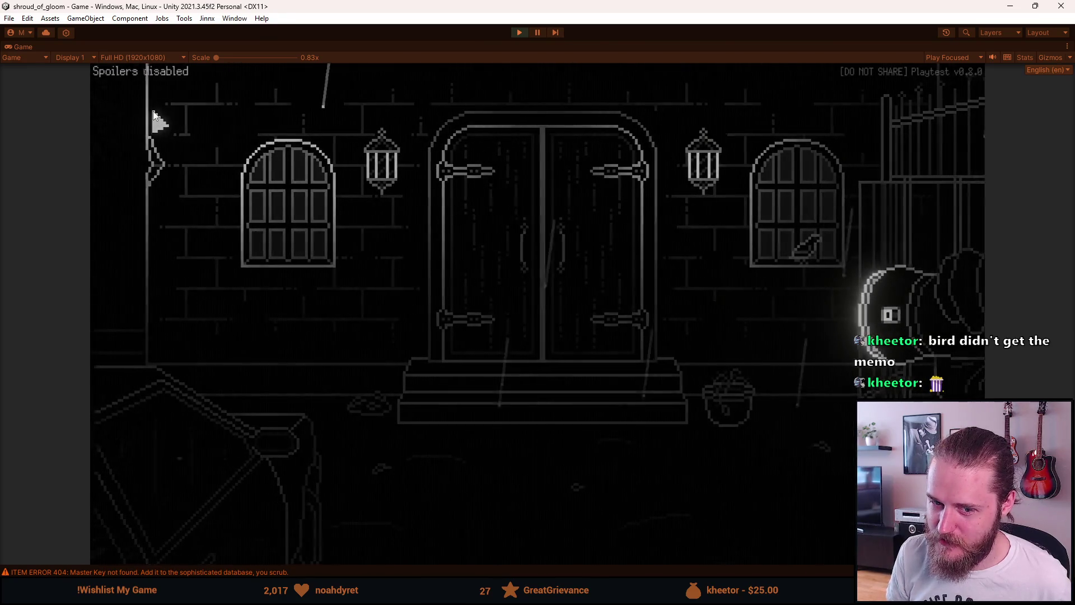
click(947, 173)
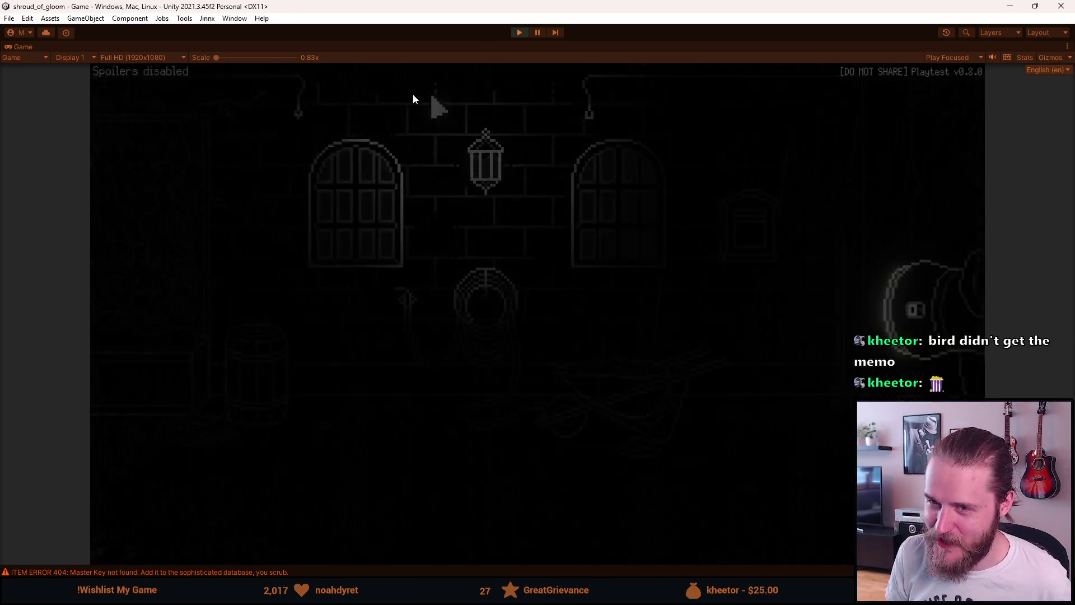
click(163, 103)
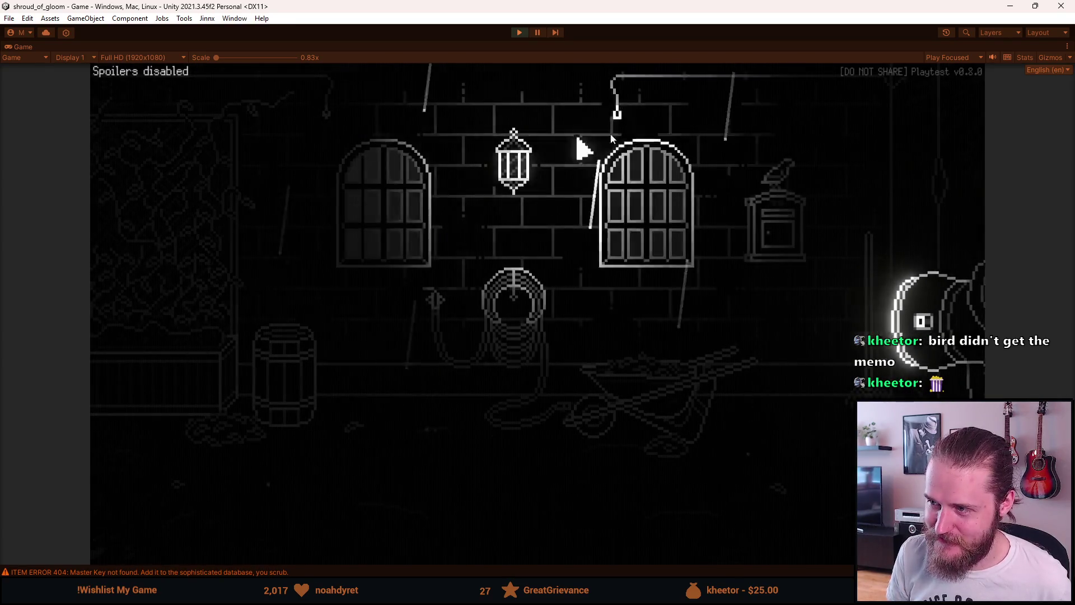
click(961, 133)
click(168, 148)
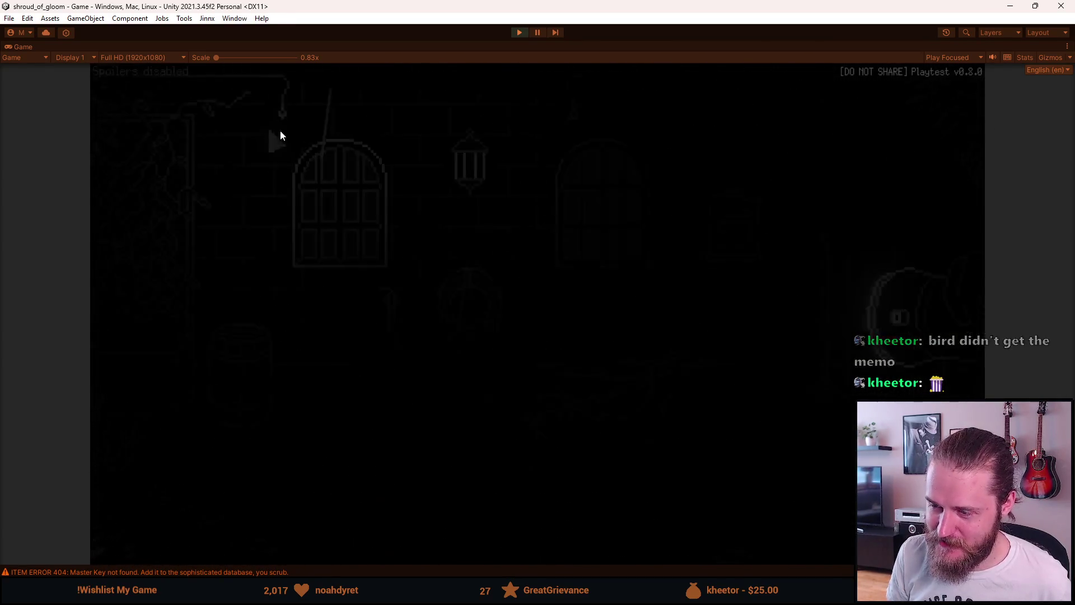
click(899, 131)
click(145, 135)
click(896, 130)
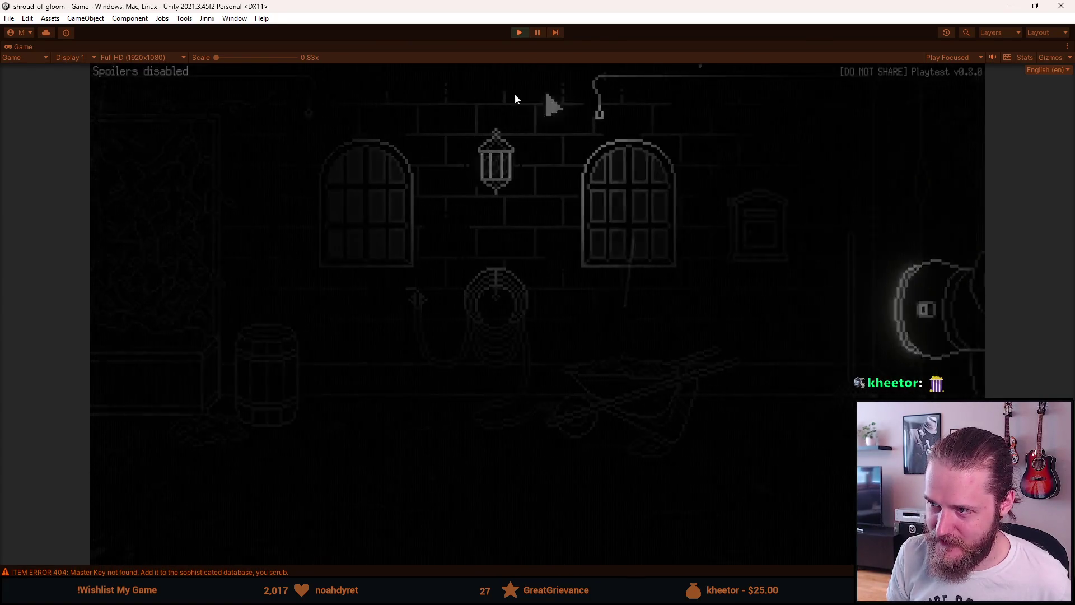
click(136, 124)
click(895, 129)
click(116, 148)
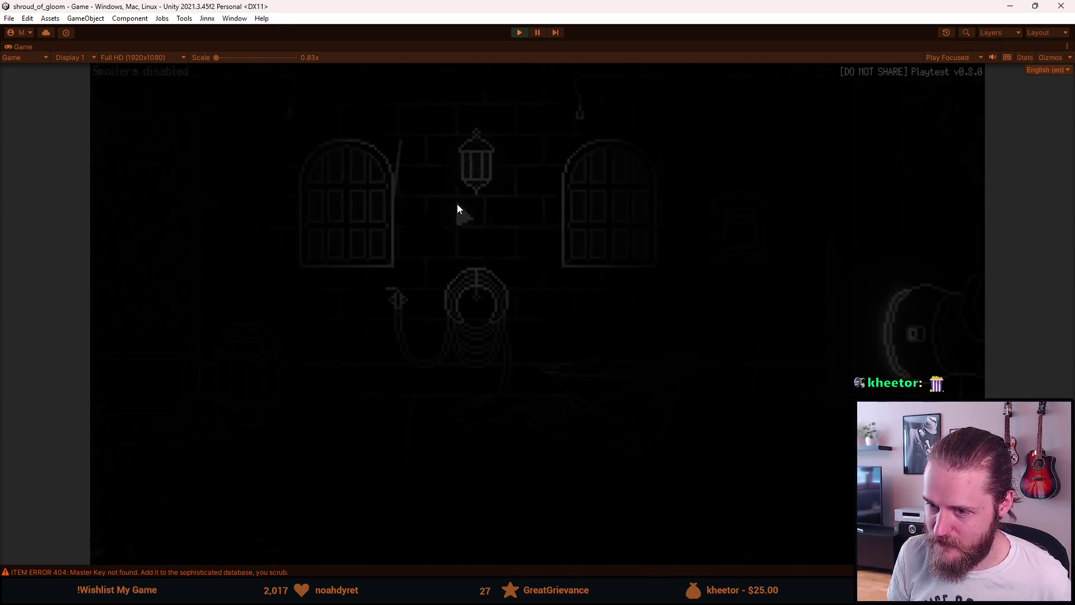
click(914, 137)
click(744, 135)
Move on into the garage and the arched-window room, revisiting the garden in between
click(196, 139)
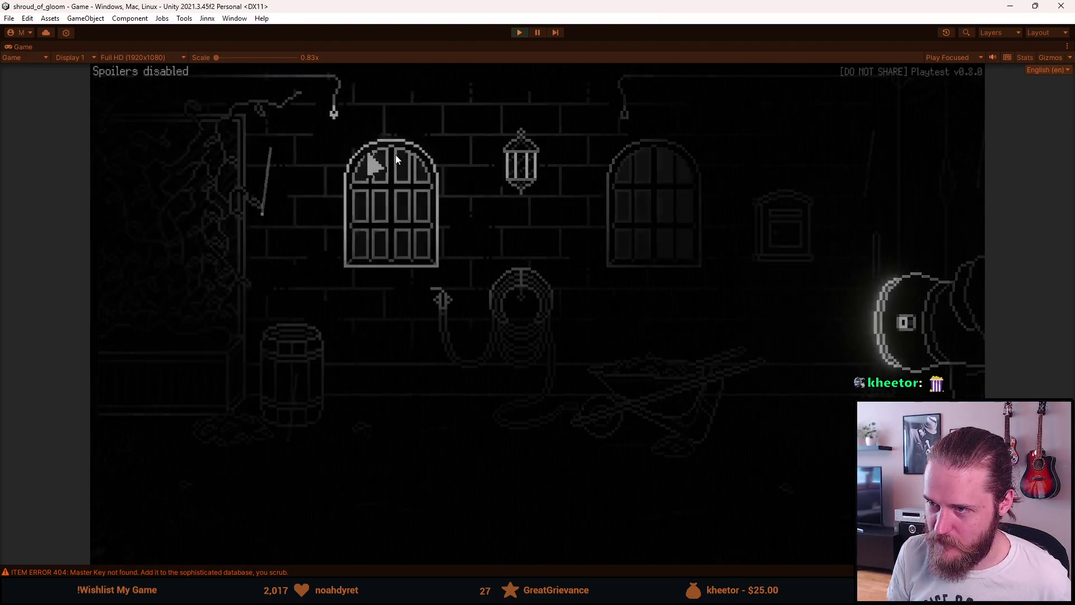
click(893, 122)
click(264, 144)
click(904, 138)
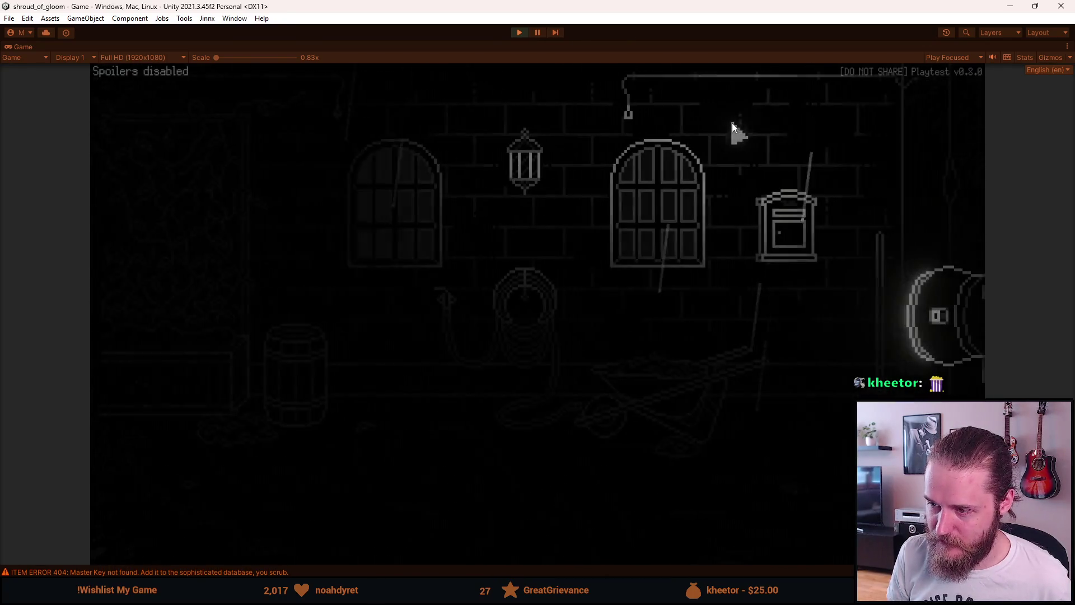
click(171, 145)
click(924, 118)
Pause the game, exit Play mode with Ctrl+P, and select Spawn_Pos (1)
key(Escape)
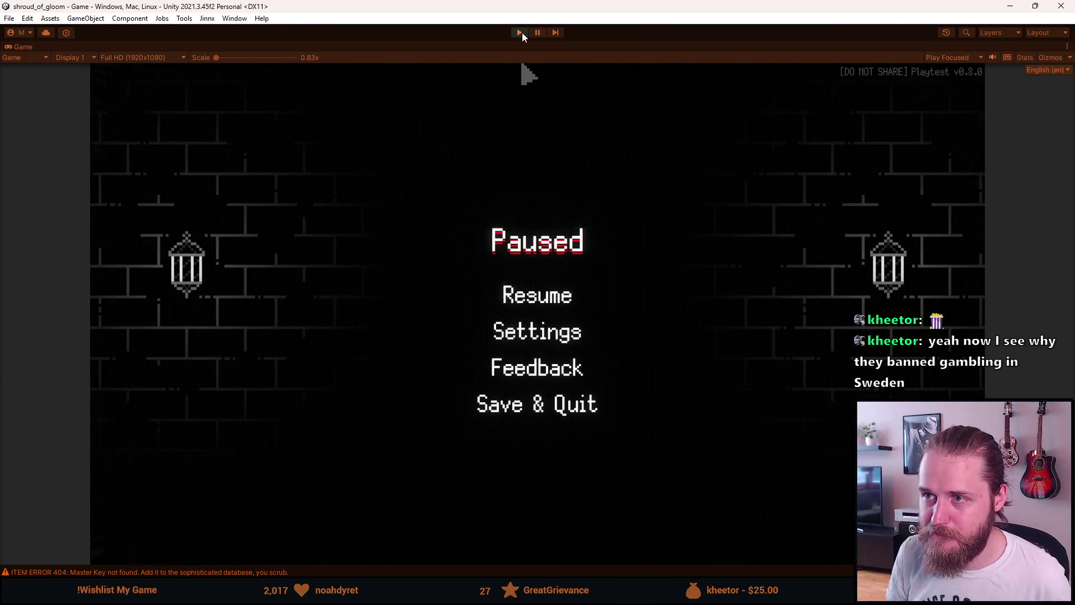
key(ctrl+p)
scroll(650, 511, down, 4)
scroll(657, 531, up, 5)
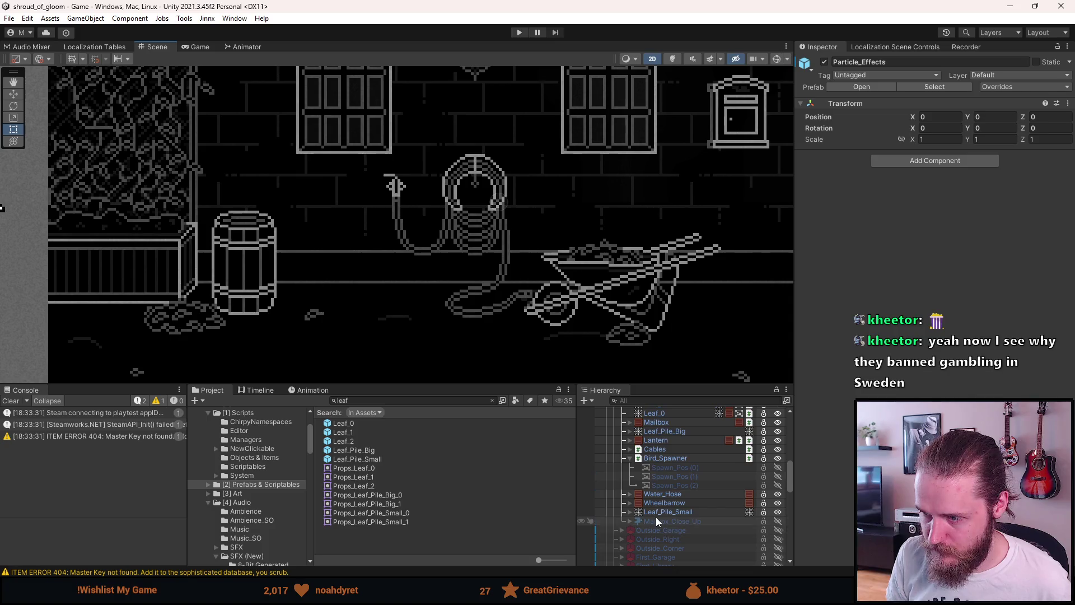
click(674, 486)
Toggle Spawn_Pos (0) active and back off to preview its bird
click(674, 476)
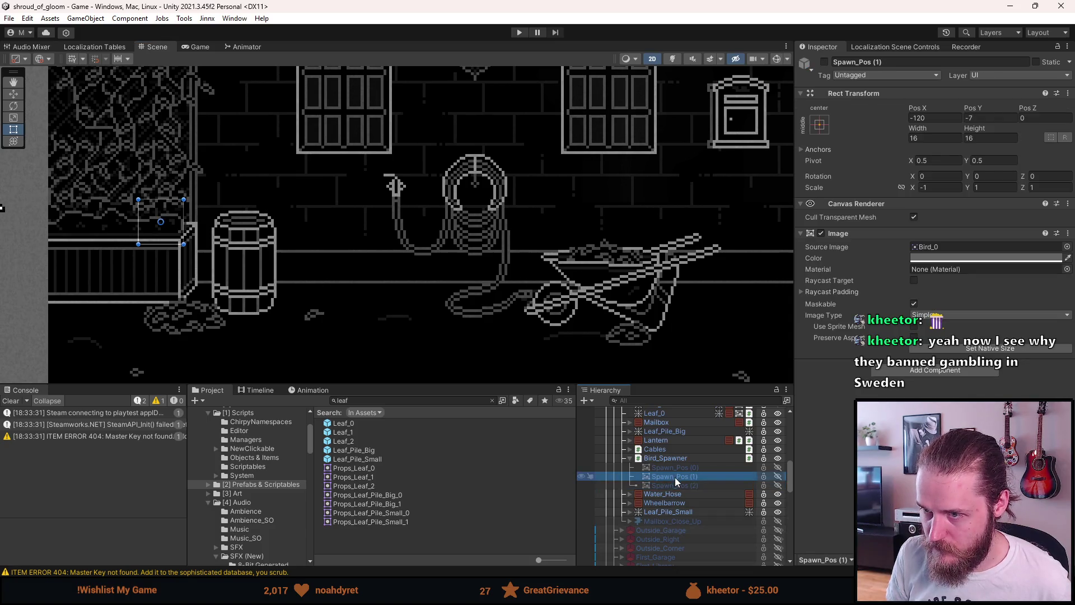
click(674, 468)
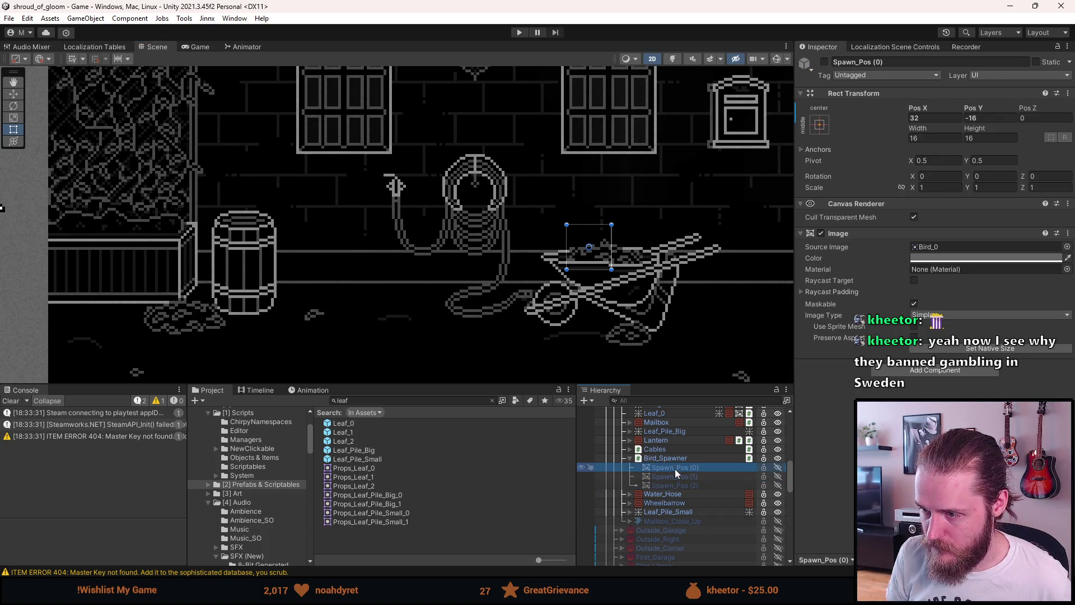
key(alt+shift+a)
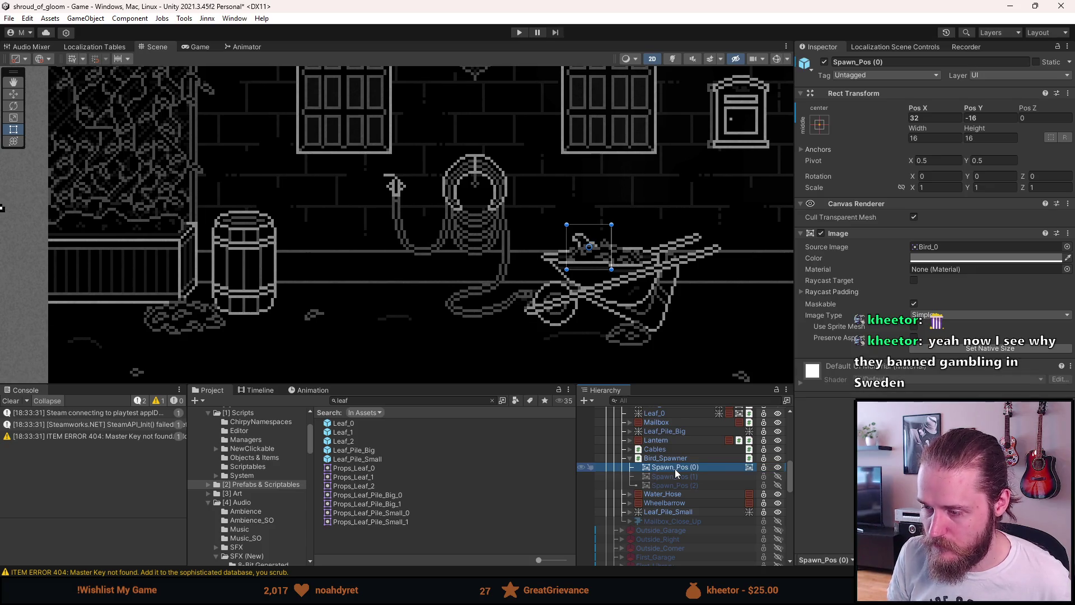
key(alt+shift+a)
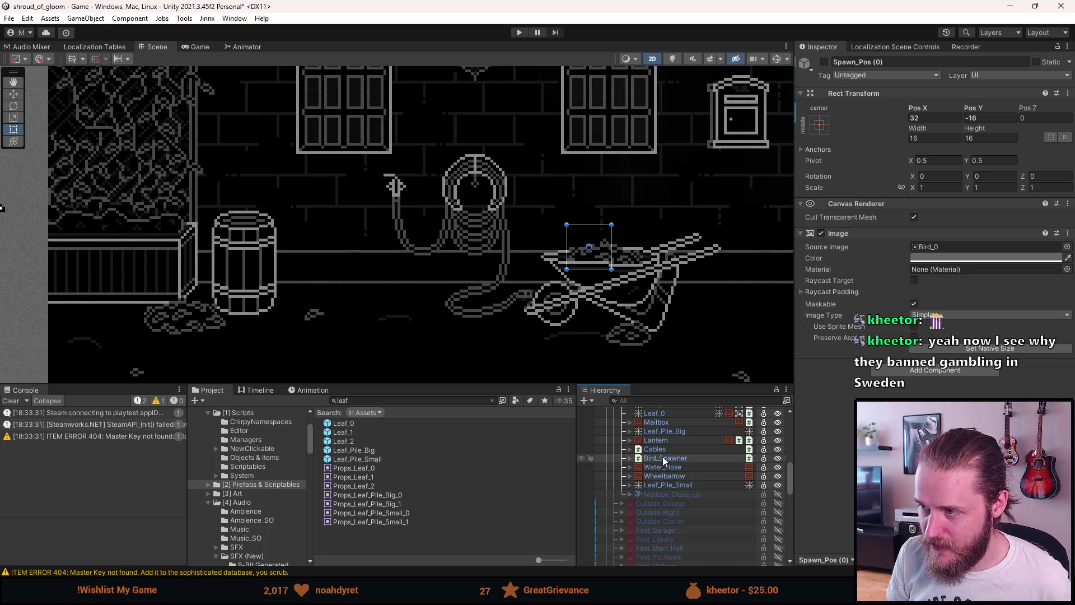
Inspect Bird_Spawner and Spawn_Pos (0) in the Hierarchy, then collapse Bird_Spawner
click(665, 458)
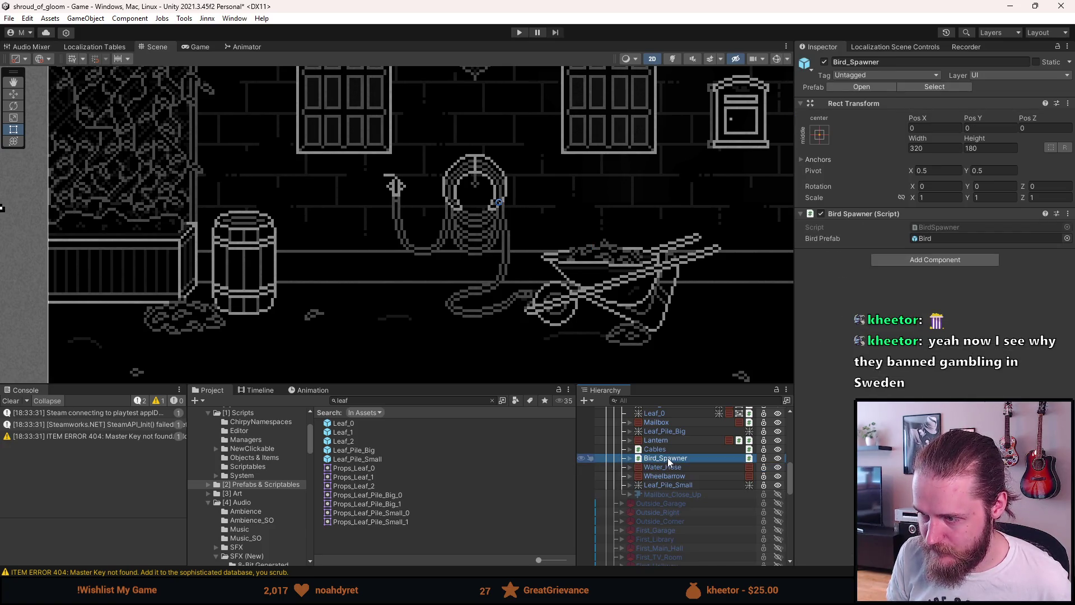
key(Right)
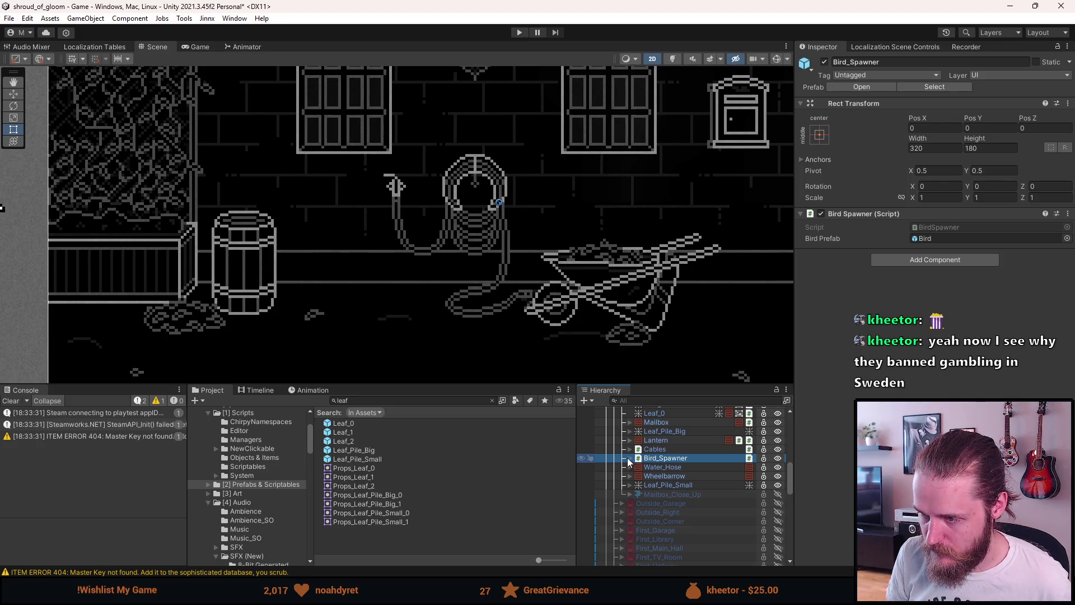
click(673, 467)
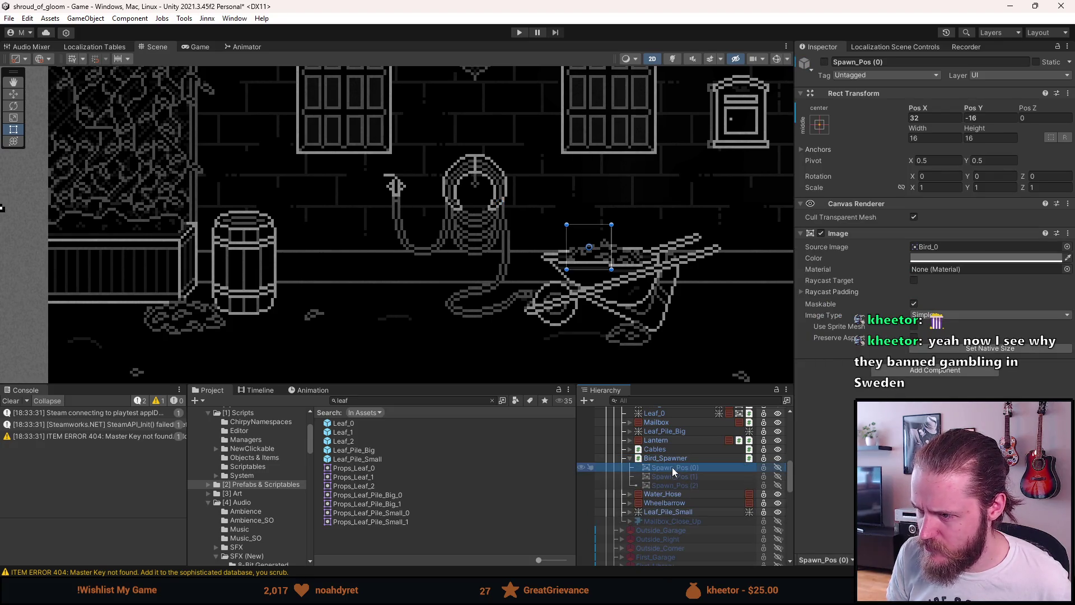
click(669, 460)
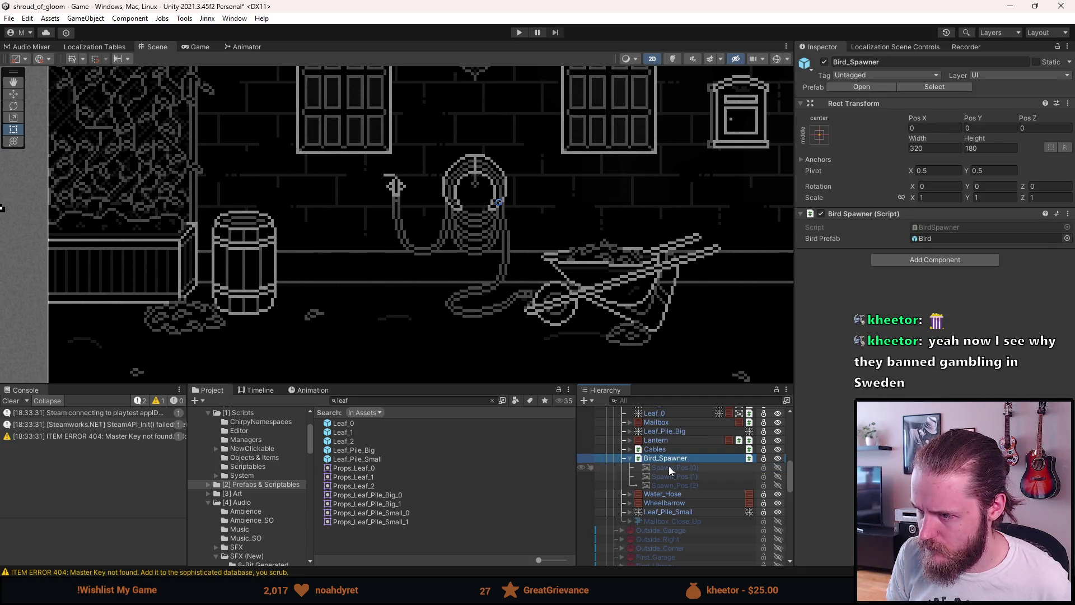
click(669, 468)
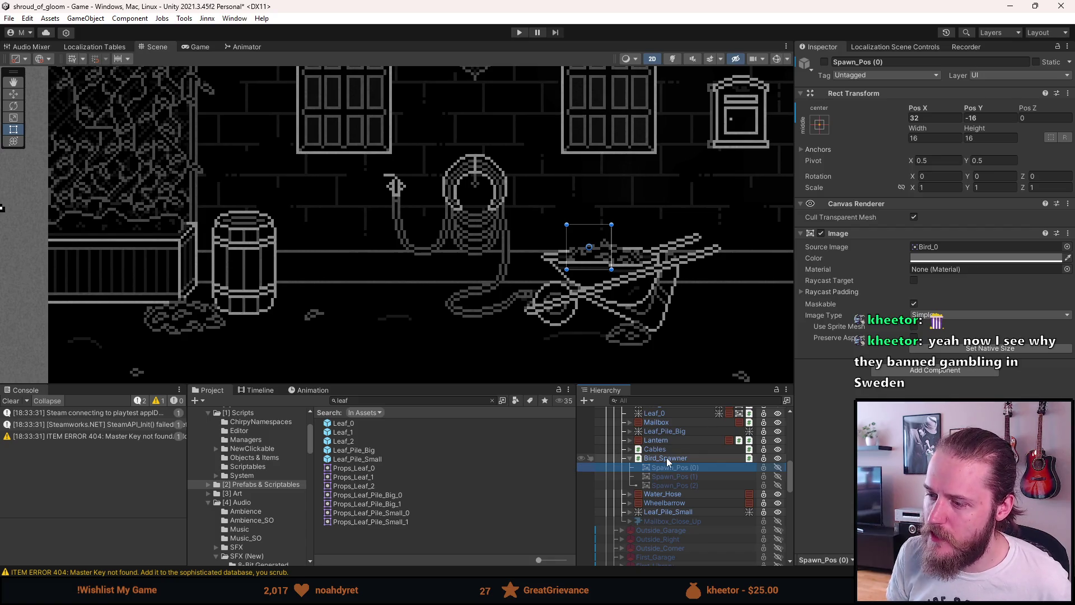
click(660, 458)
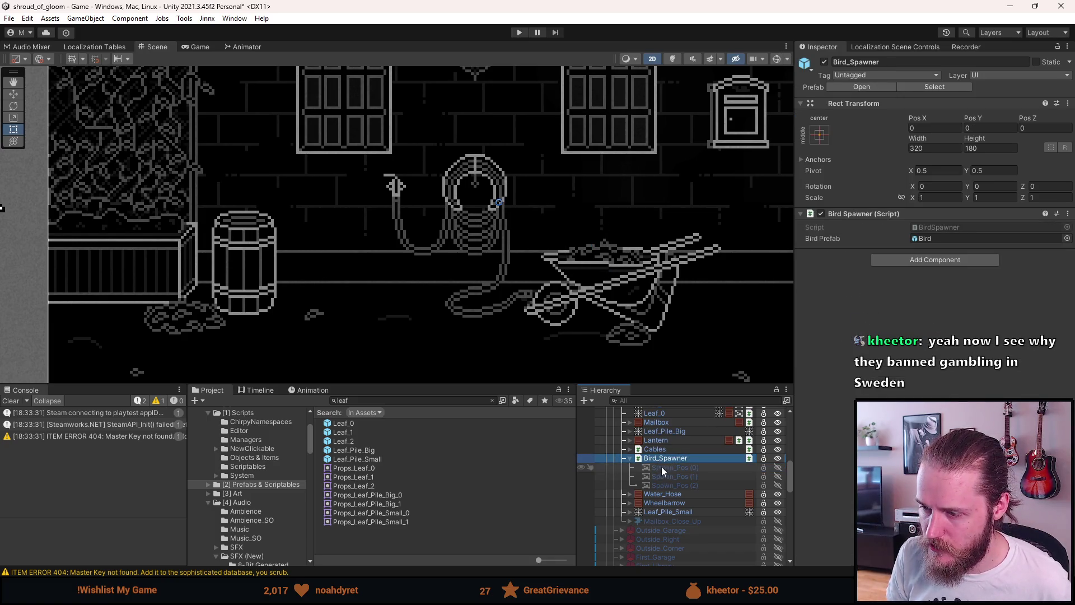
click(630, 458)
Attempt to reorder Bird_Spawner, cancel the prefab warning, and show Outside_Left's overrides
drag(664, 459, 662, 491)
click(629, 322)
scroll(702, 452, up, 4)
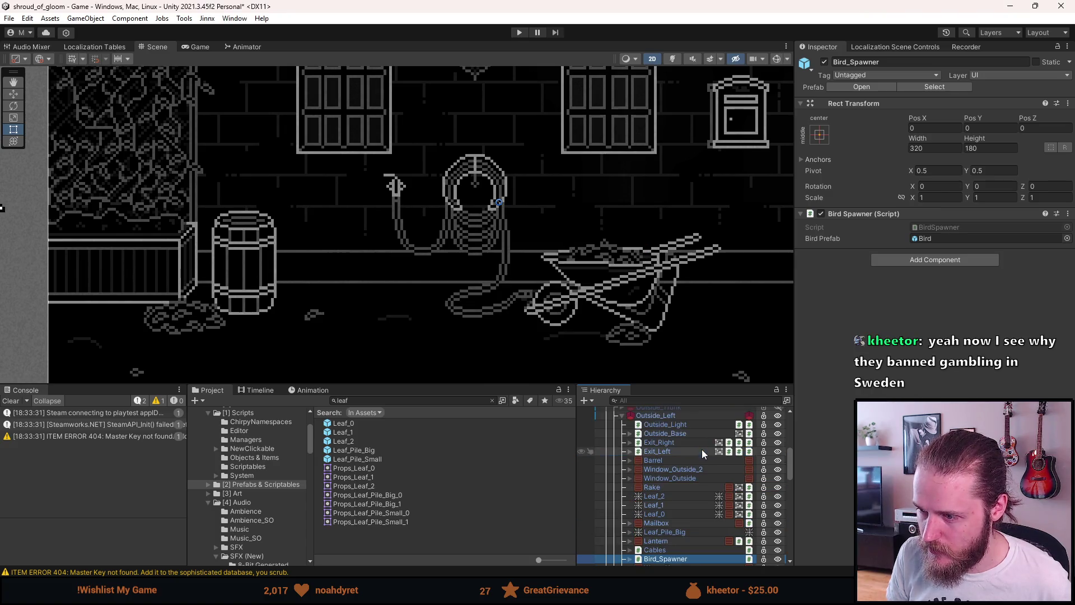
click(684, 415)
click(1008, 87)
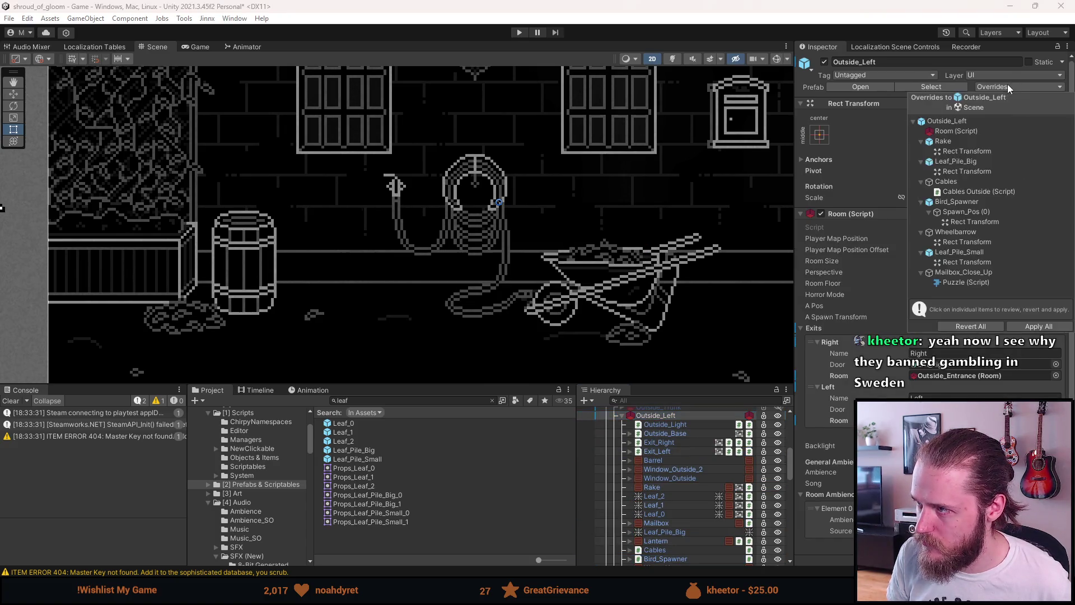
In the Outside_Left prefab, move Bird_Spawner below Leaf_Pile_Small and frame Spawn_Pos (0)
click(863, 87)
scroll(697, 512, down, 3)
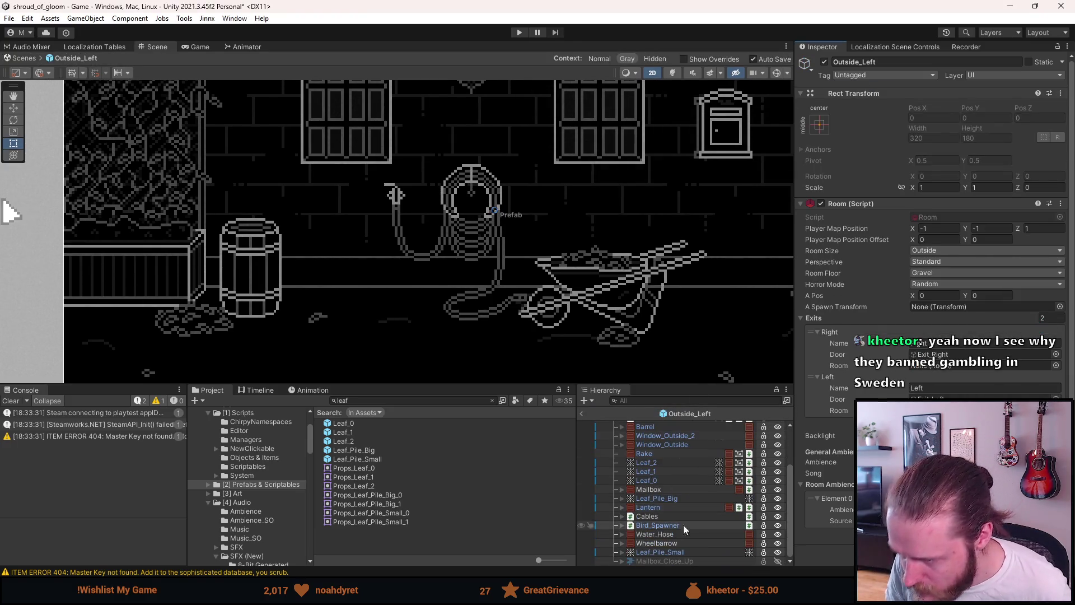
drag(664, 525, 662, 558)
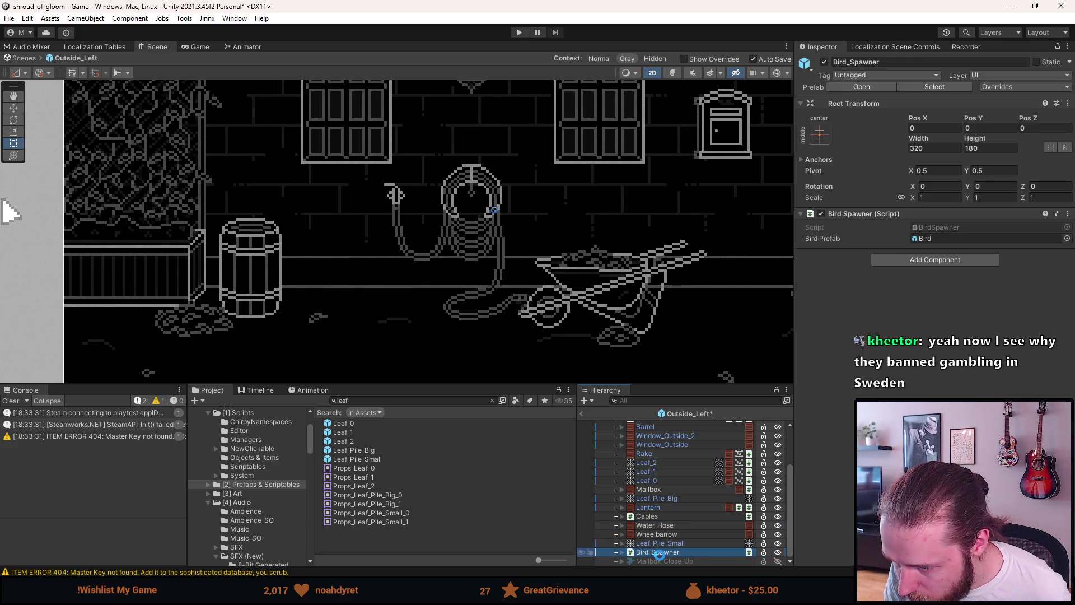
click(622, 551)
click(664, 534)
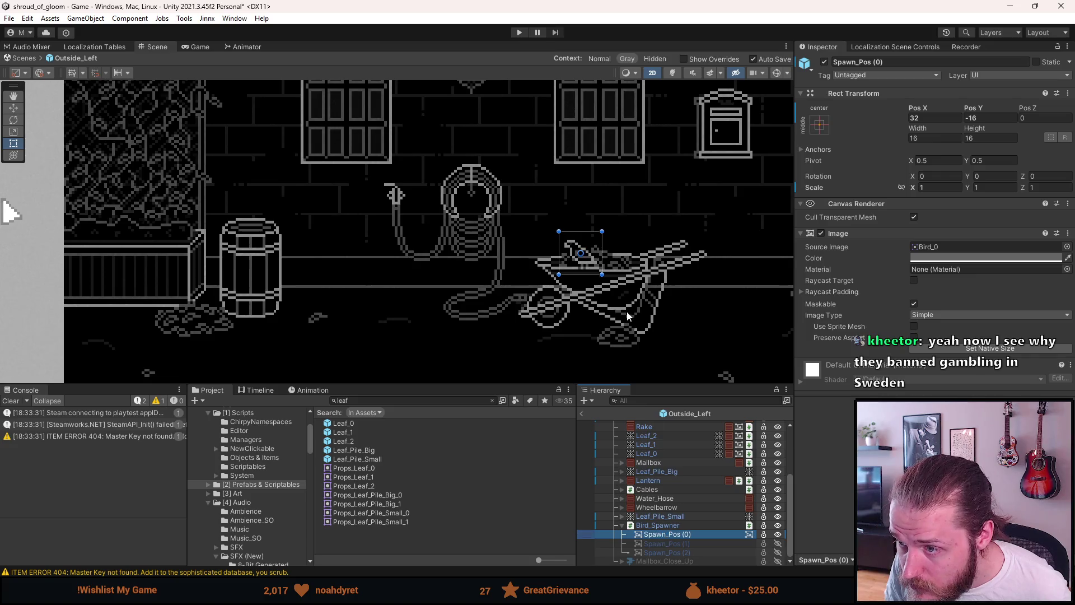
key(f)
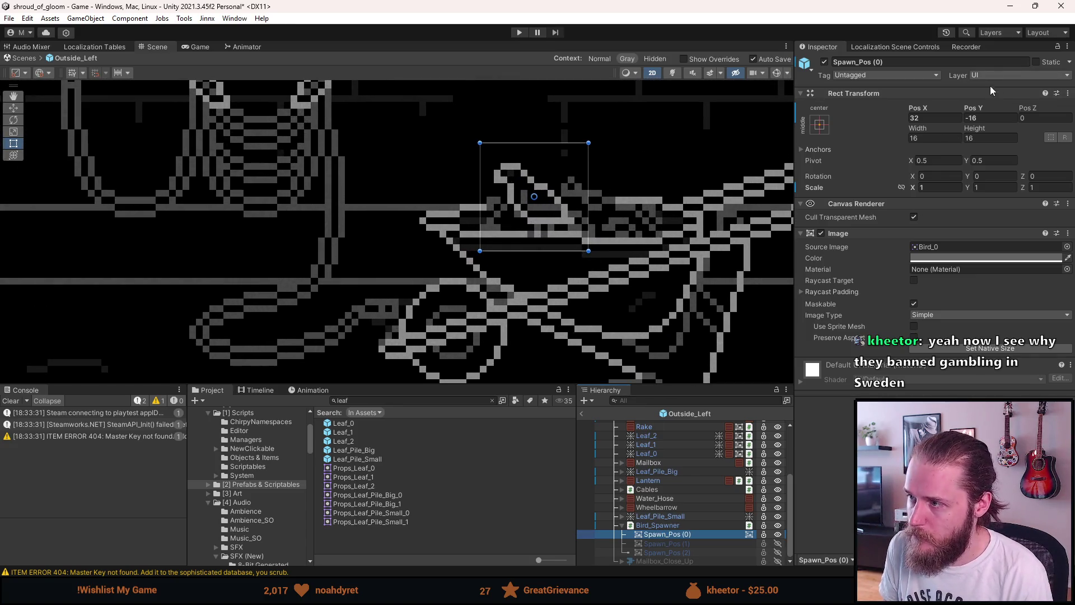
Set Spawn_Pos (0) to Pos Y -15 and Scale X -1 to mirror its bird
click(980, 119)
text(-15)
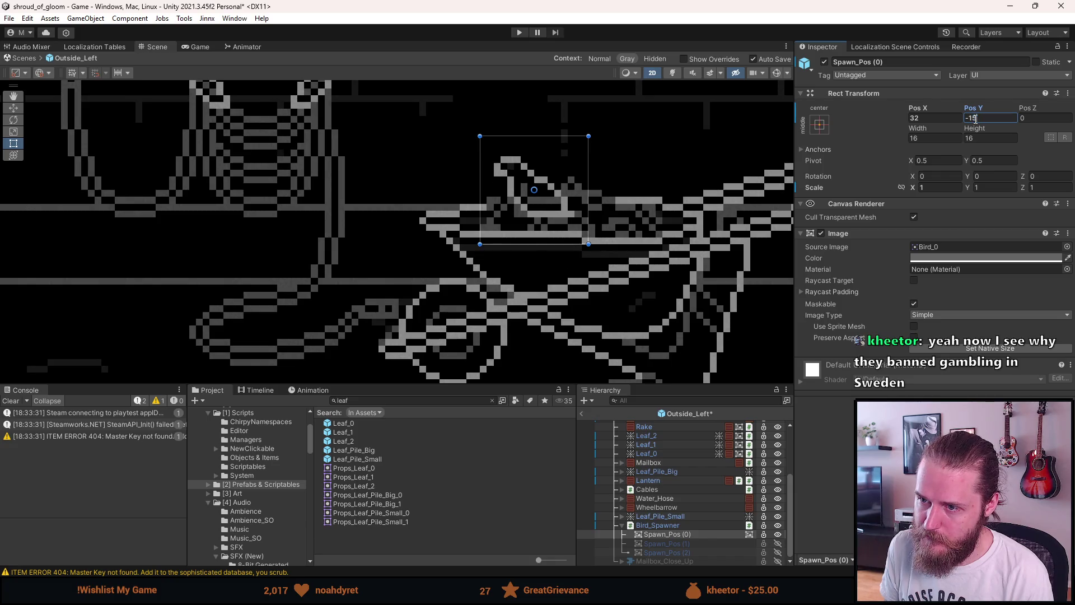
scroll(73, 179, down, 5)
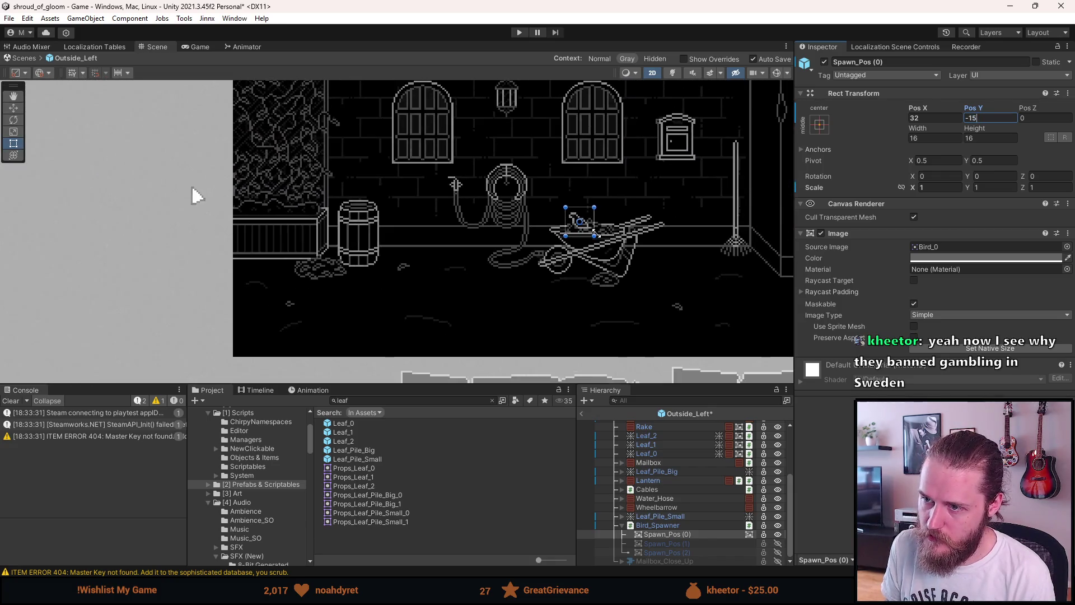
scroll(392, 224, up, 3)
click(936, 188)
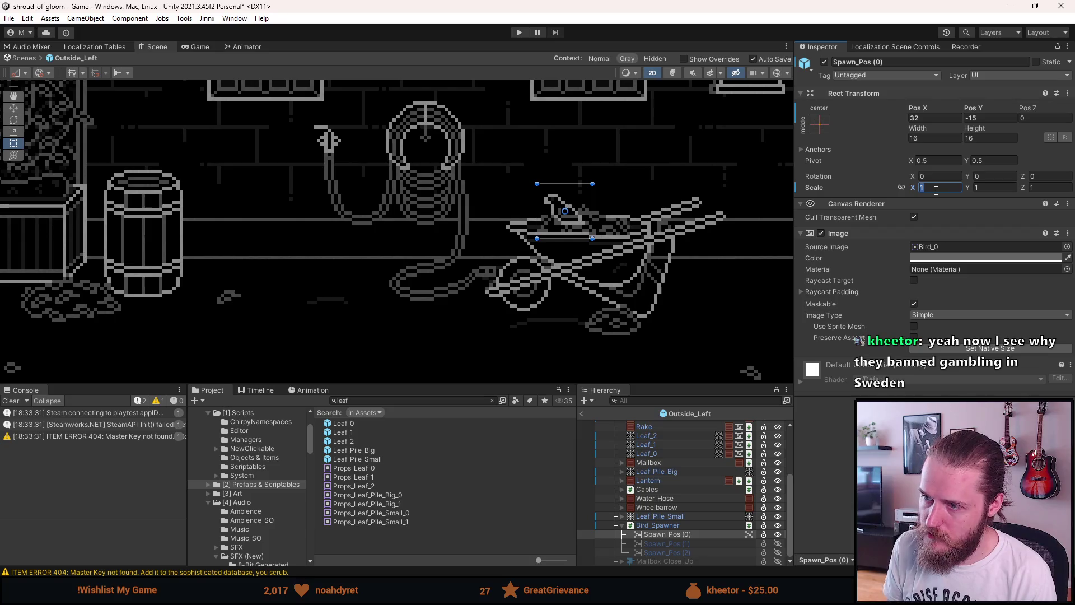
text(-1)
scroll(591, 160, down, 5)
Deselect, collapse and re-expand Bird_Spawner, and select Spawn_Pos (1)
click(447, 129)
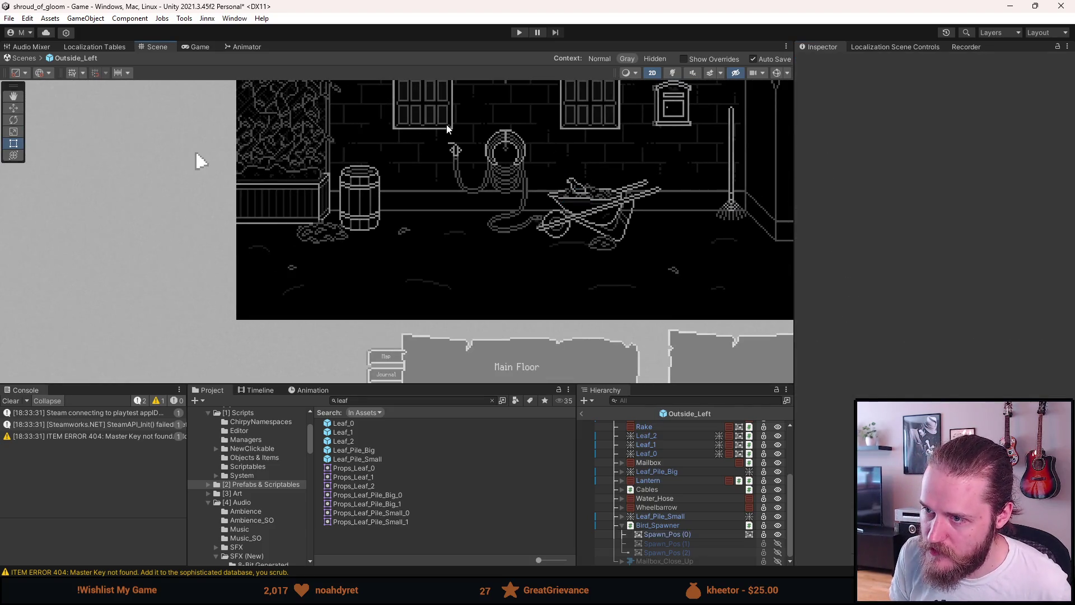
scroll(447, 129, down, 3)
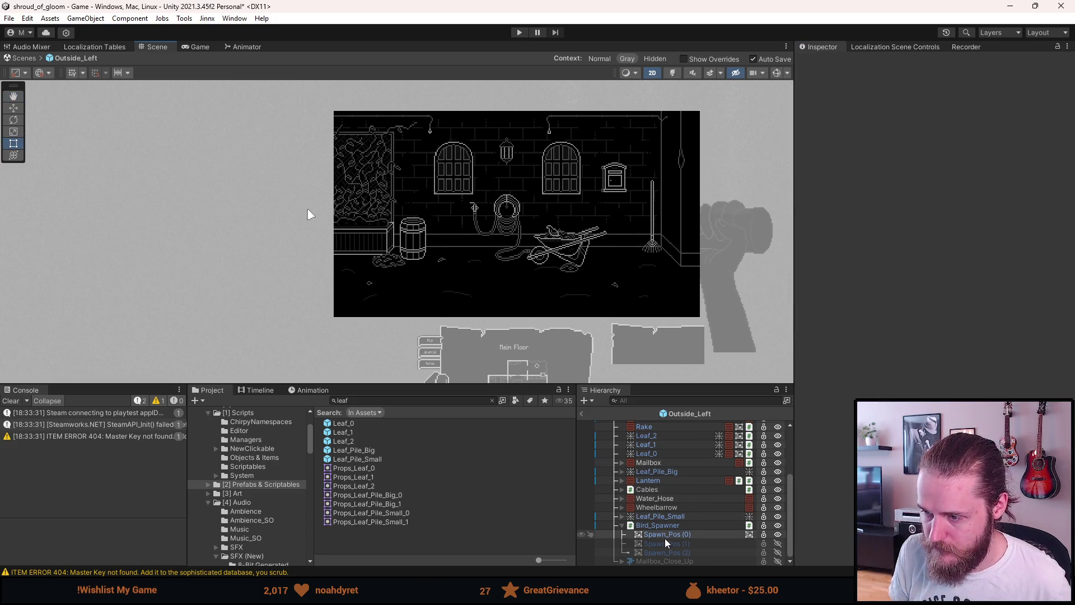
click(622, 525)
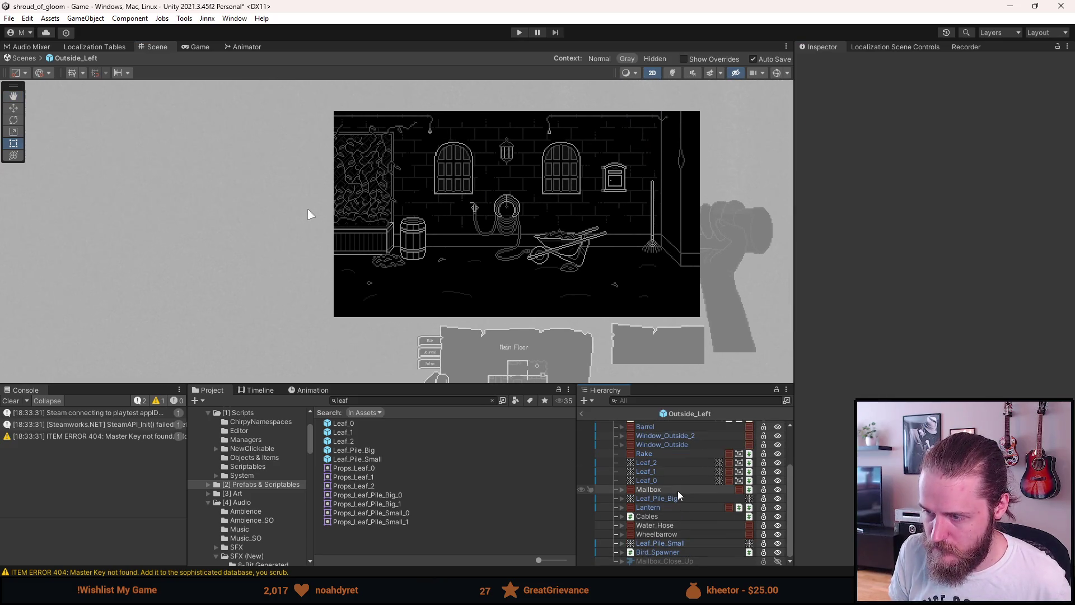
click(622, 552)
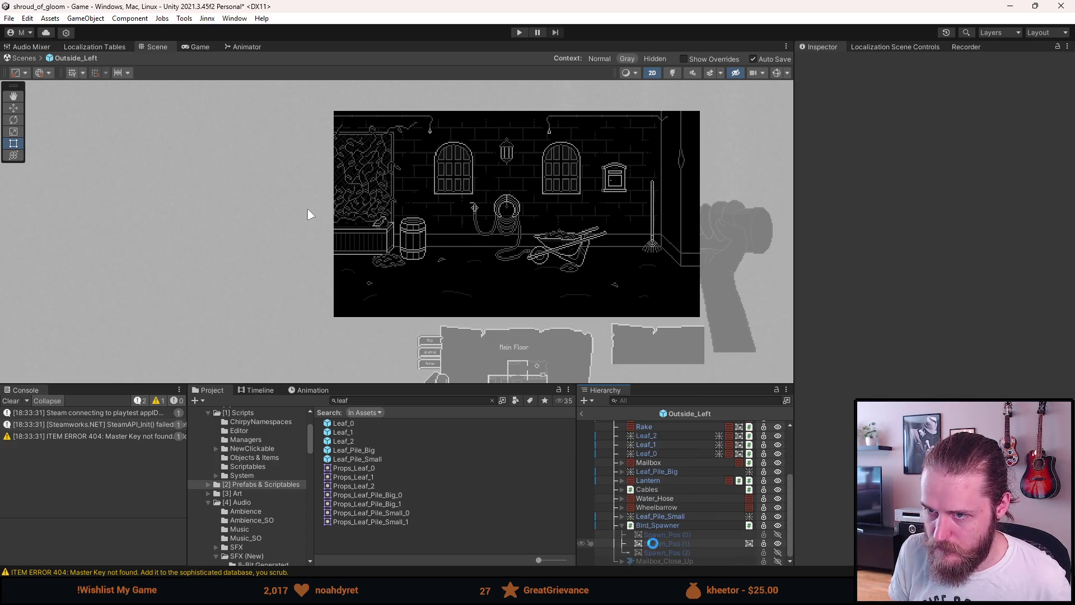
click(660, 543)
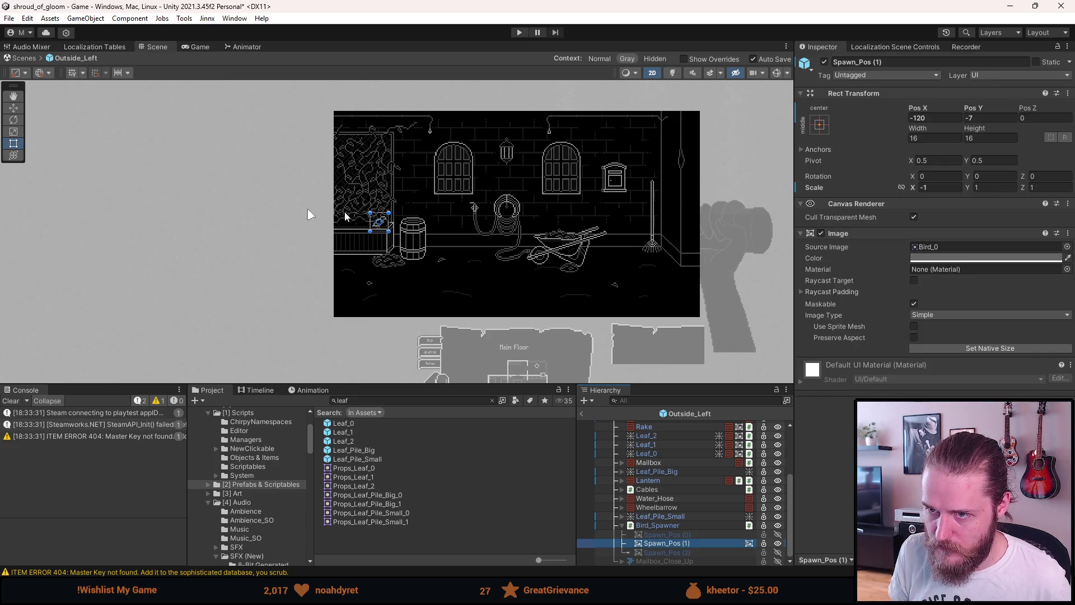
Drag Spawn_Pos (1) onto the barrel top, round it to X -89, Y -3, then disable it
key(f)
scroll(464, 249, up, 3)
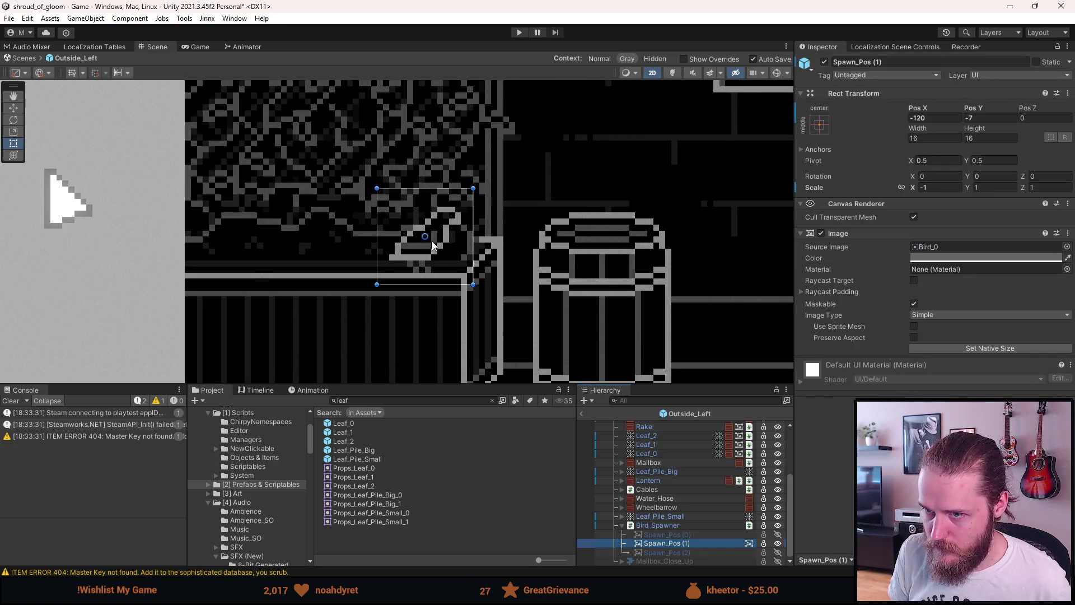
key(w)
mouse_move(431, 241)
mouse_down()
mouse_move(563, 207)
mouse_move(615, 199)
mouse_move(619, 211)
mouse_up()
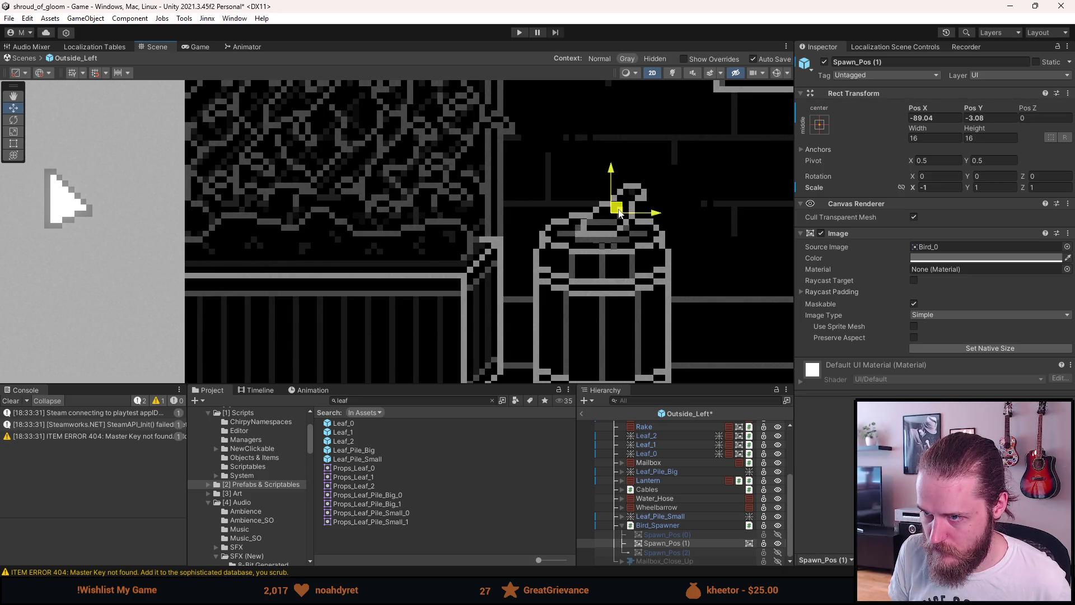
click(920, 117)
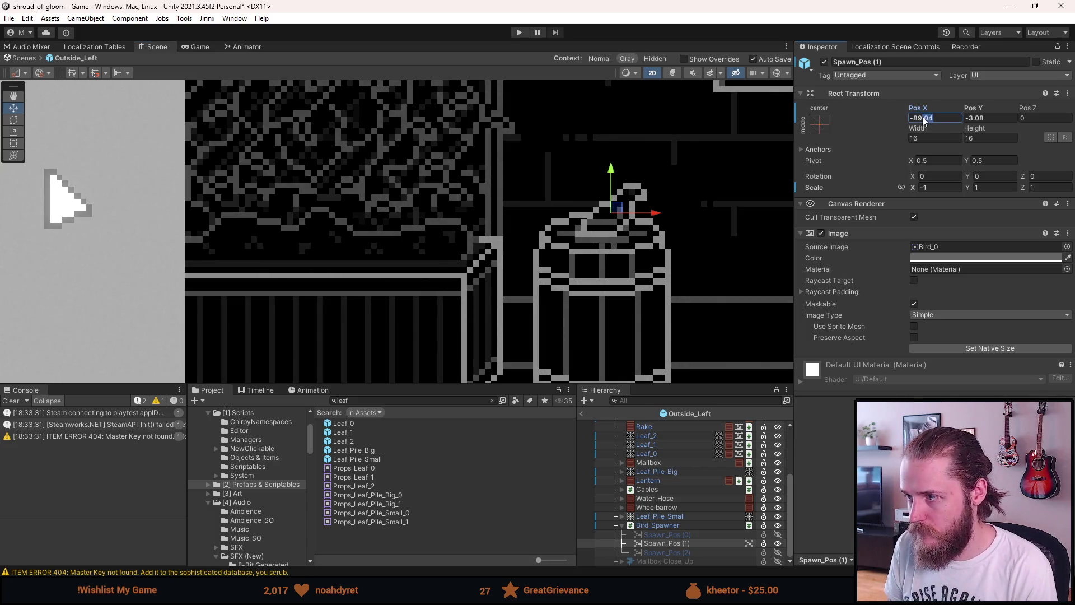
key(BackSpace)
key(Tab)
text(-3)
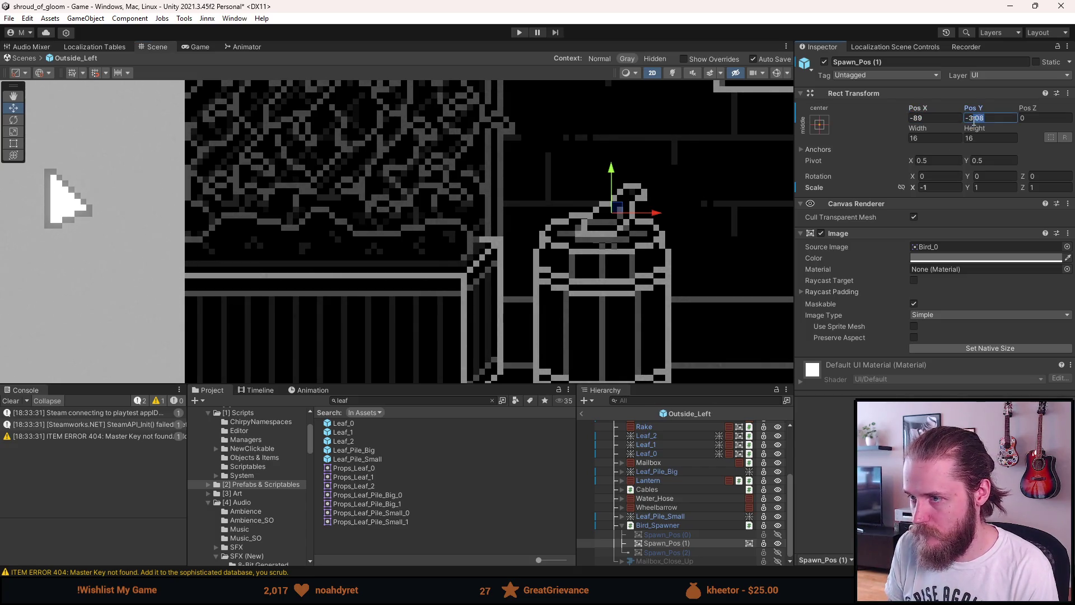
scroll(676, 199, down, 5)
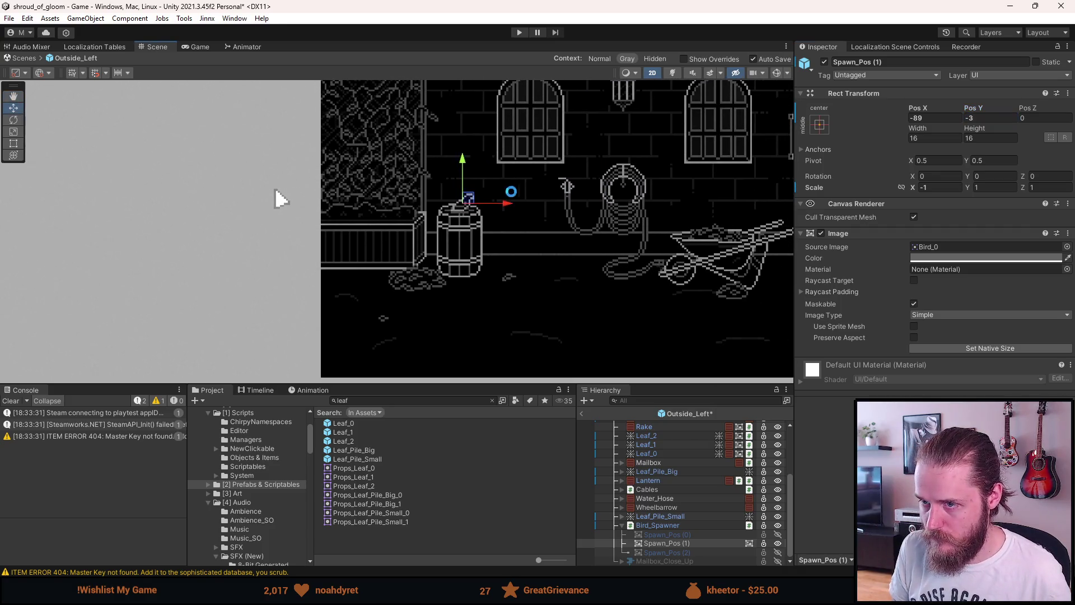
click(622, 364)
key(a)
key(a)
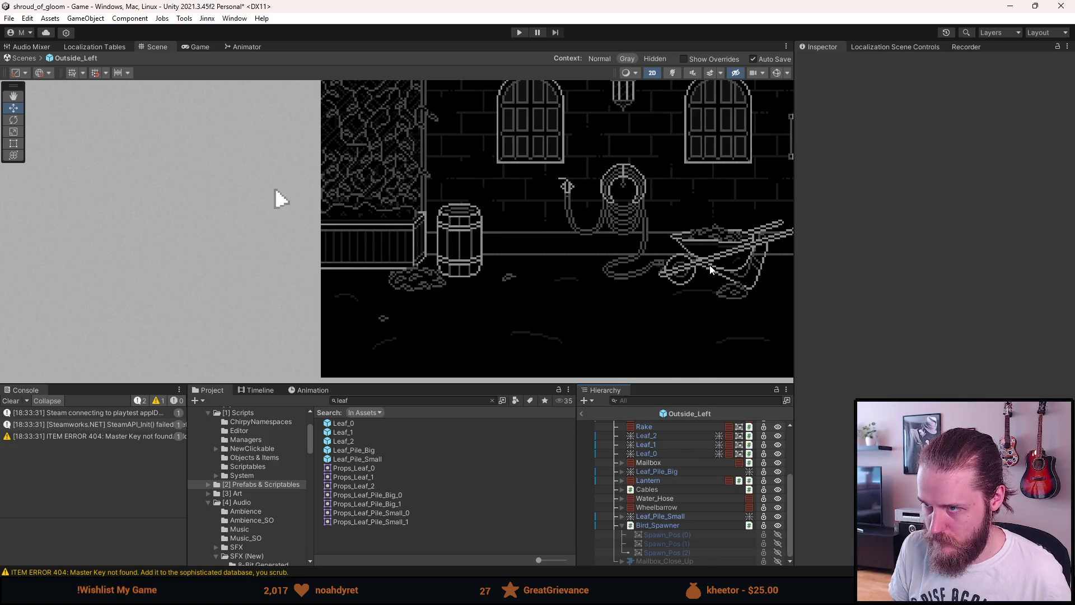
Exit the Outside_Left prefab, clear the Console and leaf asset search, and collapse Outside_Left
drag(712, 264, 568, 342)
scroll(616, 271, down, 2)
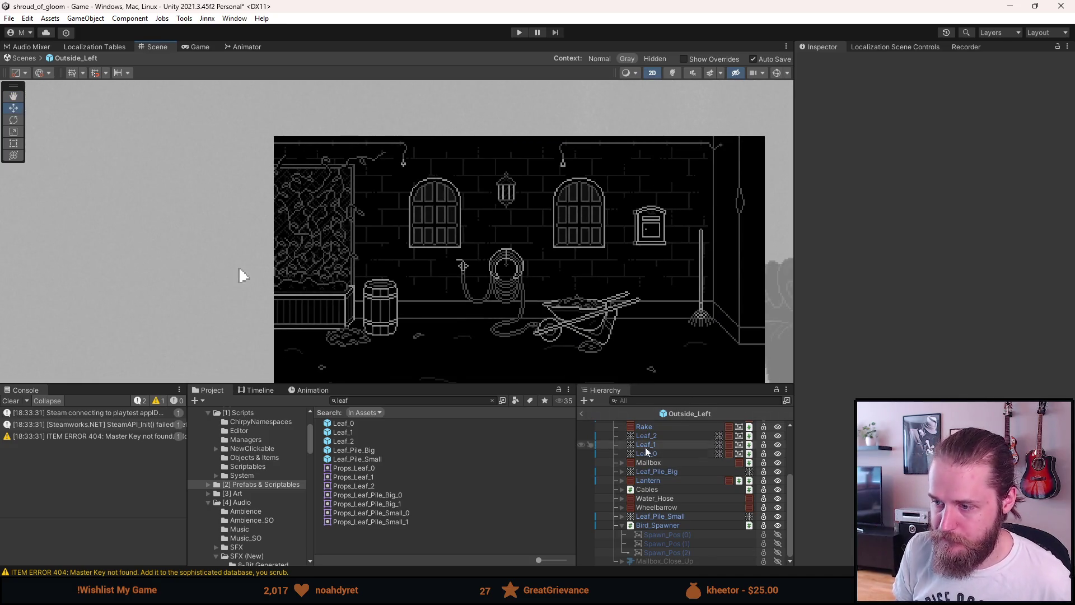
click(583, 414)
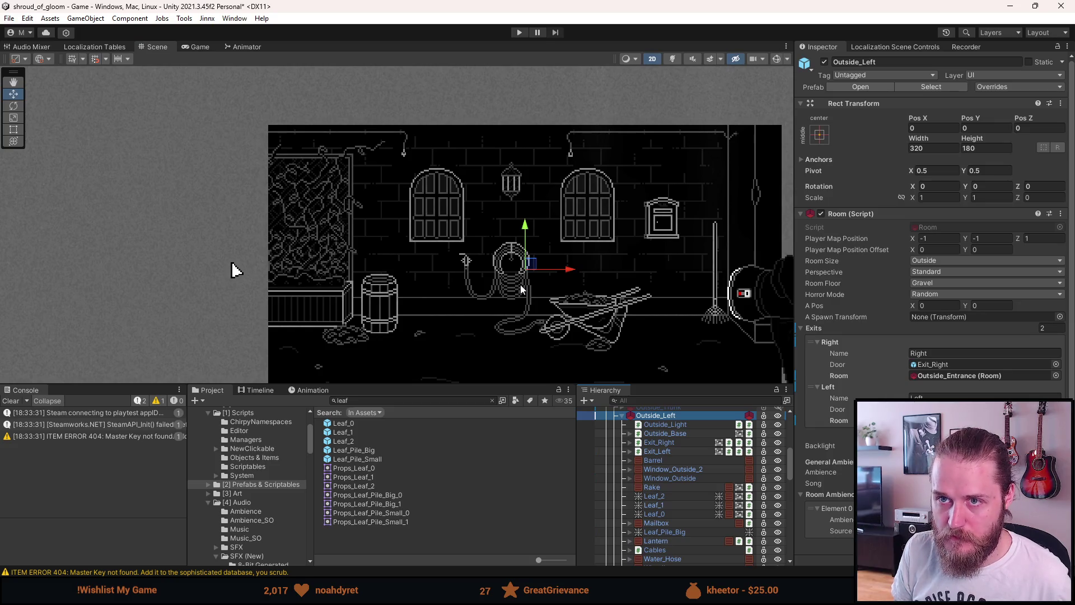
click(9, 401)
scroll(357, 274, down, 1)
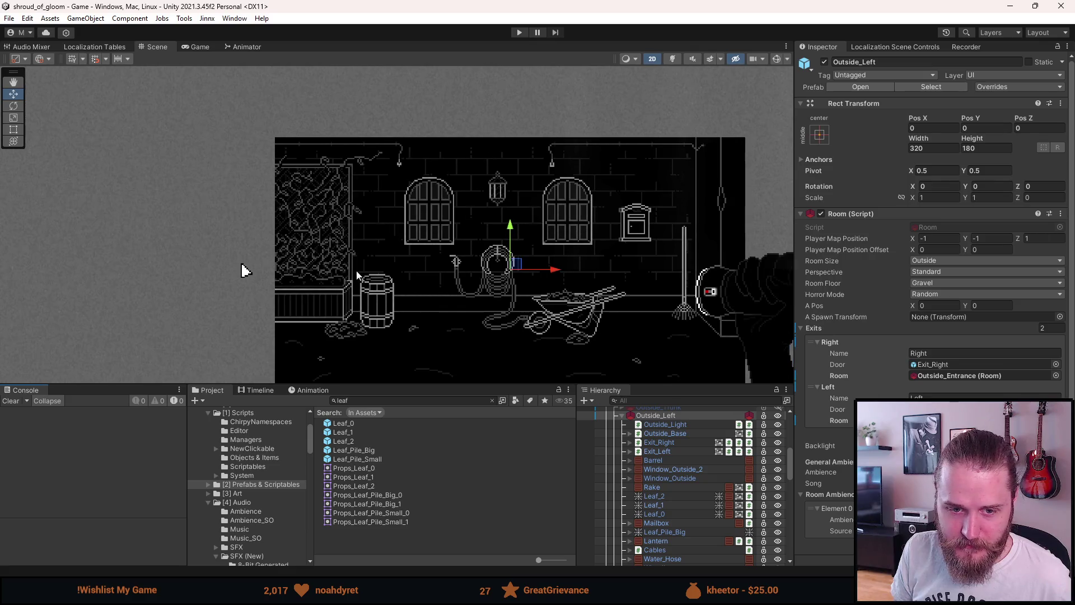
key(f)
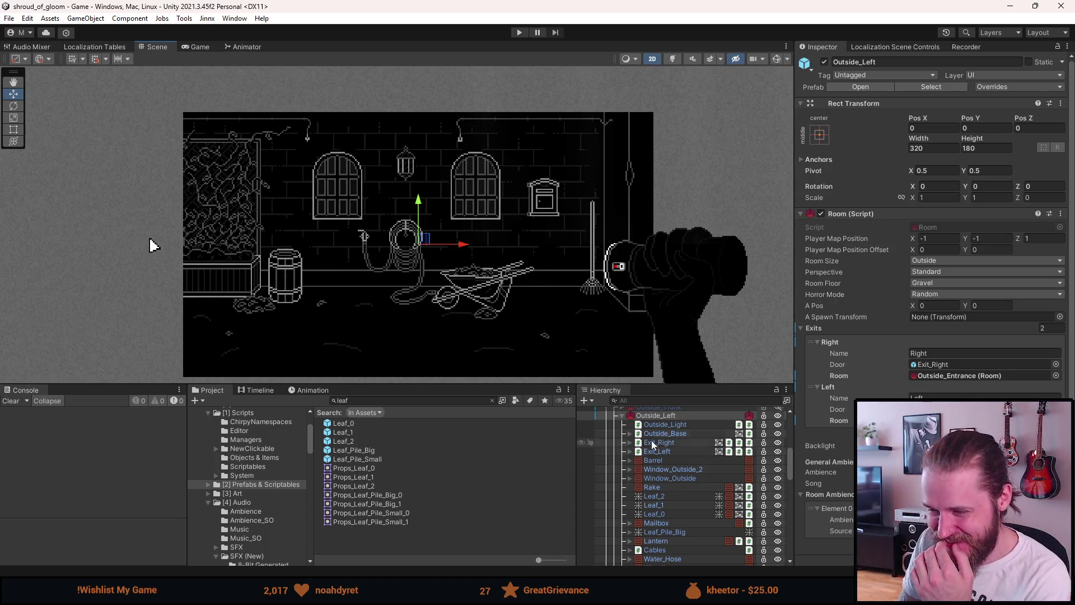
click(492, 402)
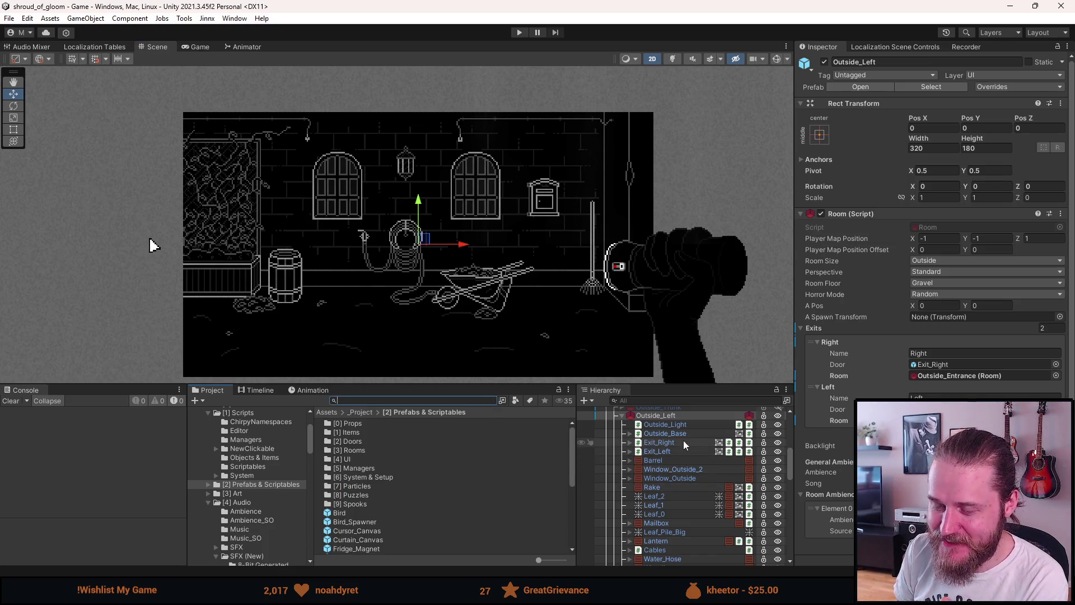
click(622, 417)
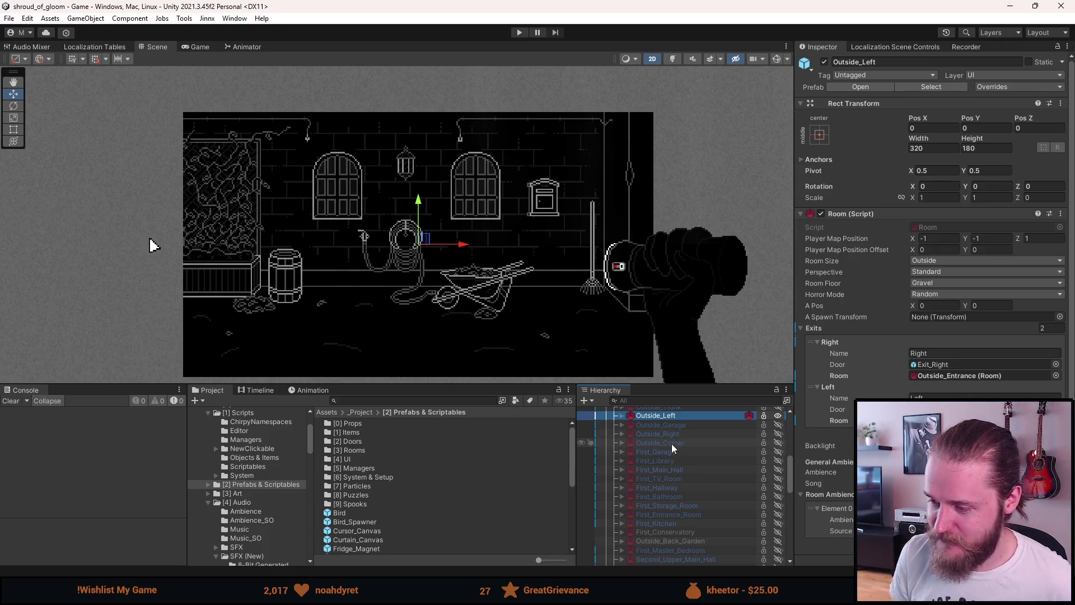
Deactivate the Outside_Left room after briefly previewing Outside_Garage
scroll(669, 443, up, 2)
key(h)
key(alt+shift+a)
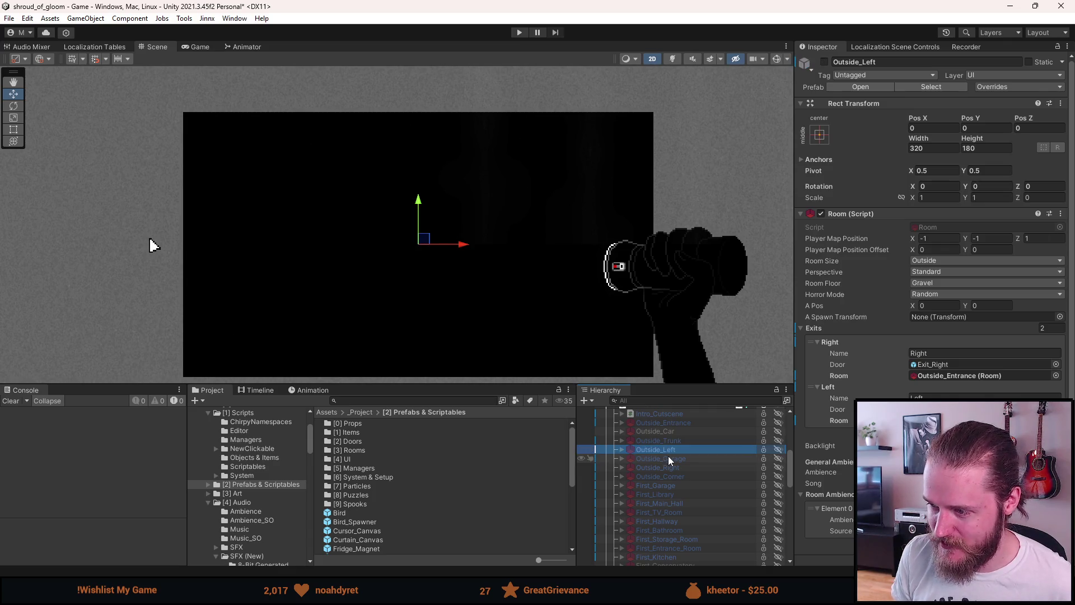
key(shift+a)
key(shift+a)
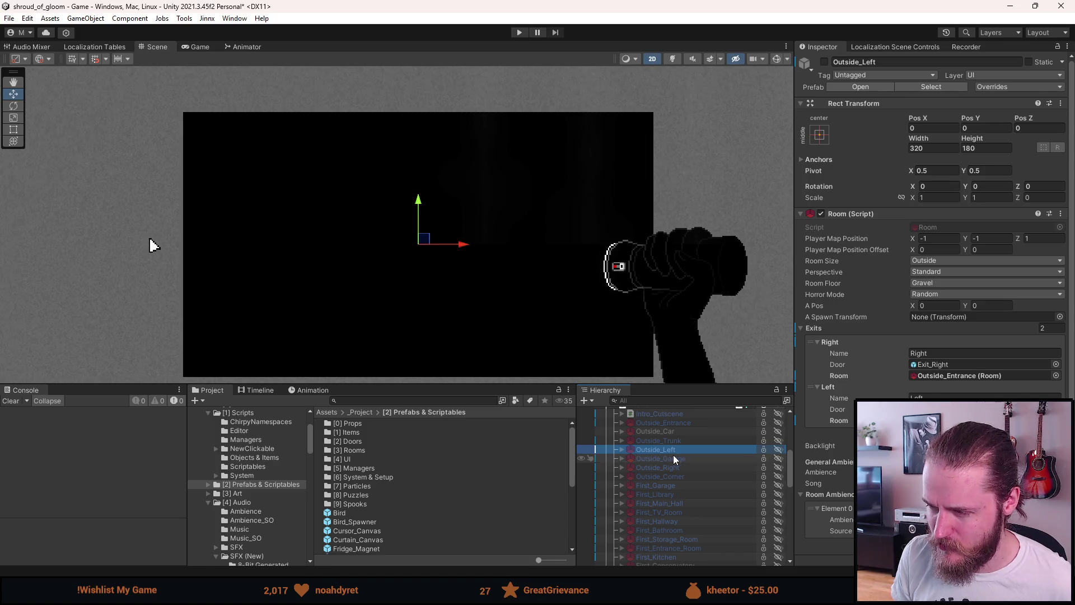
key(shift+a)
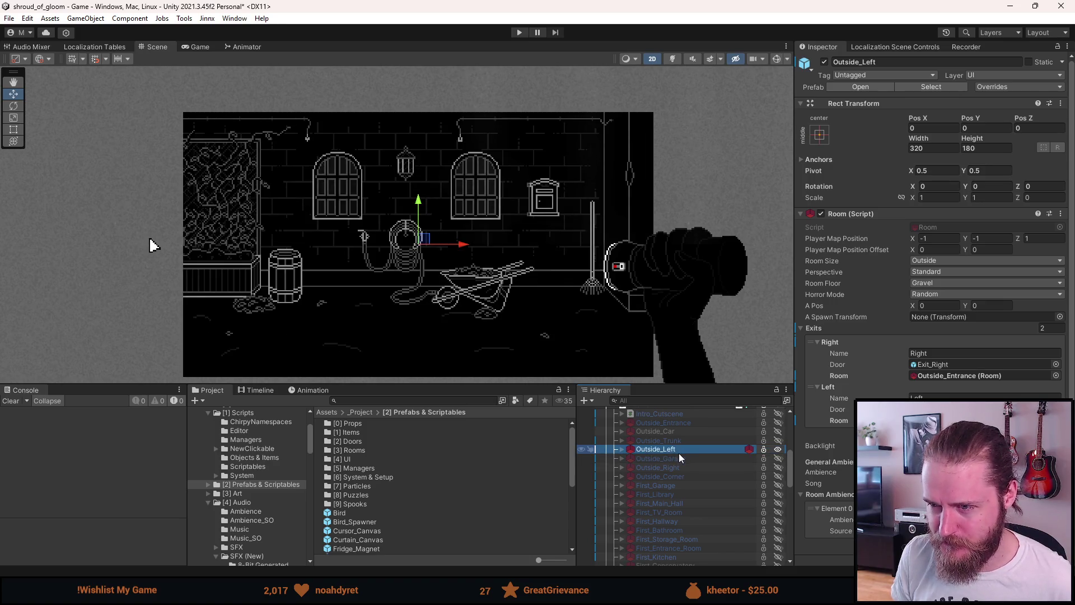
key(alt+shift+a)
Save the scene, then reactivate the Outside_Left room
key(ctrl+s)
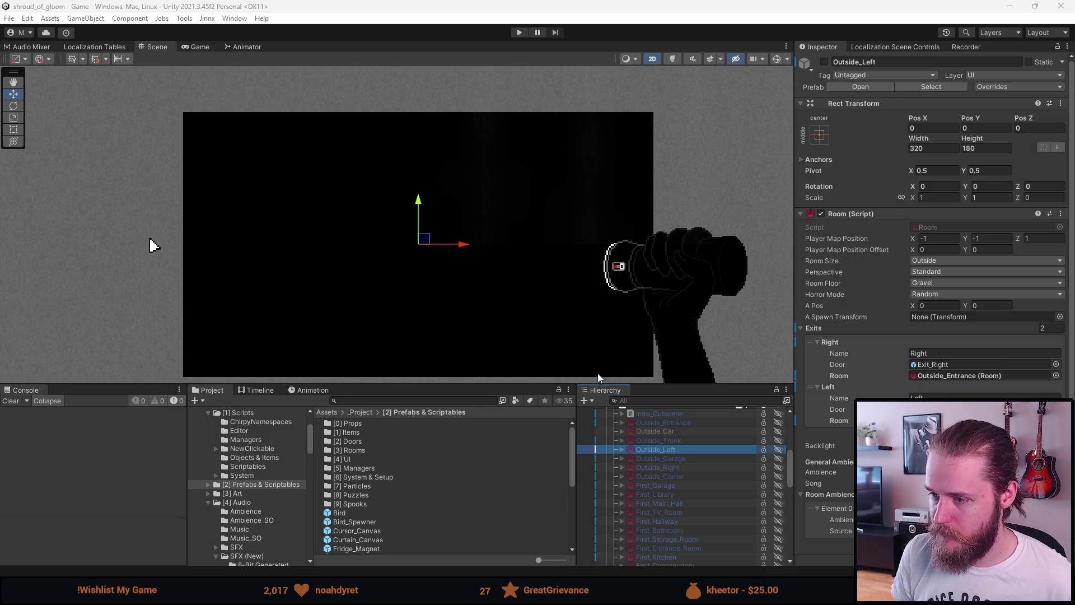
key(alt+shift+a)
key(alt+shift+a)
key(alt+shift+a)
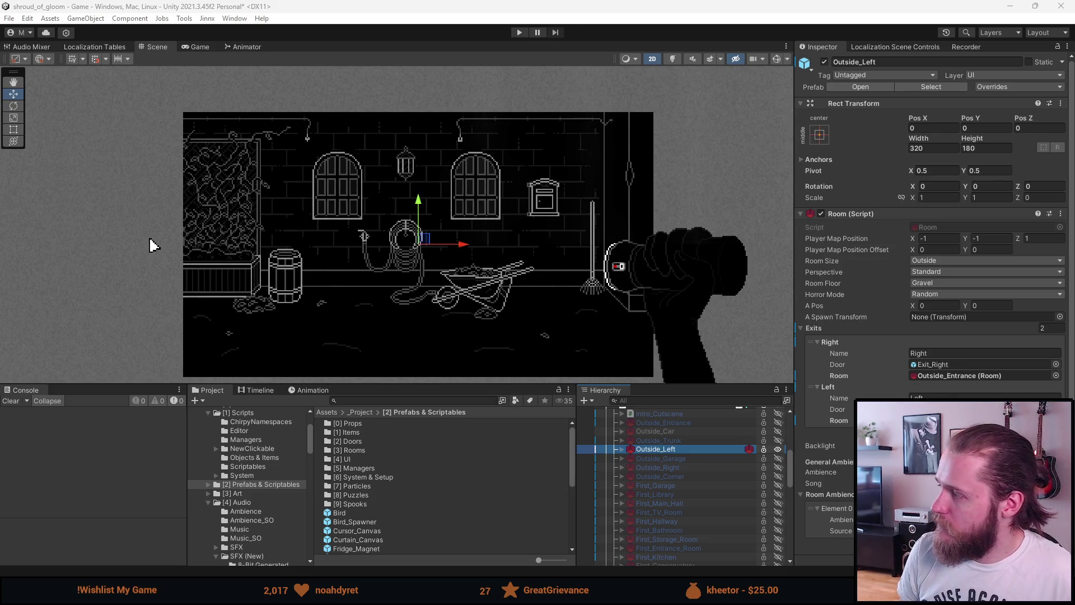
key(alt+Tab)
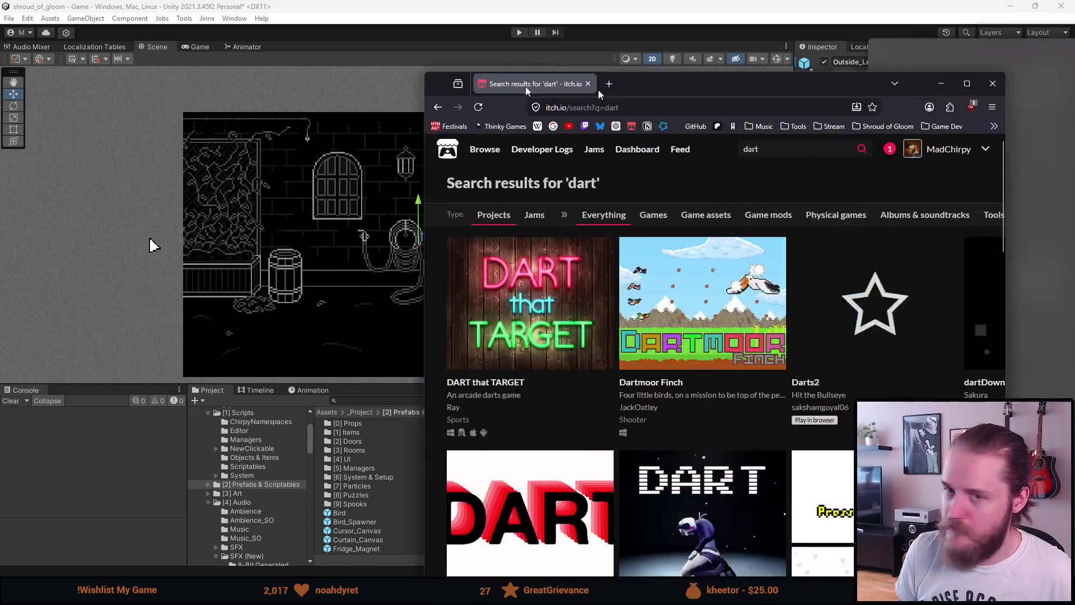
Maximize the browser and open the Darts2 page from the 'dart' search results
double_click(525, 86)
mouse_move(205, 260)
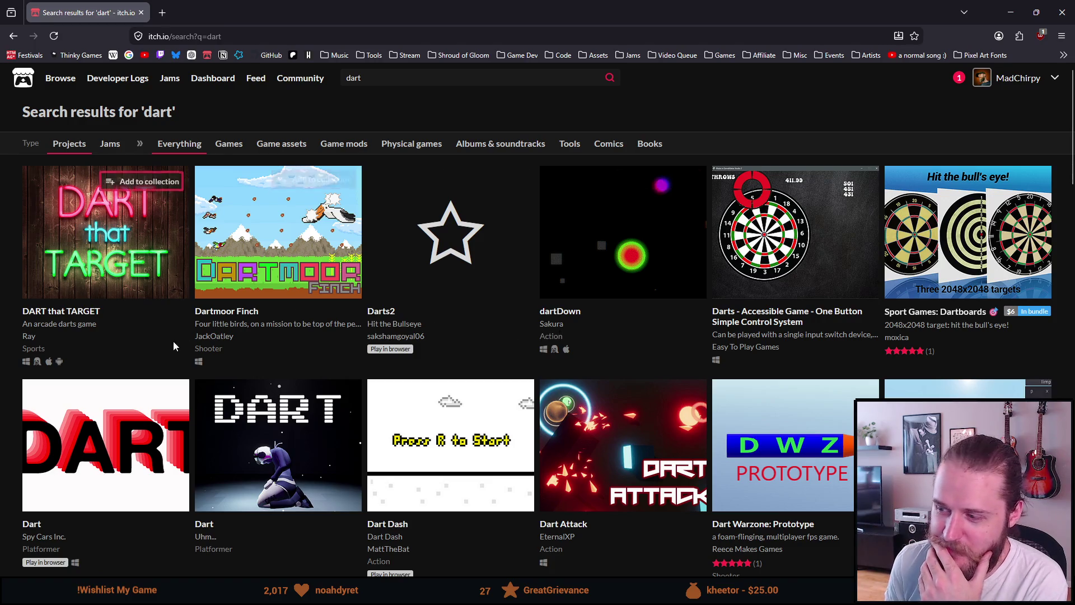
scroll(173, 343, down, 2)
scroll(173, 345, down, 3)
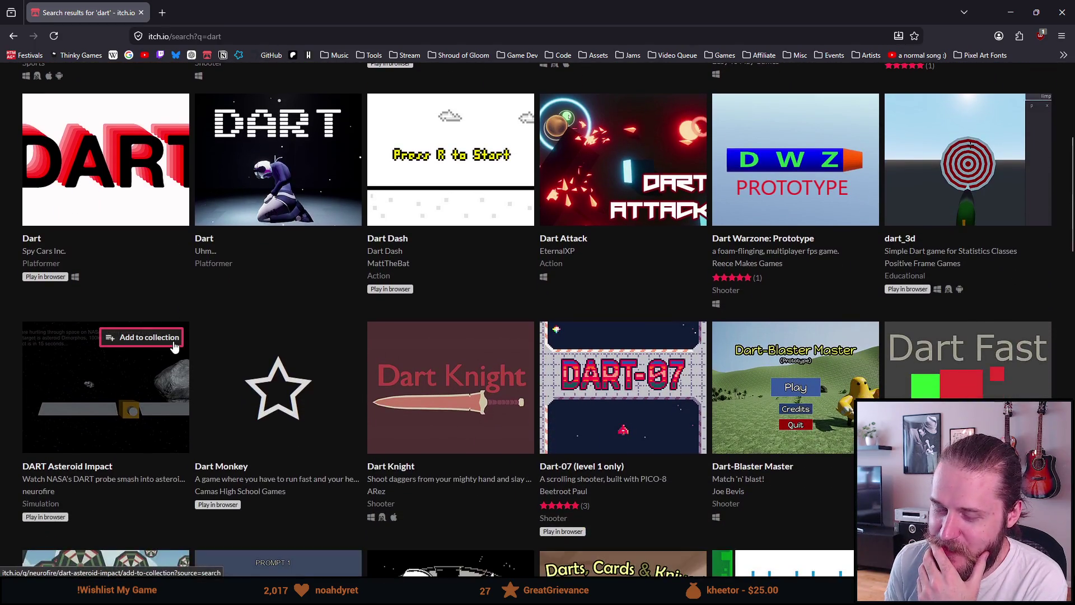
scroll(156, 319, up, 5)
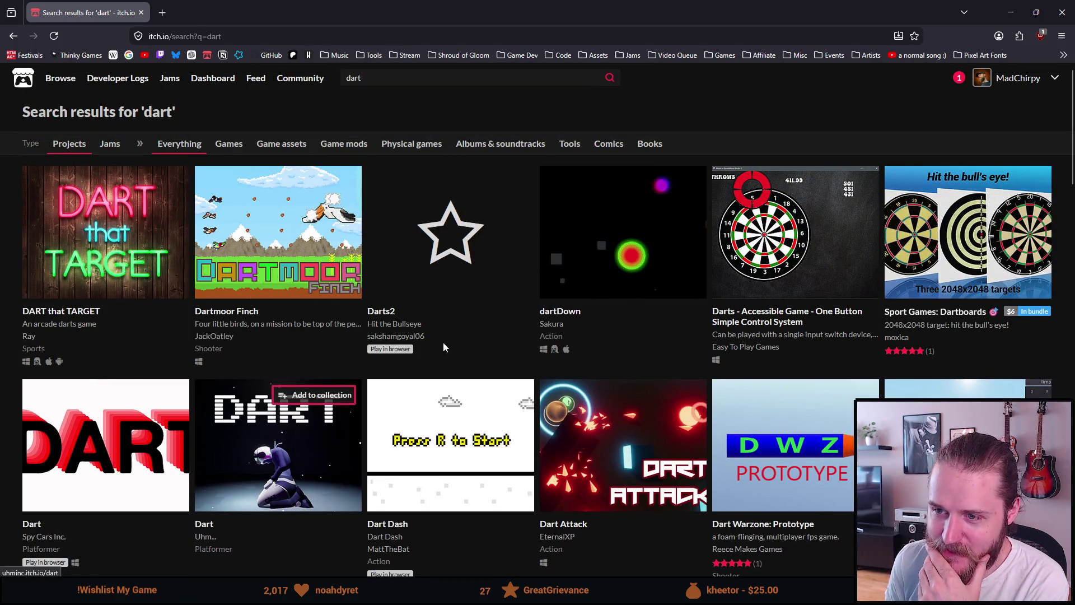
click(451, 262)
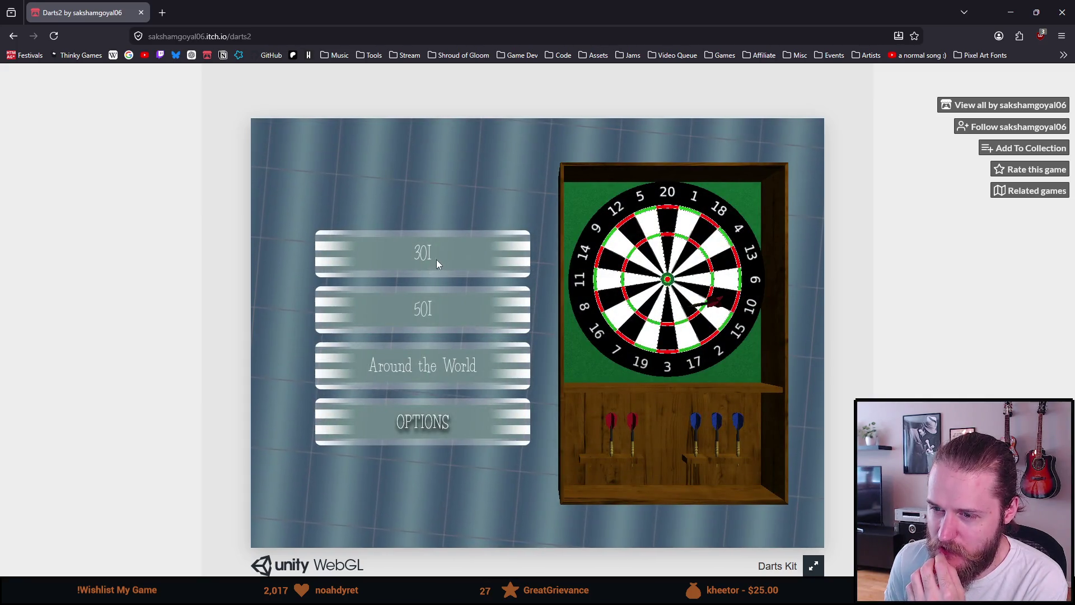
Start a 301 game in Darts2 after a look at its Options menu
click(429, 255)
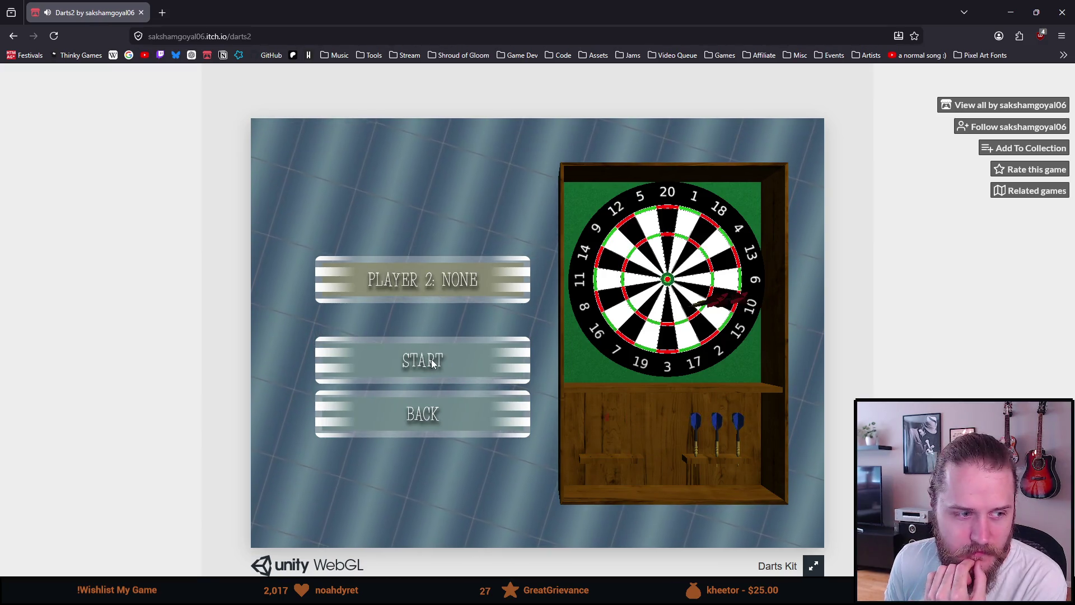
click(436, 402)
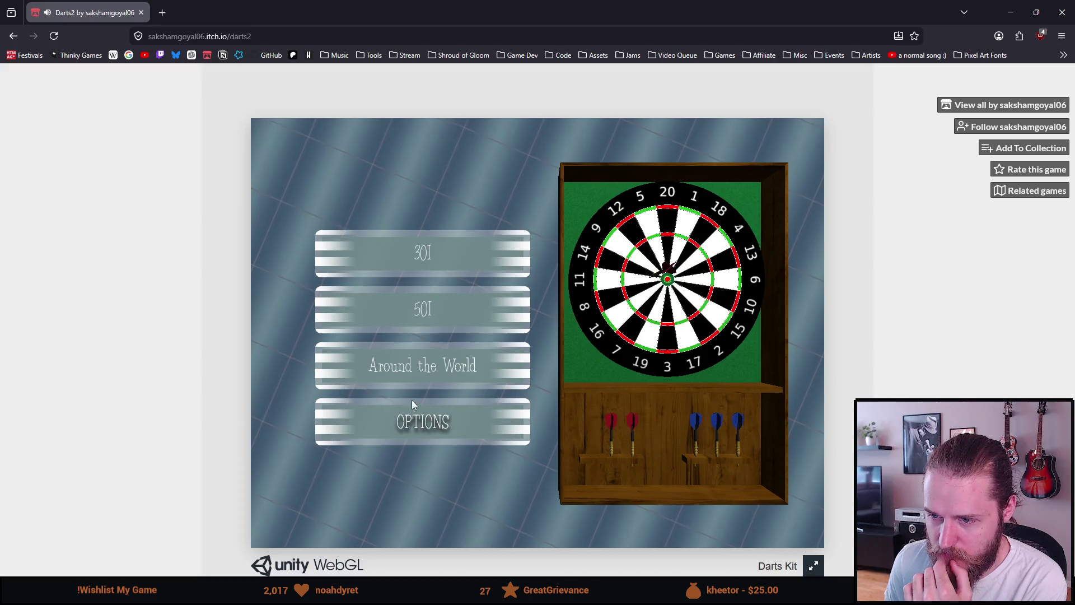
click(414, 409)
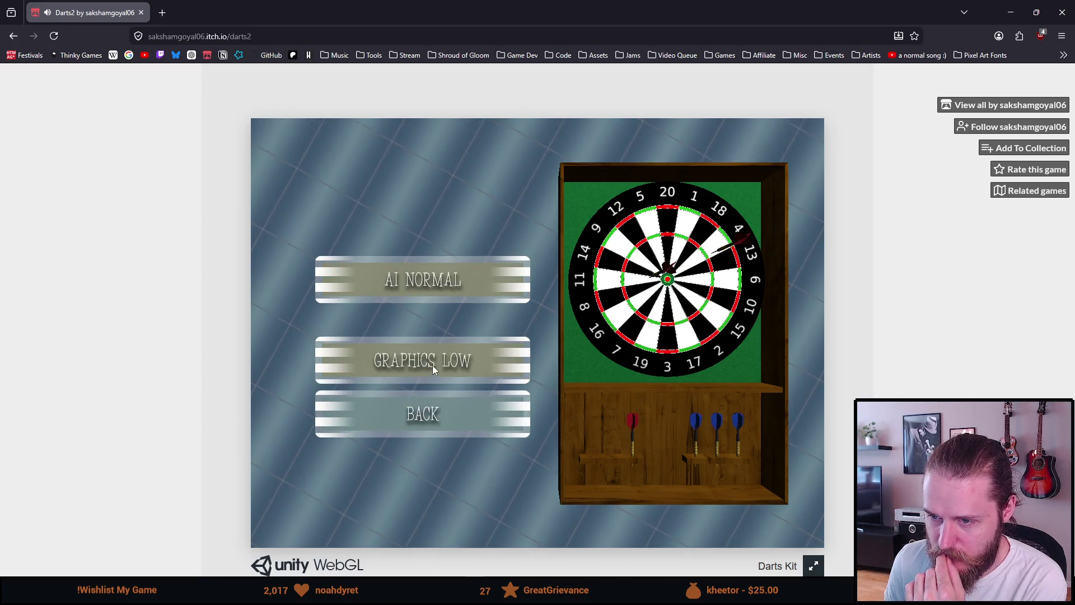
click(435, 419)
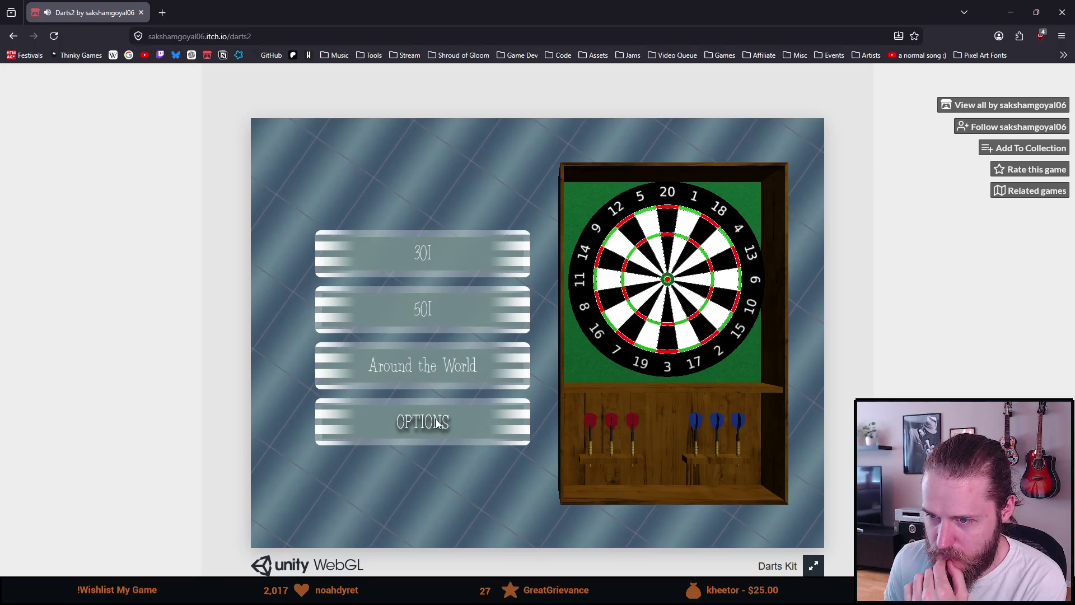
click(419, 266)
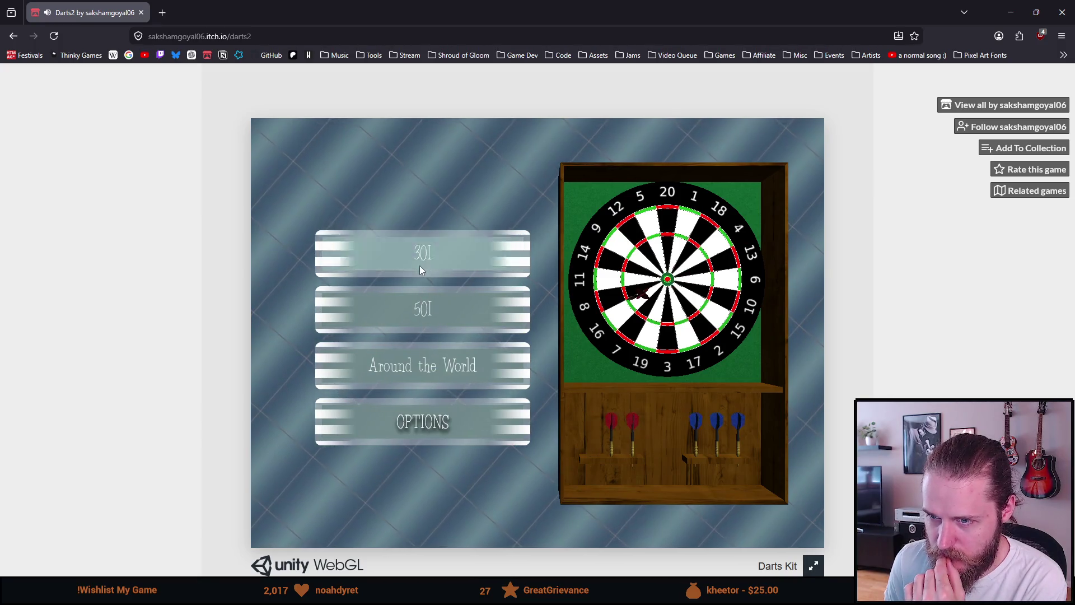
click(426, 361)
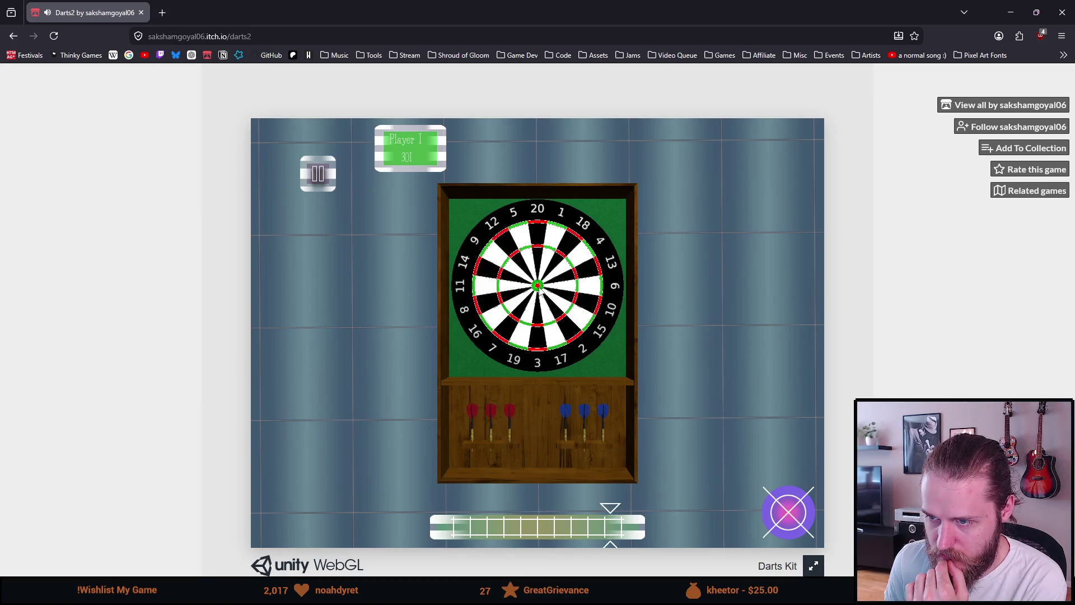
Throw three darts, dropping Player 1 from 301 to 262, then go back to the results
click(789, 515)
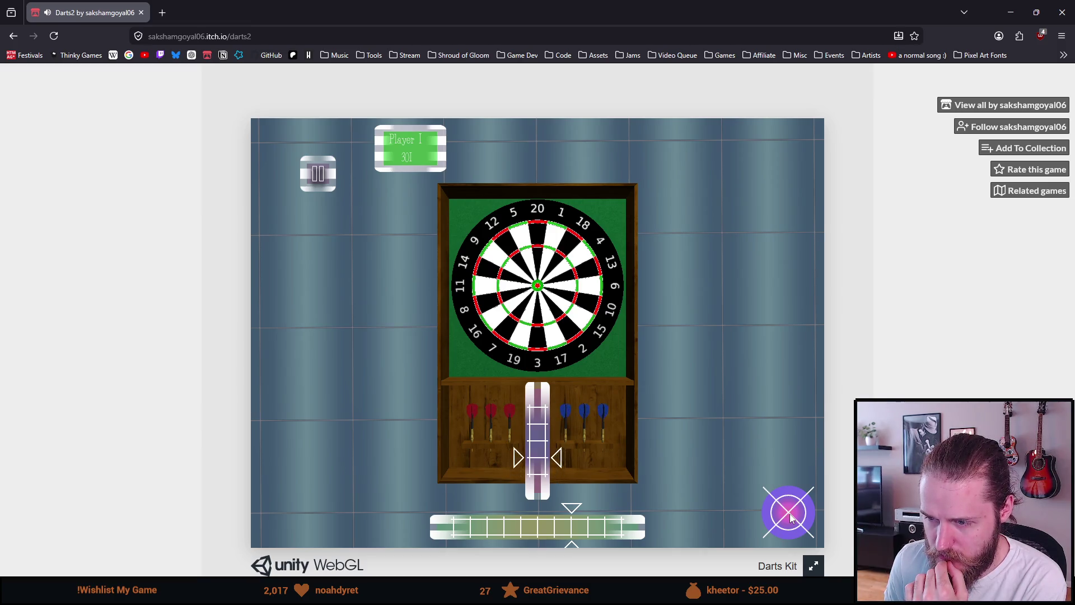
click(789, 516)
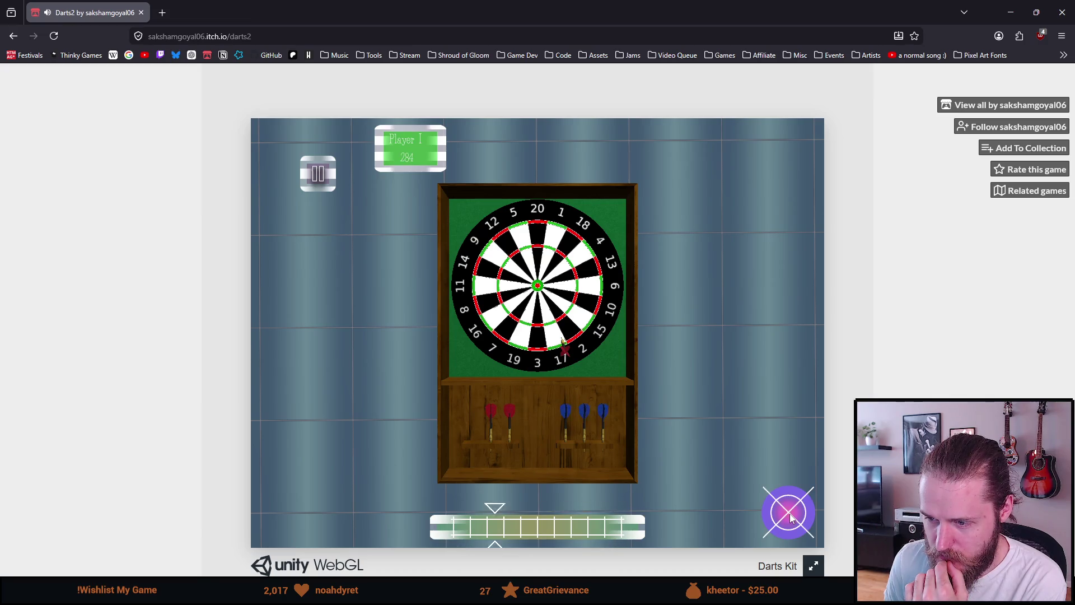
click(789, 516)
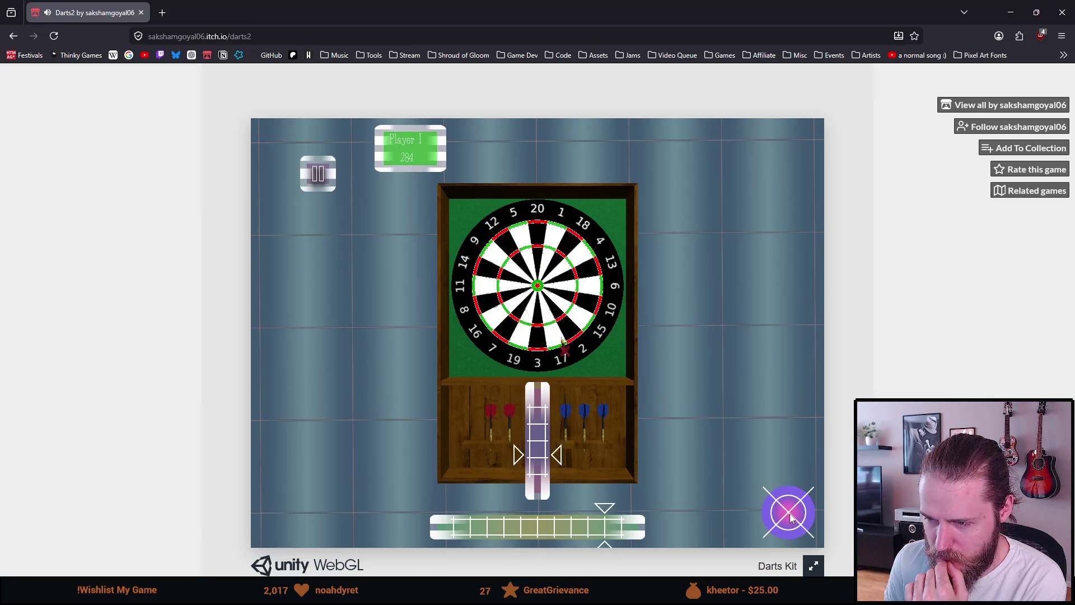
click(789, 516)
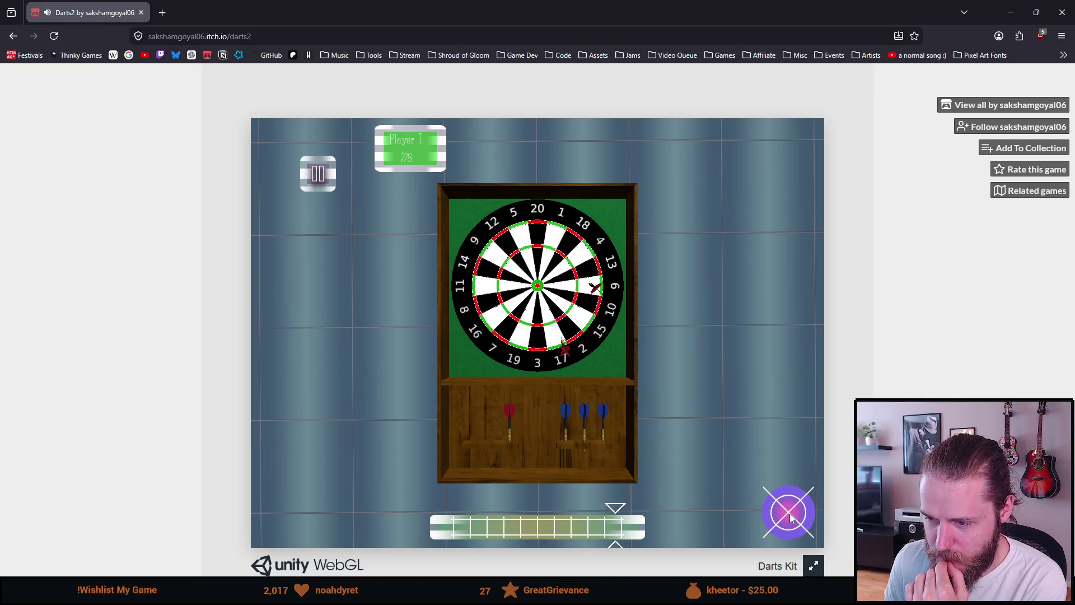
click(790, 516)
click(789, 515)
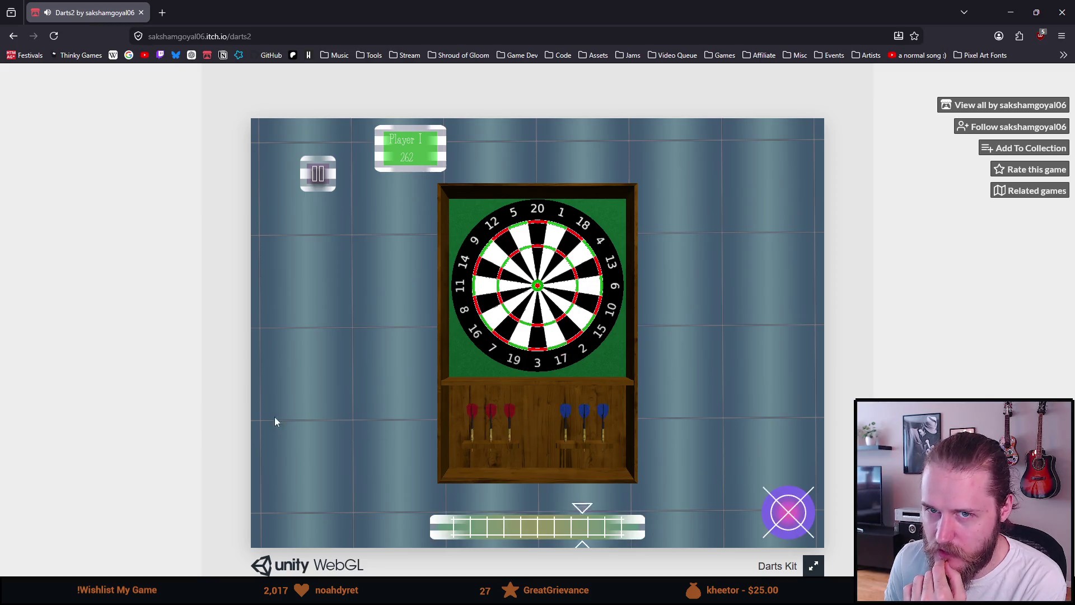
key(alt+Left)
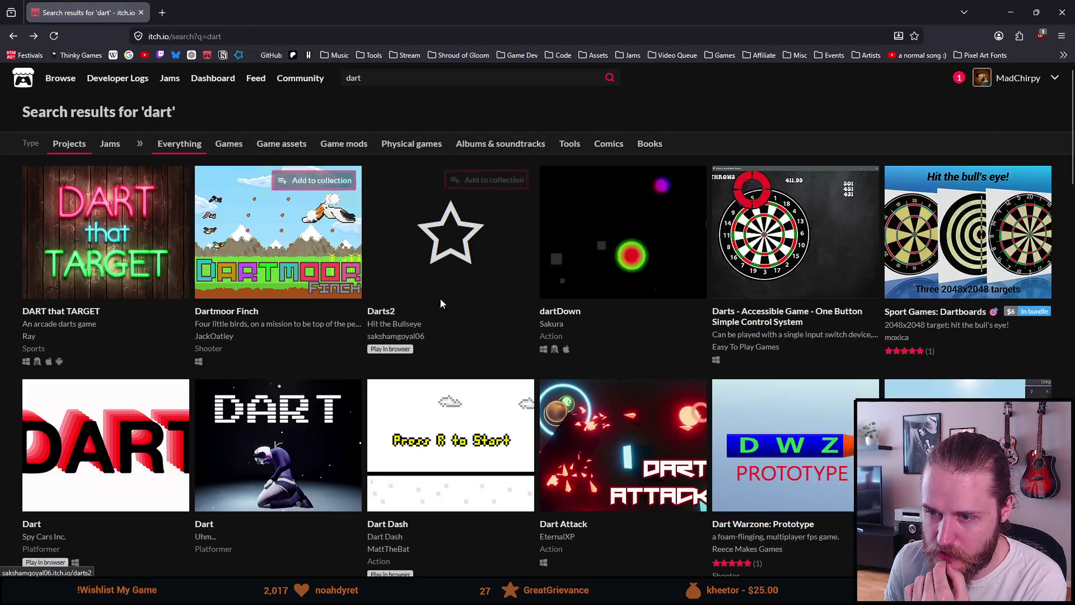
Run dart_3d, log four throws with x/y coordinates, then return to the 'dart' results
mouse_move(788, 242)
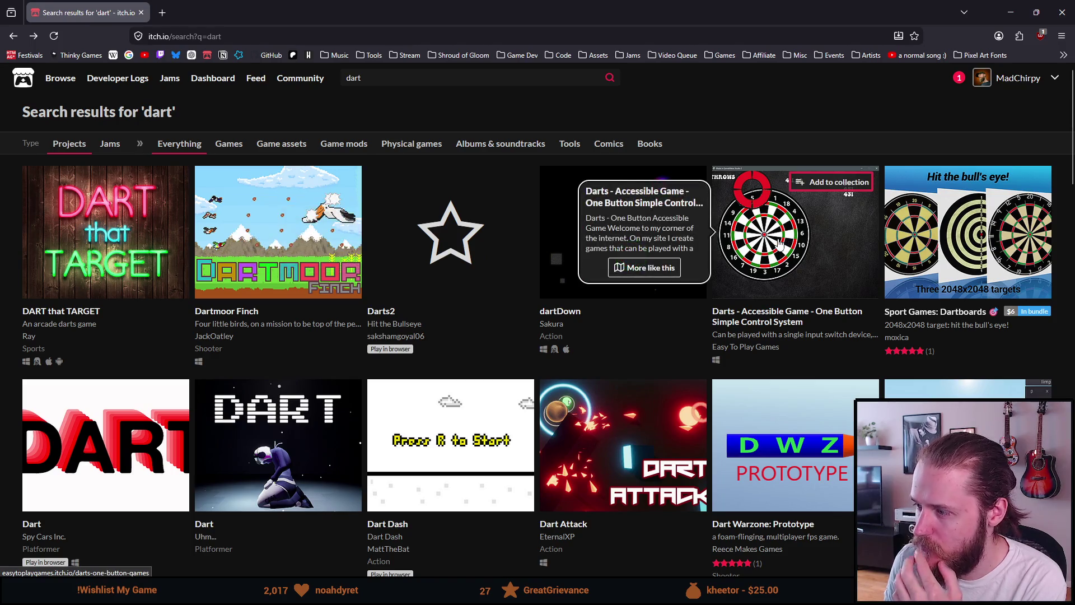
scroll(783, 243, down, 1)
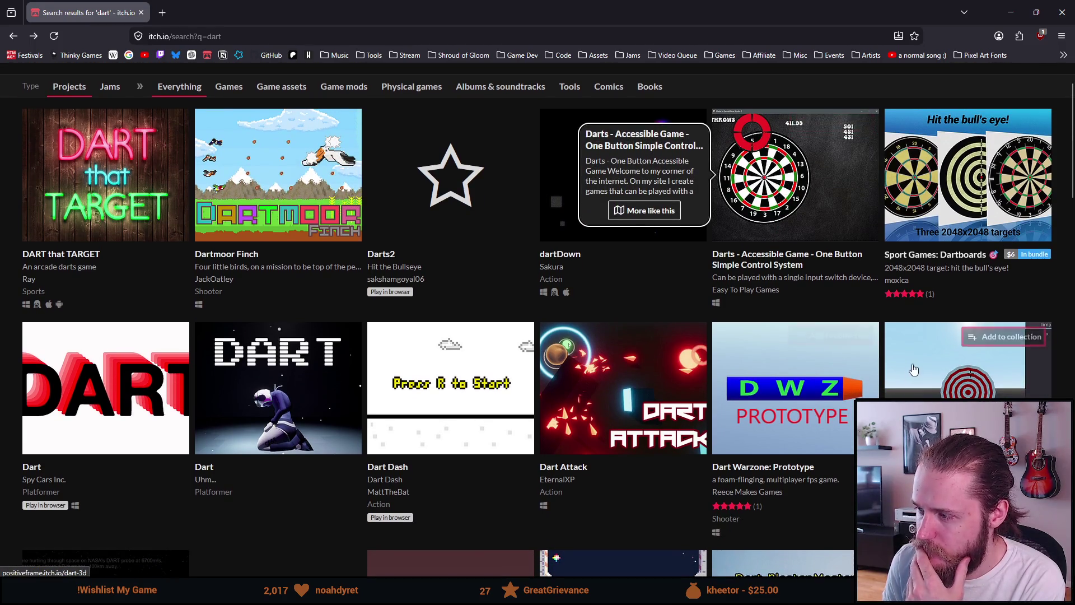
click(926, 445)
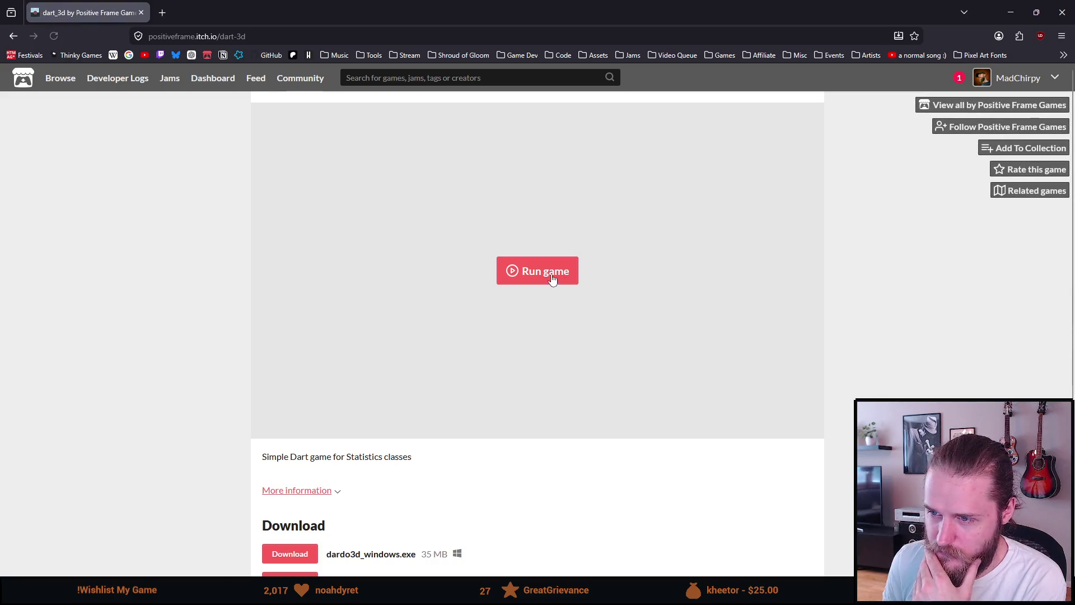
click(551, 271)
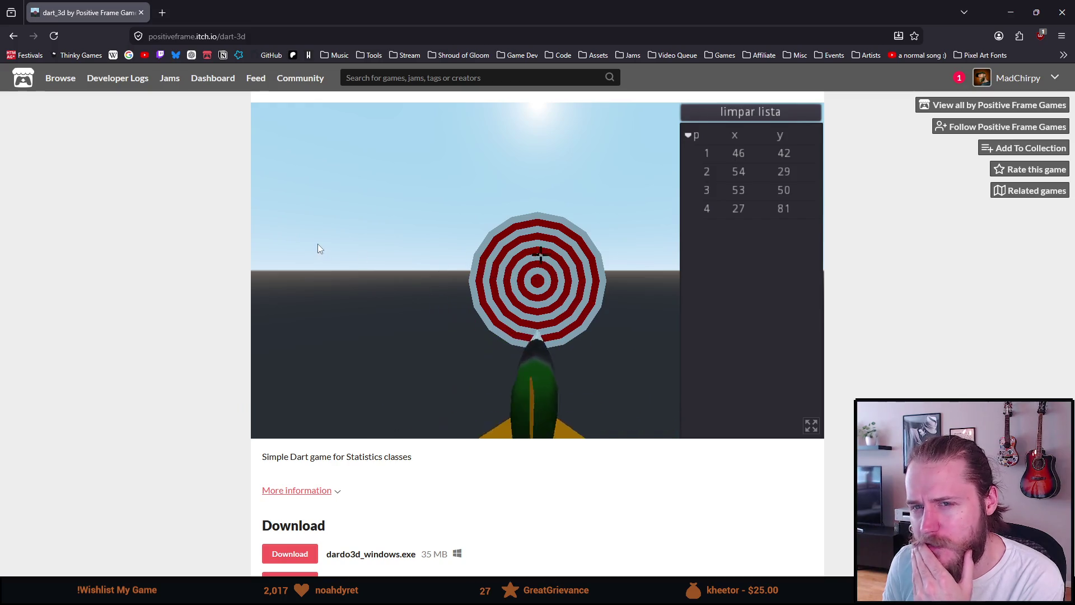
key(alt+Left)
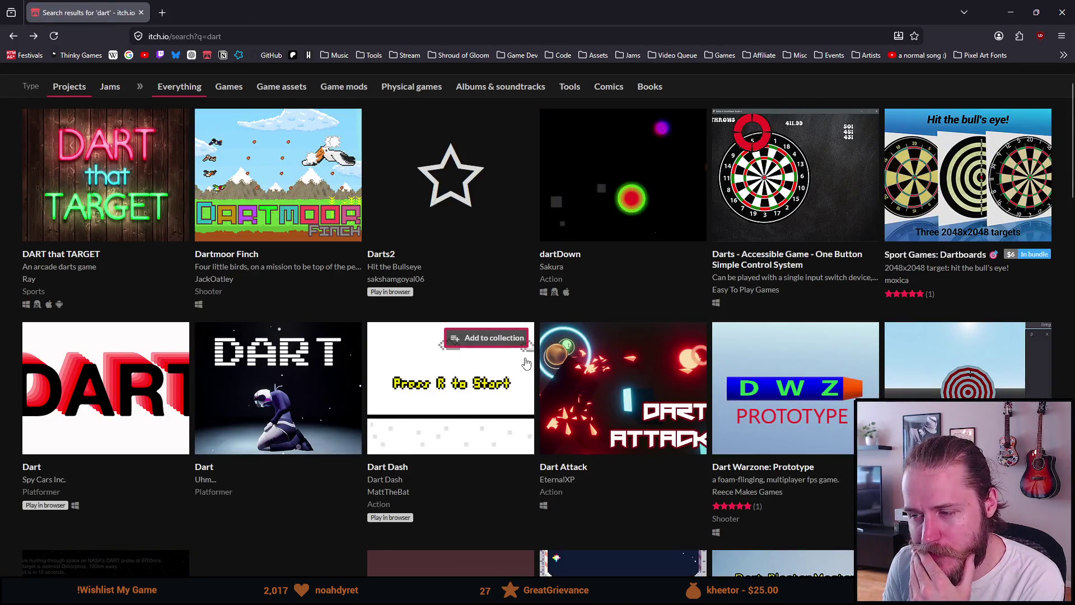
mouse_move(525, 361)
scroll(526, 359, down, 3)
scroll(525, 358, down, 1)
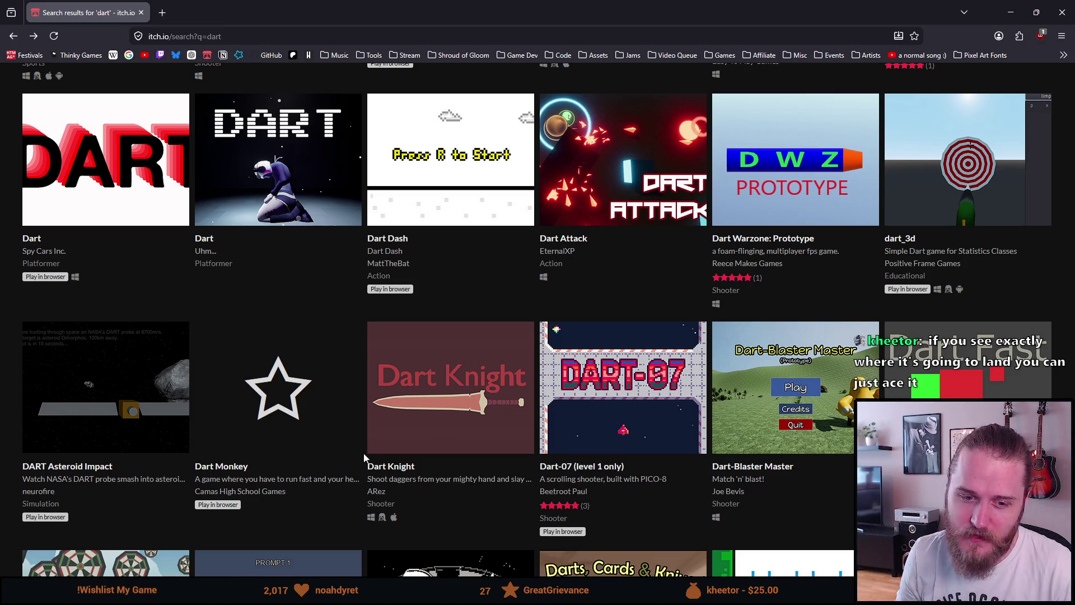
scroll(300, 381, down, 2)
mouse_move(300, 380)
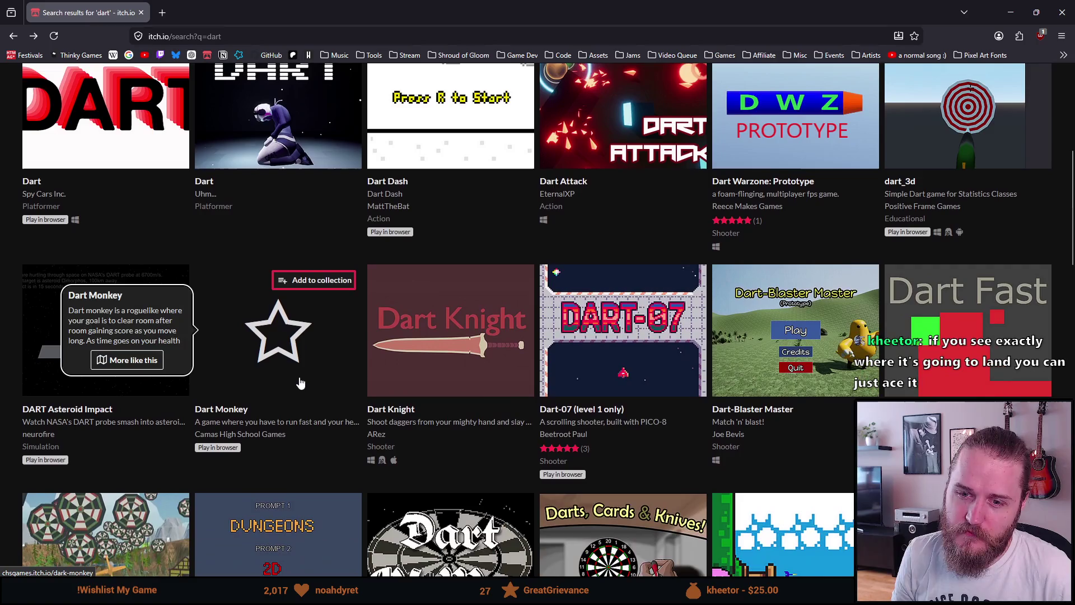
scroll(300, 381, down, 2)
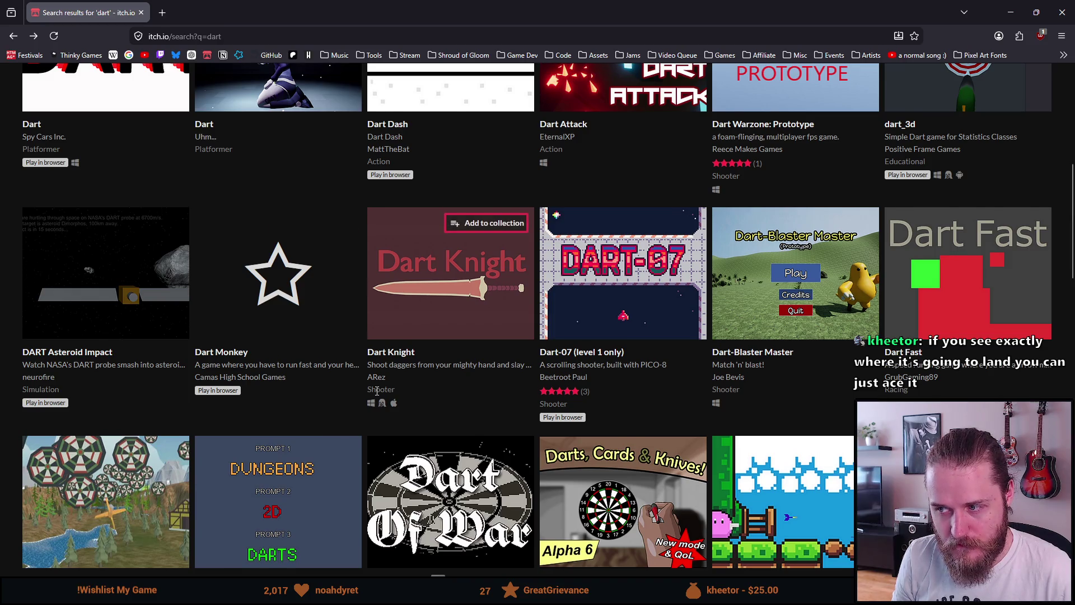
scroll(376, 390, down, 1)
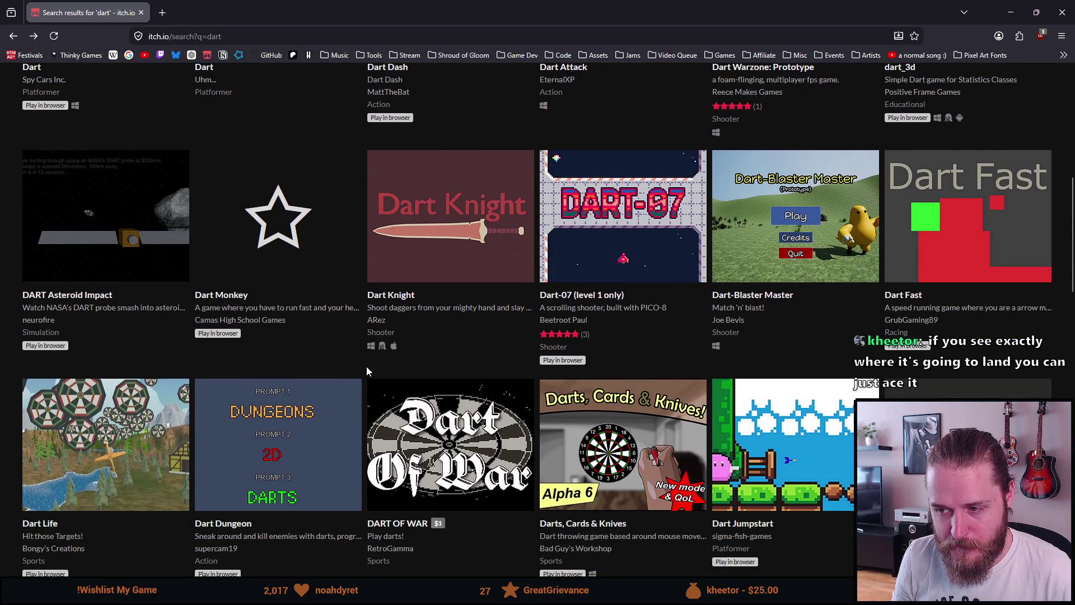
scroll(518, 351, up, 4)
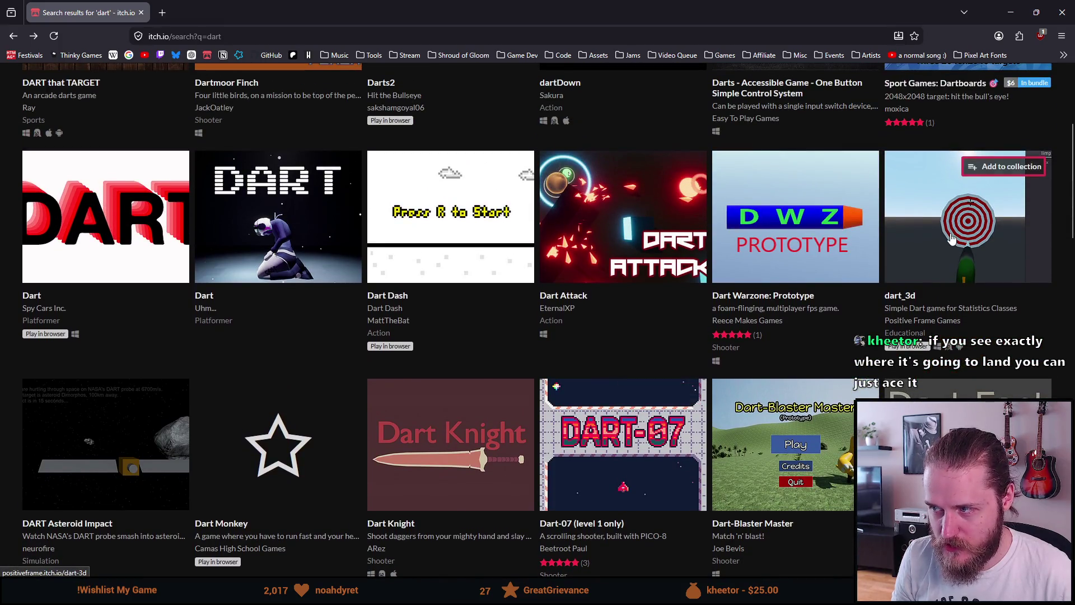
click(952, 237)
click(524, 275)
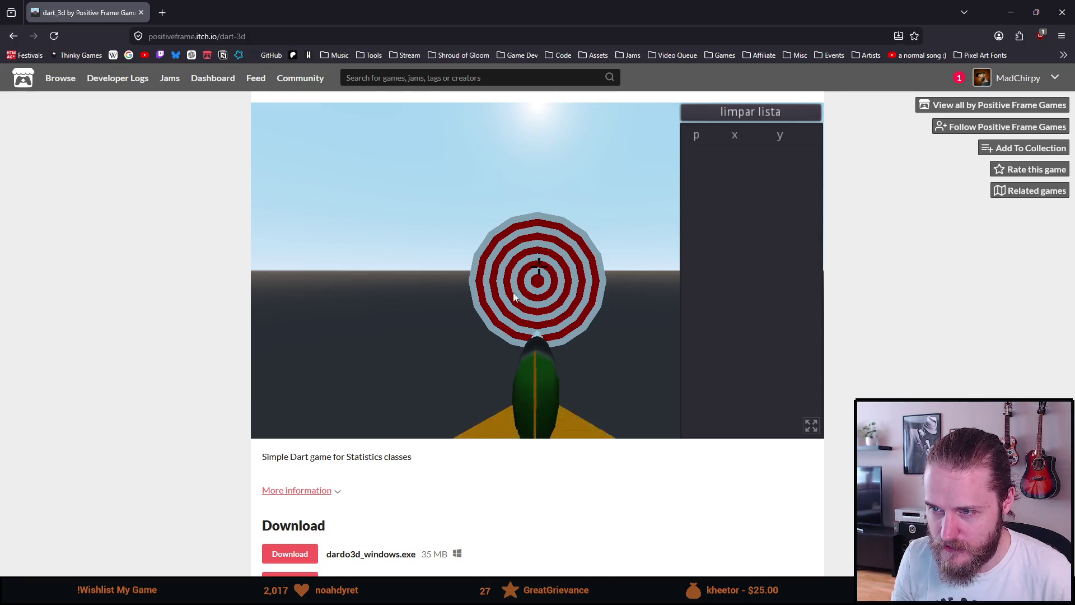
click(543, 315)
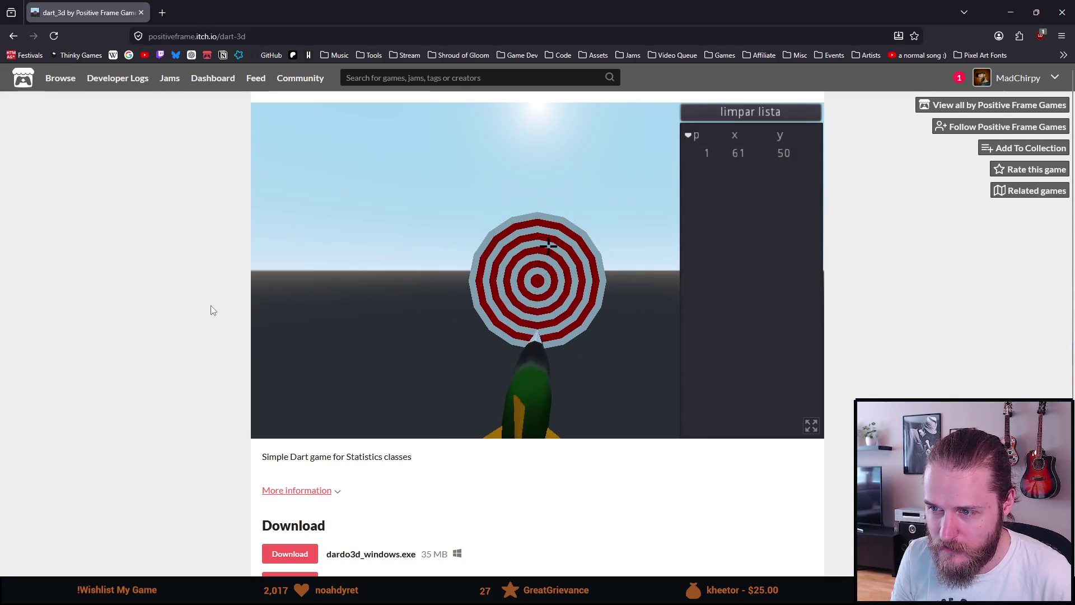
key(alt+Left)
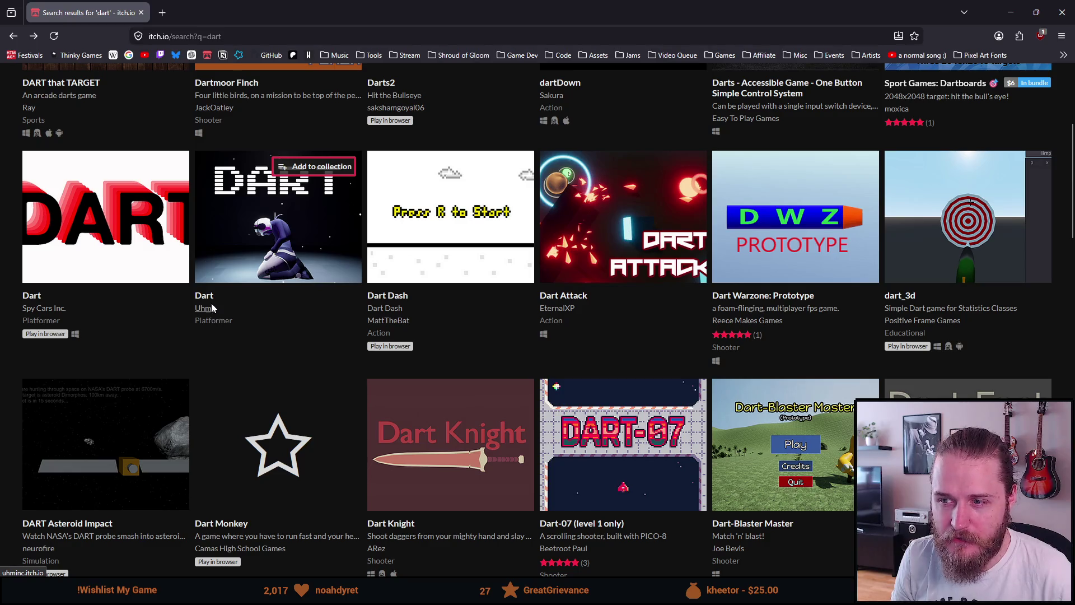
scroll(212, 304, down, 3)
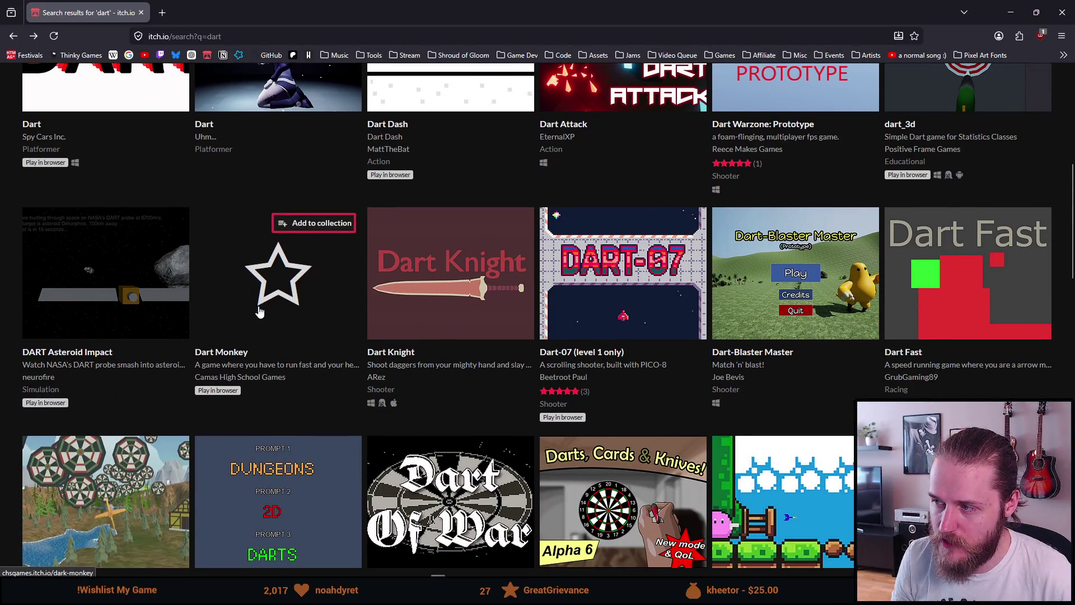
mouse_move(557, 319)
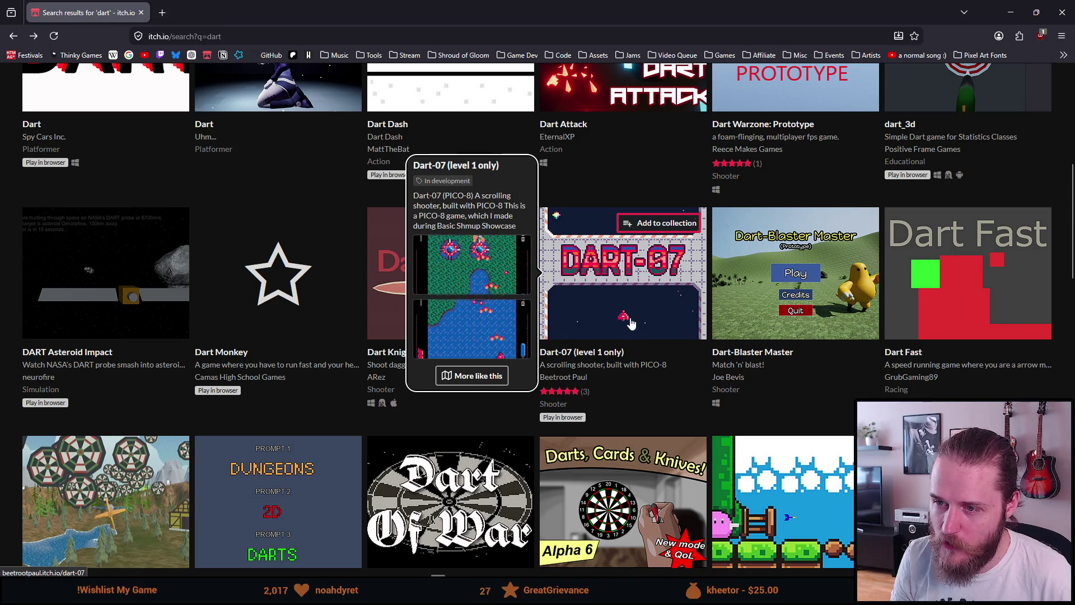
mouse_move(912, 314)
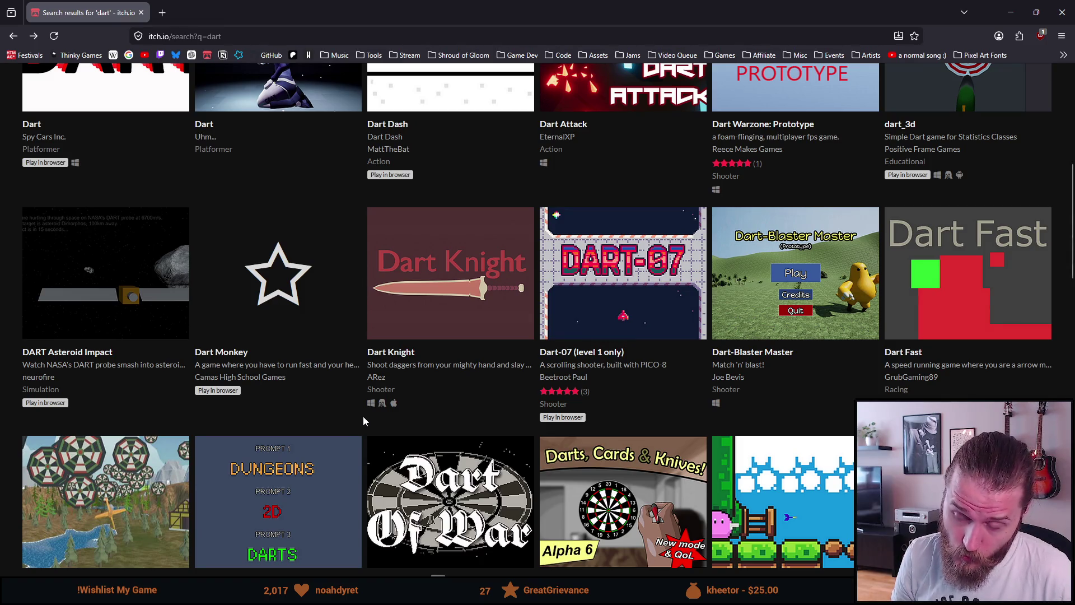
scroll(365, 417, down, 1)
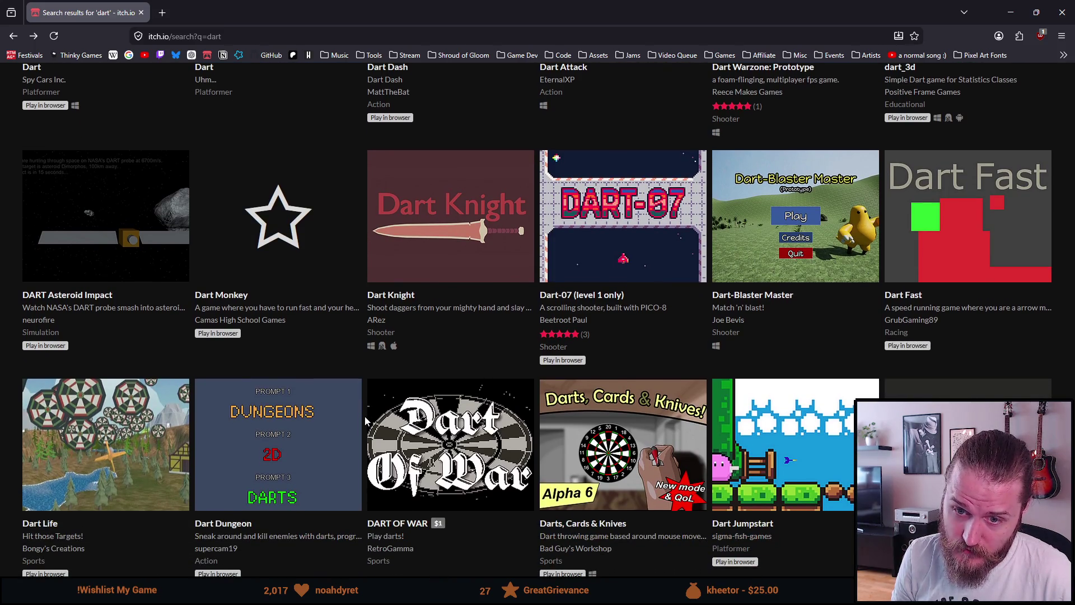
scroll(366, 421, down, 1)
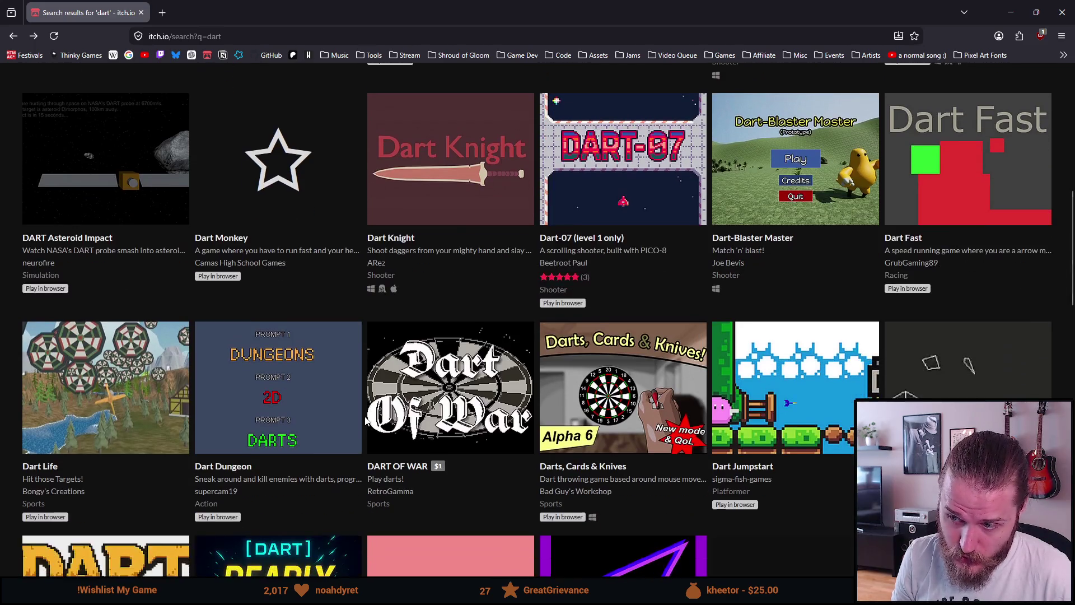
middle_click(591, 385)
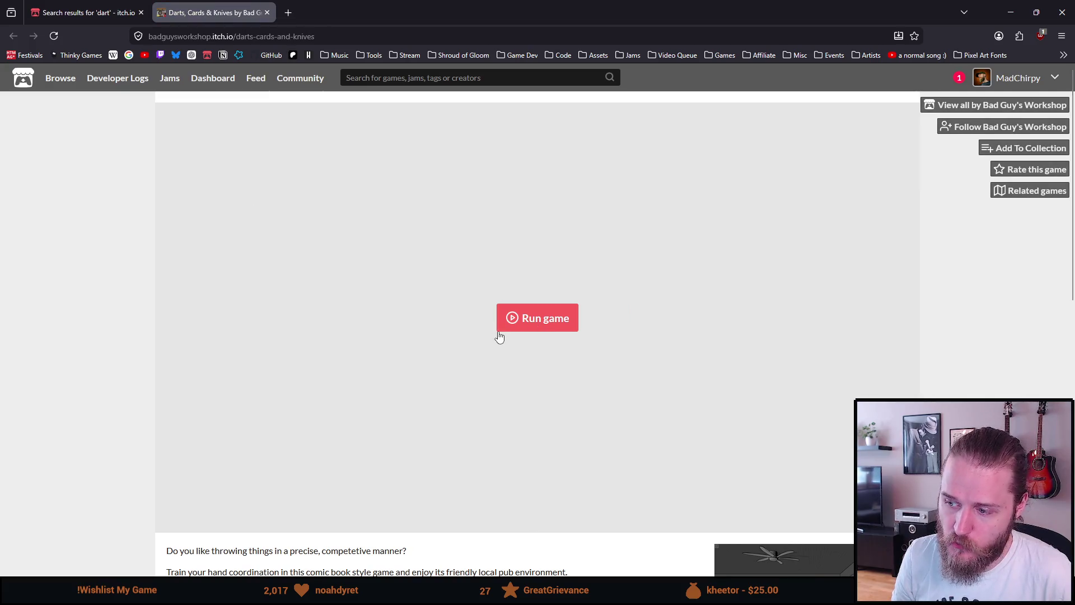
Launch Darts, Cards & Knives, reloading its page once to start over
scroll(497, 333, down, 2)
scroll(495, 333, up, 2)
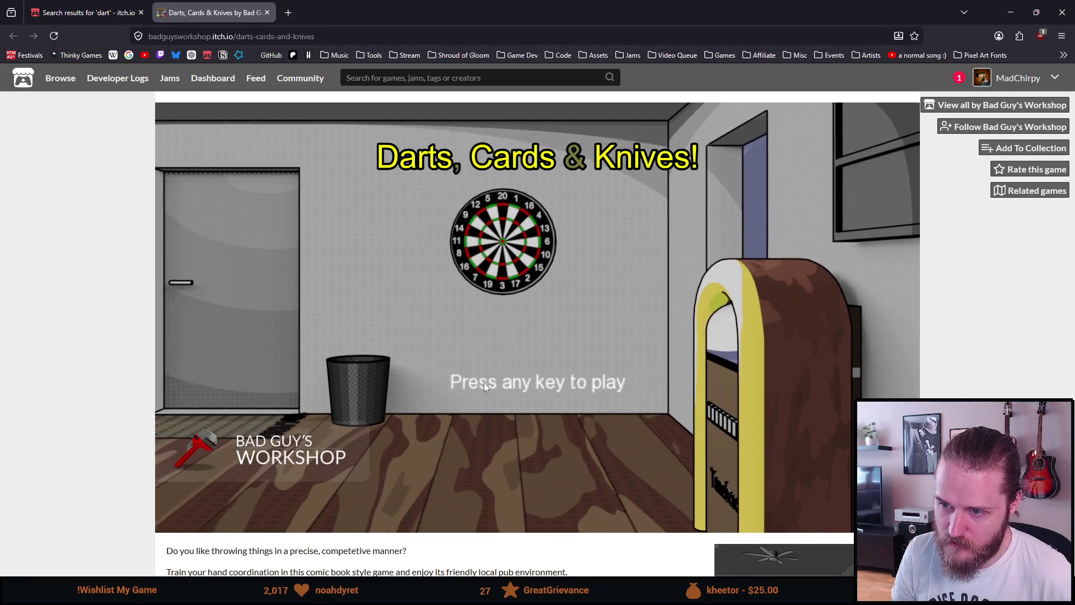
click(492, 378)
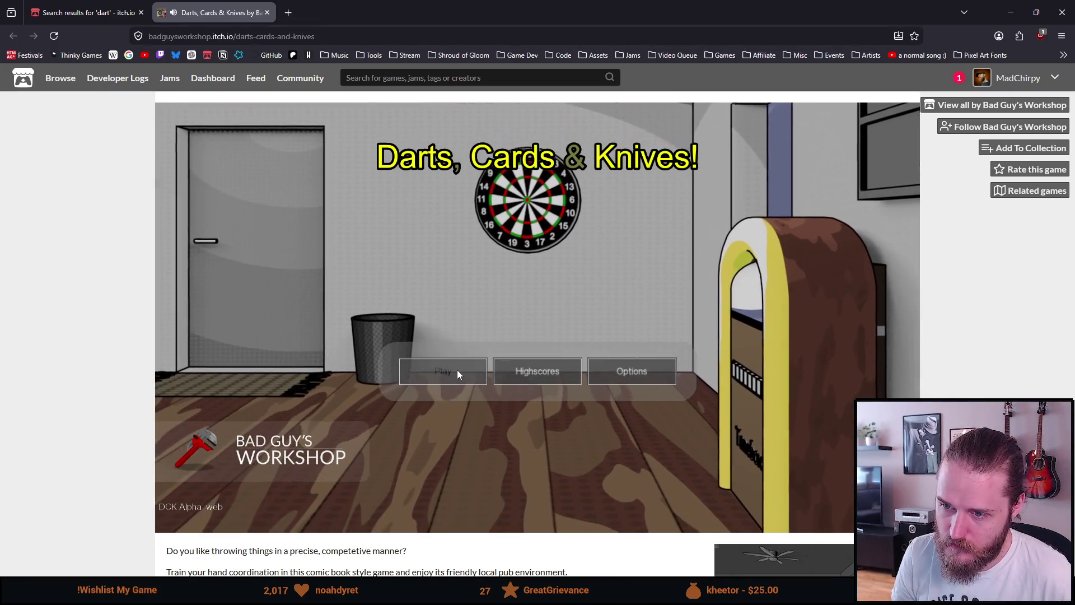
click(458, 372)
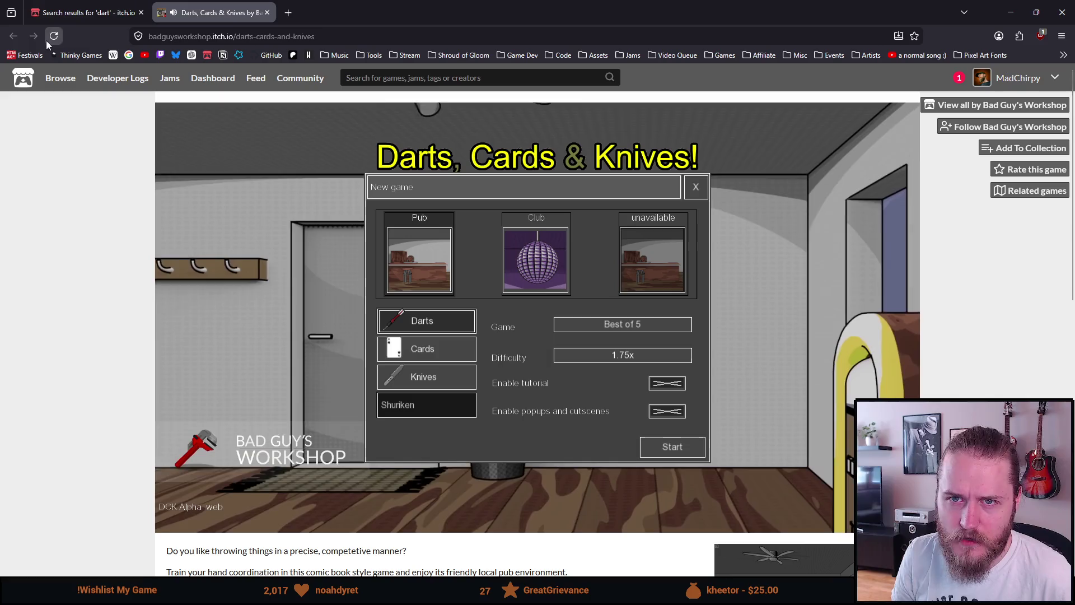
click(47, 39)
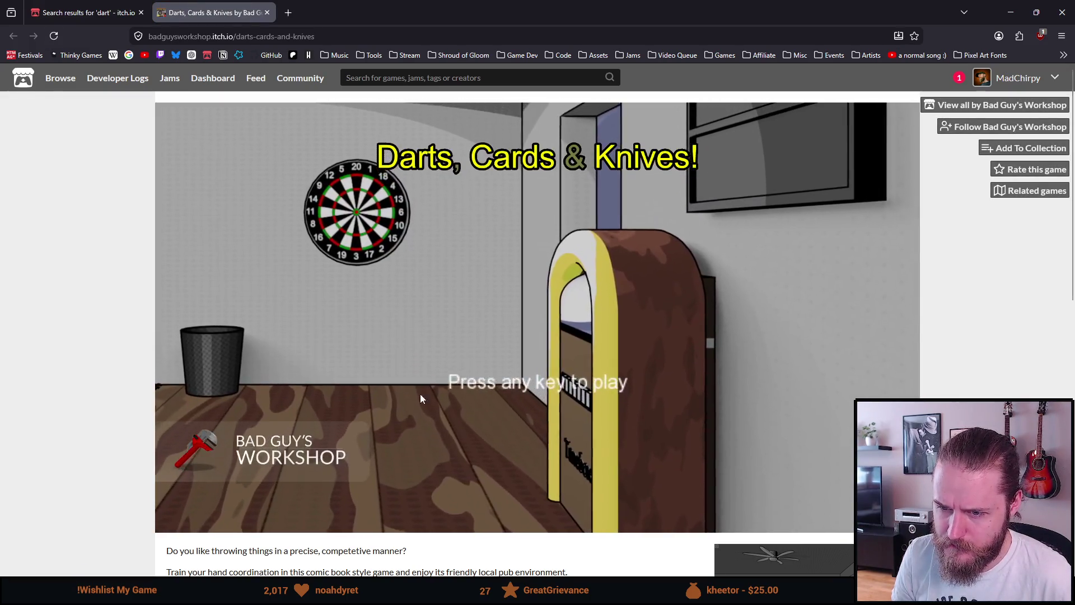
click(546, 371)
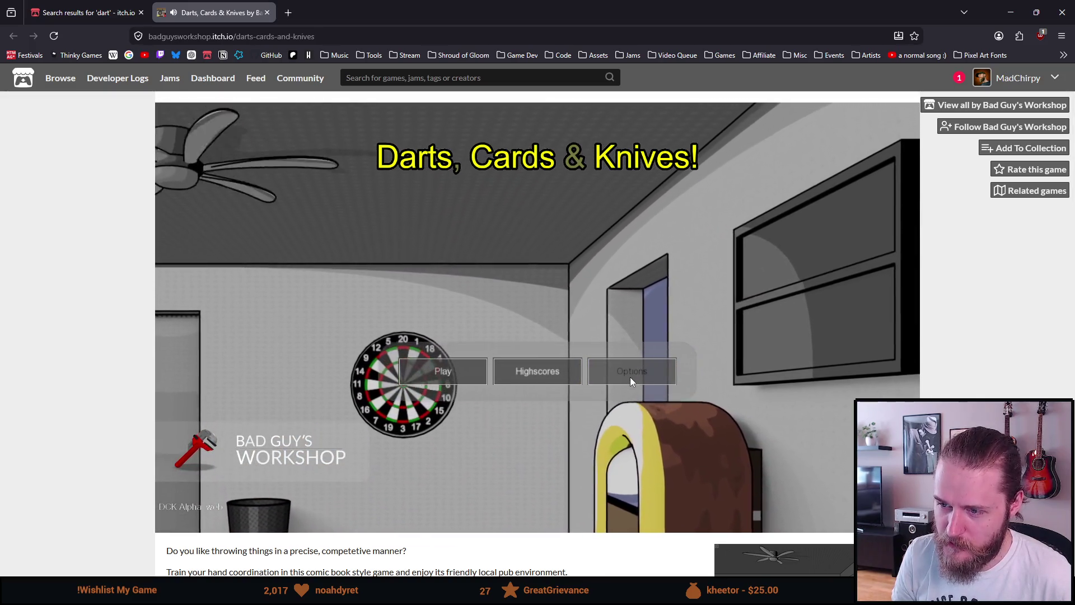
Lower the game's Master volume to 0.04 under Options > Audio
click(630, 377)
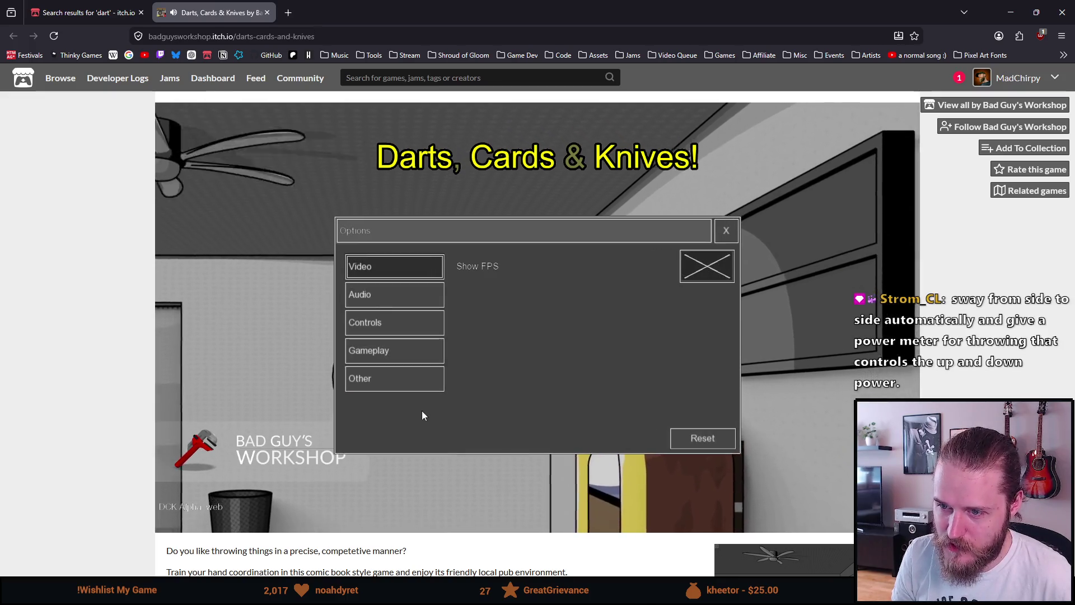
click(408, 300)
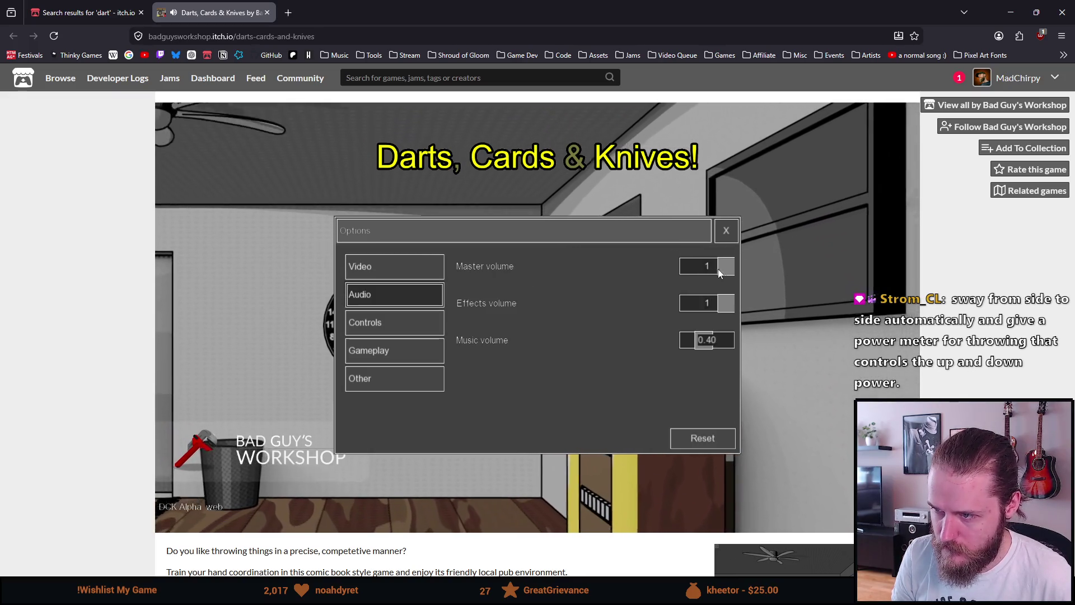
drag(725, 267, 690, 267)
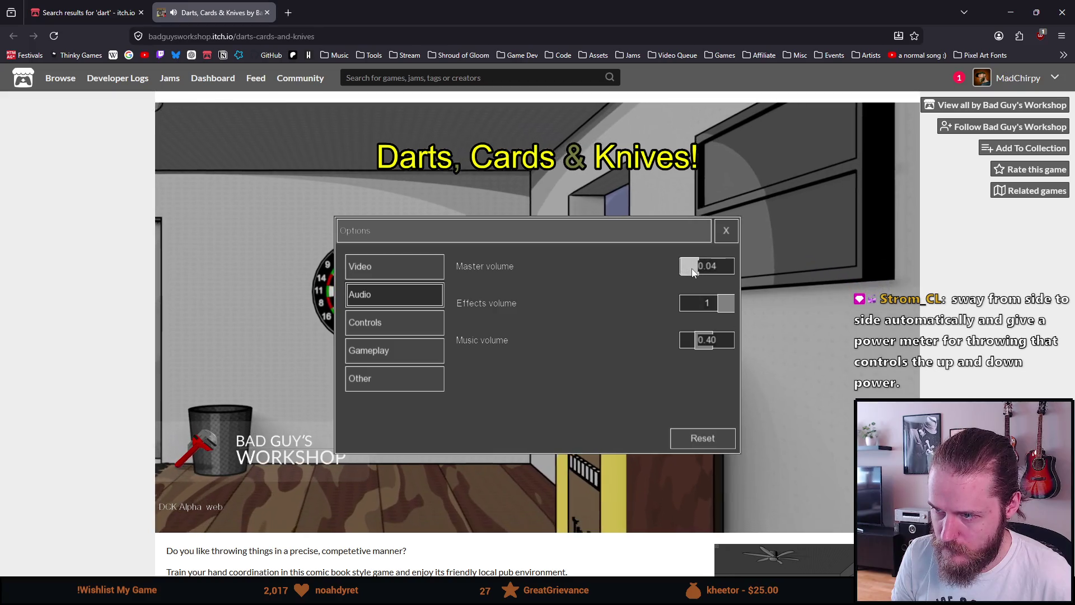
click(727, 236)
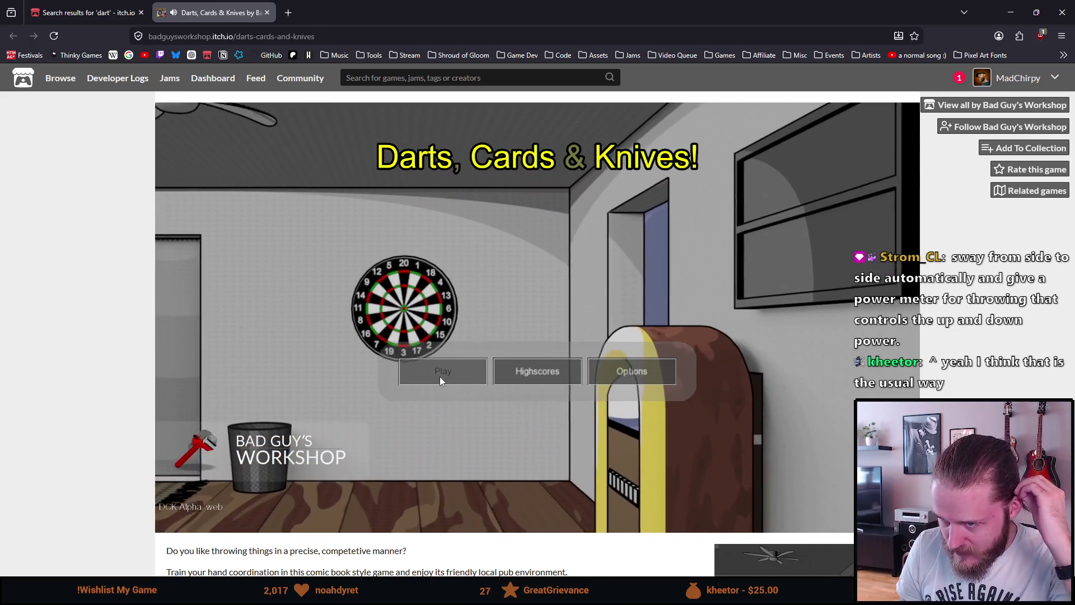
Choose Play on the Darts, Cards & Knives main menu to begin new-game setup
click(439, 376)
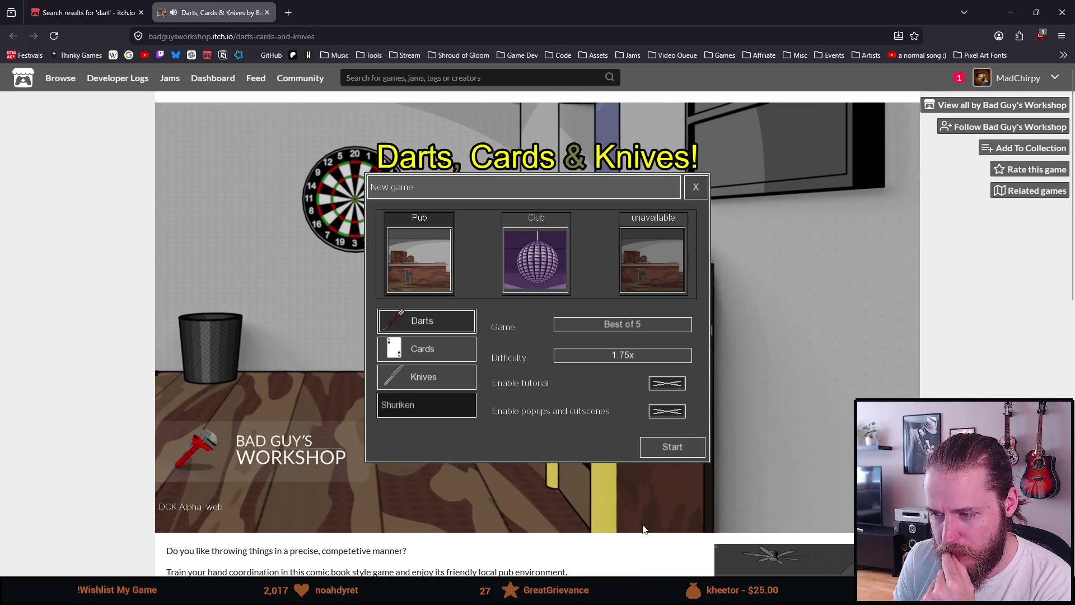
Start a tutorial darts round, throw darts at the board, then close the game's tab
click(681, 448)
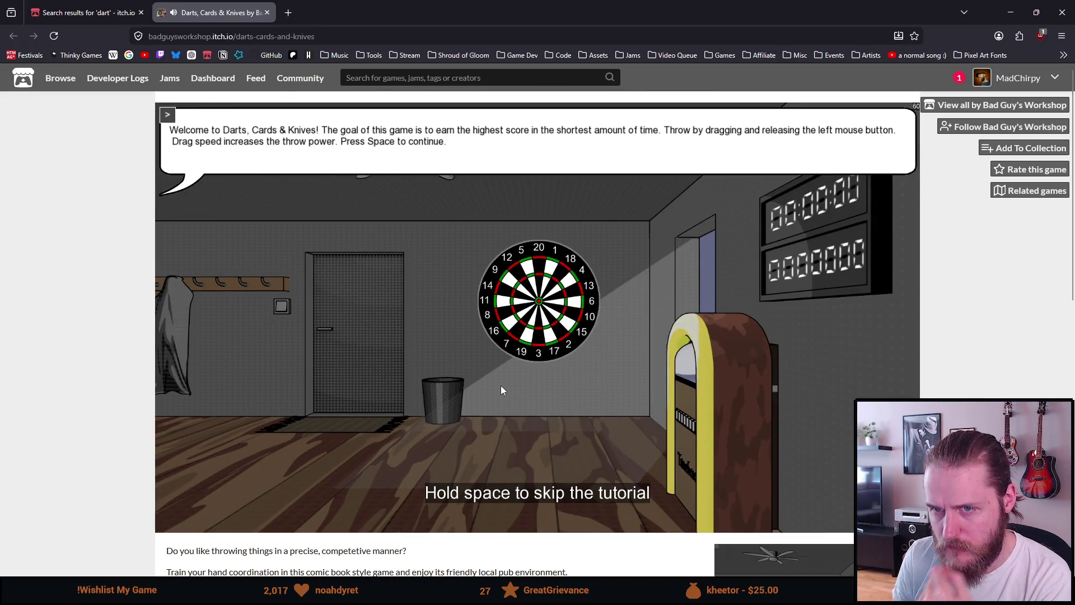
key(space)
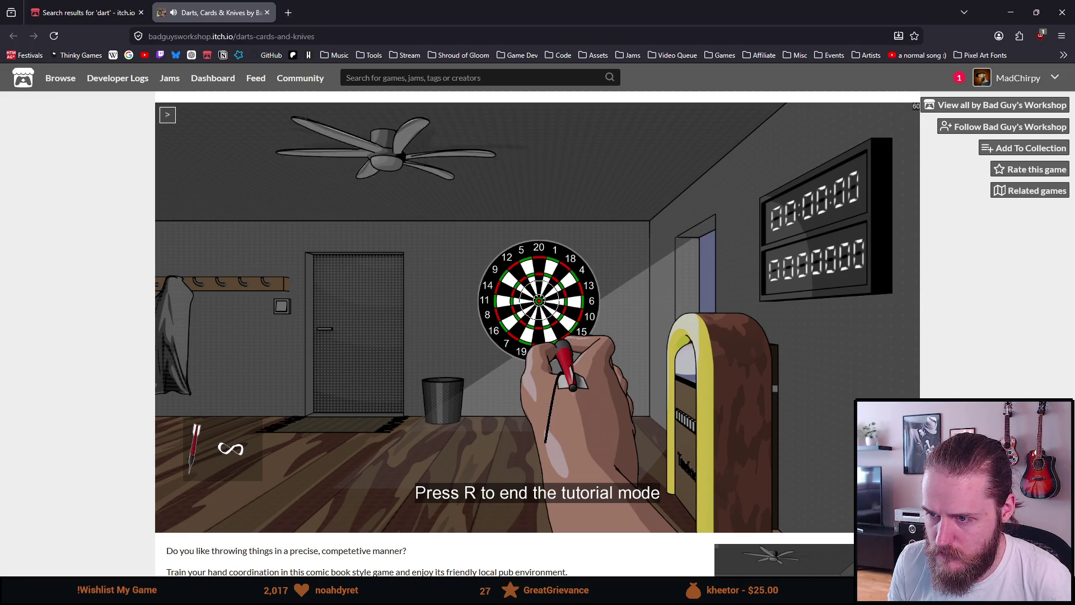
click(538, 334)
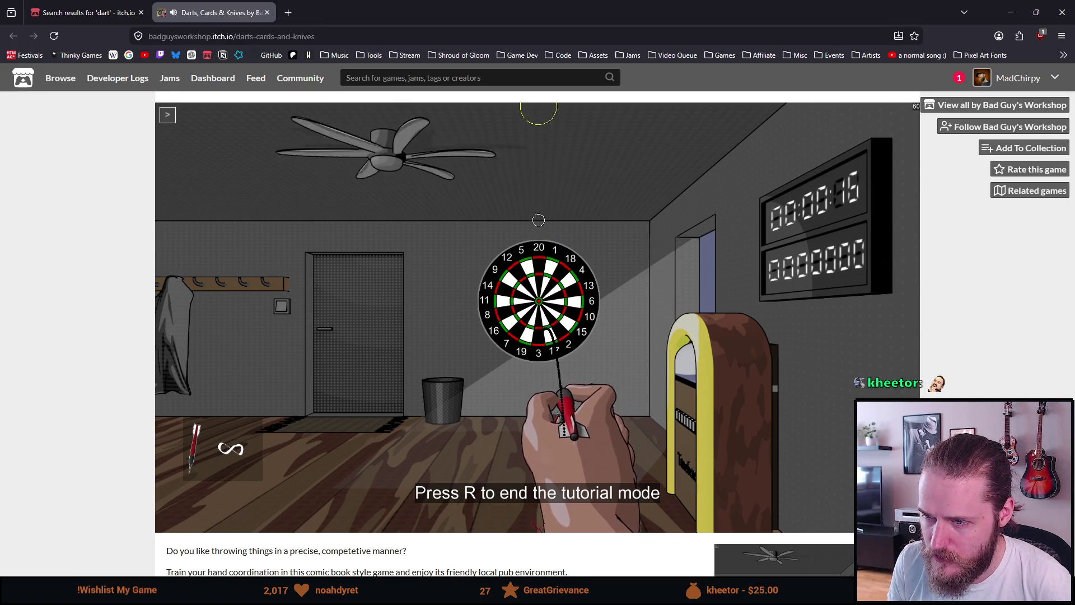
drag(544, 165, 539, 415)
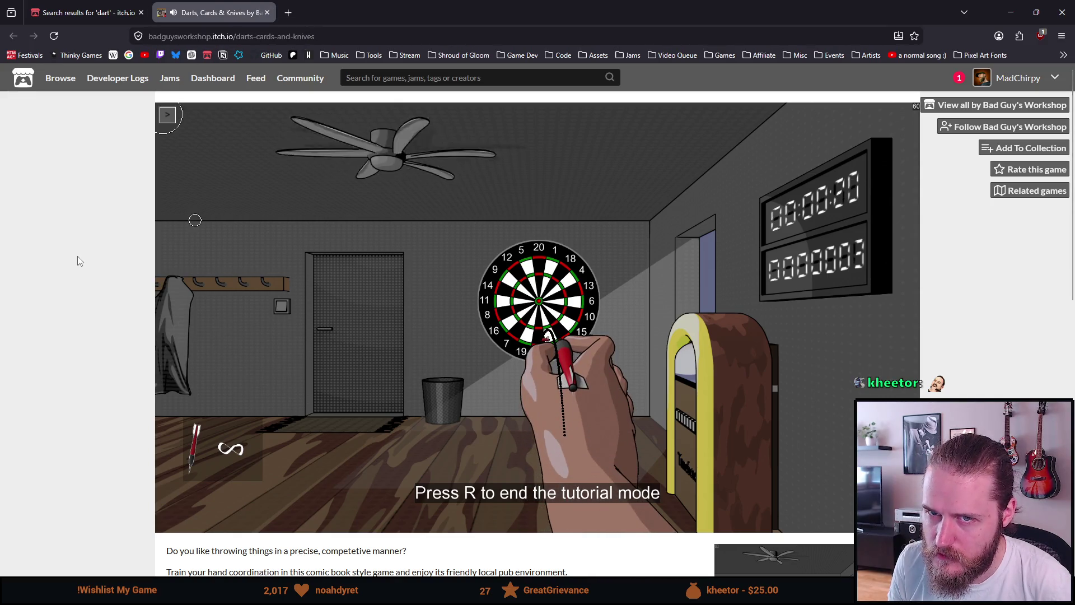
click(267, 12)
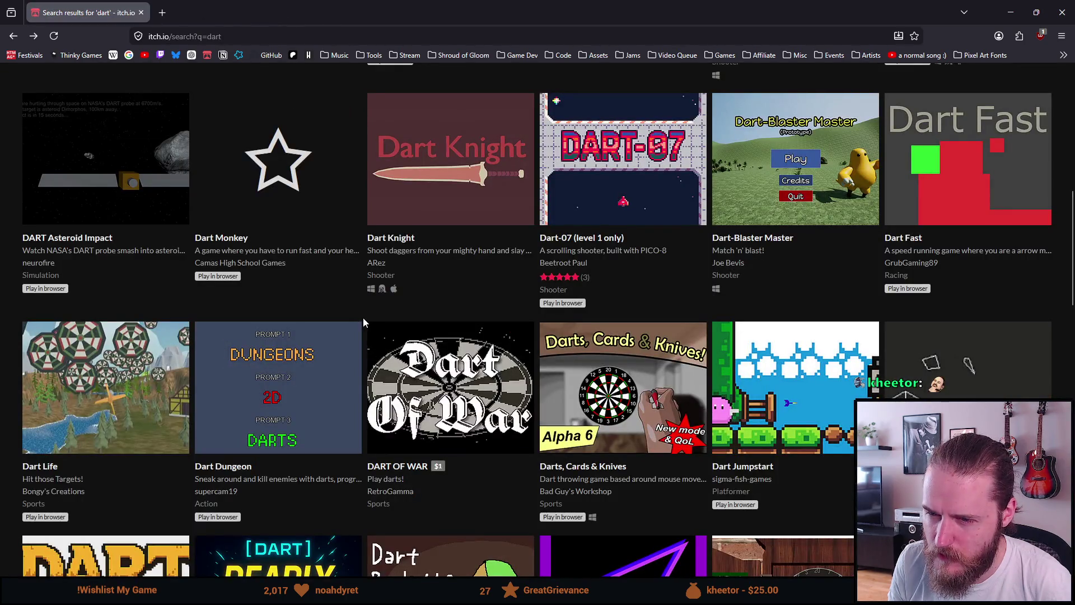
After briefly opening Dart & Club and Dart Roulette, open Dart Duel Demo in a new tab
scroll(363, 317, down, 4)
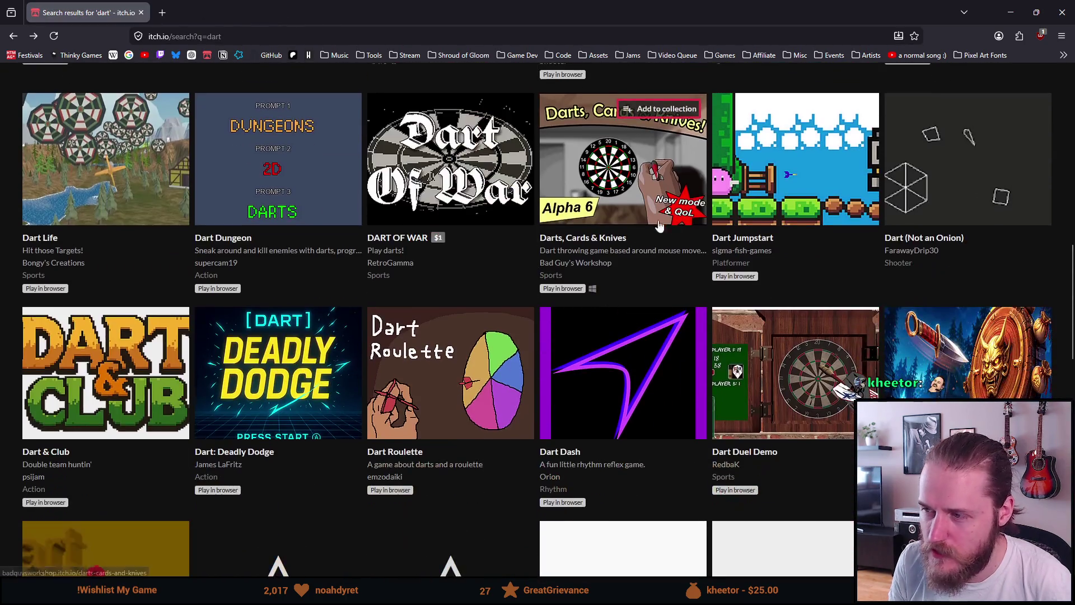
scroll(560, 212, down, 1)
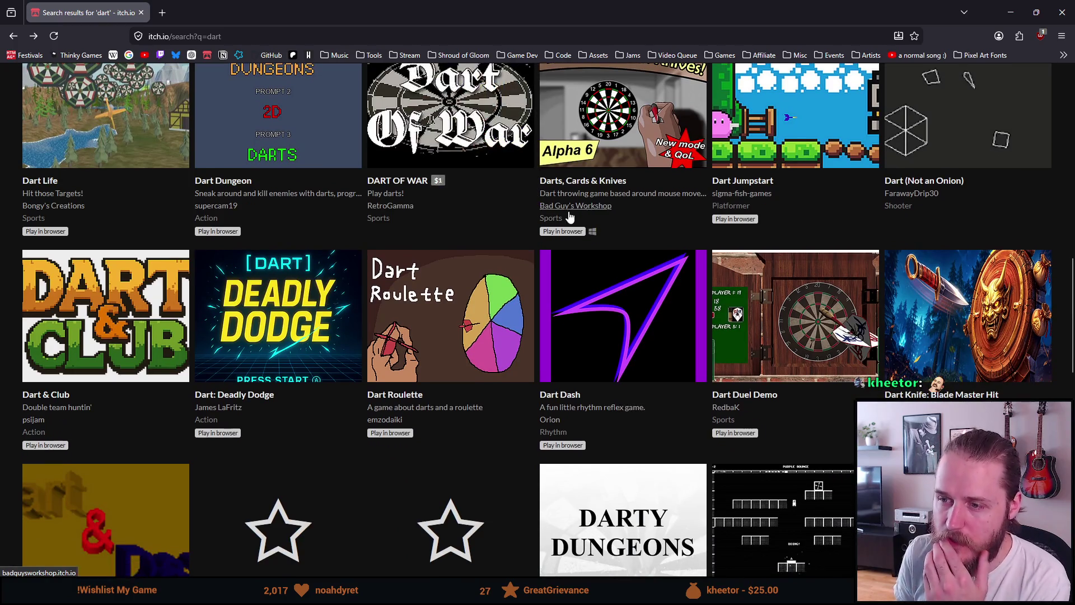
scroll(569, 216, down, 1)
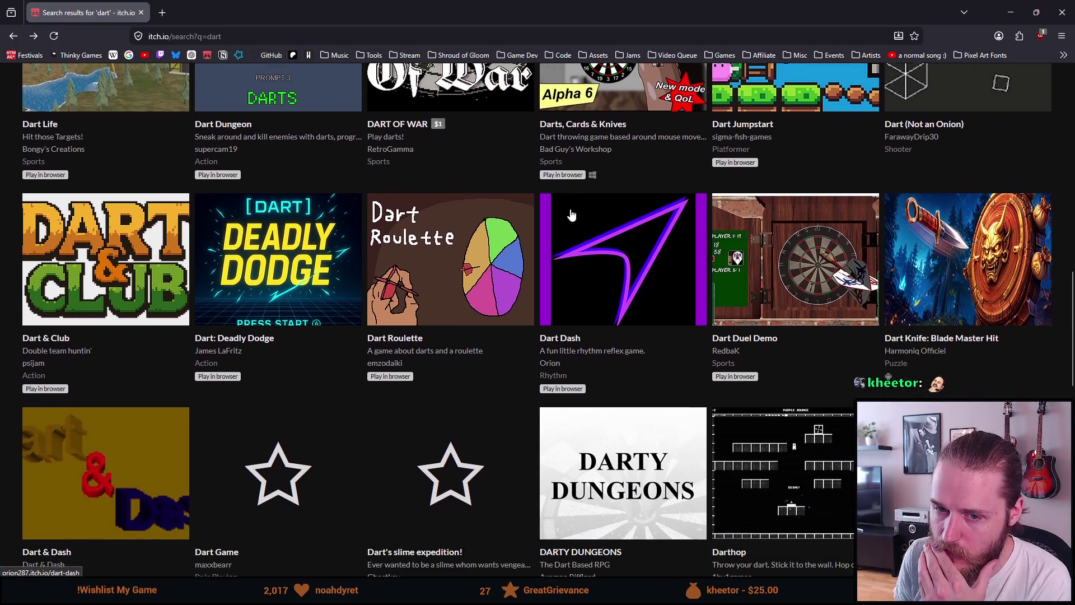
middle_click(101, 267)
click(267, 13)
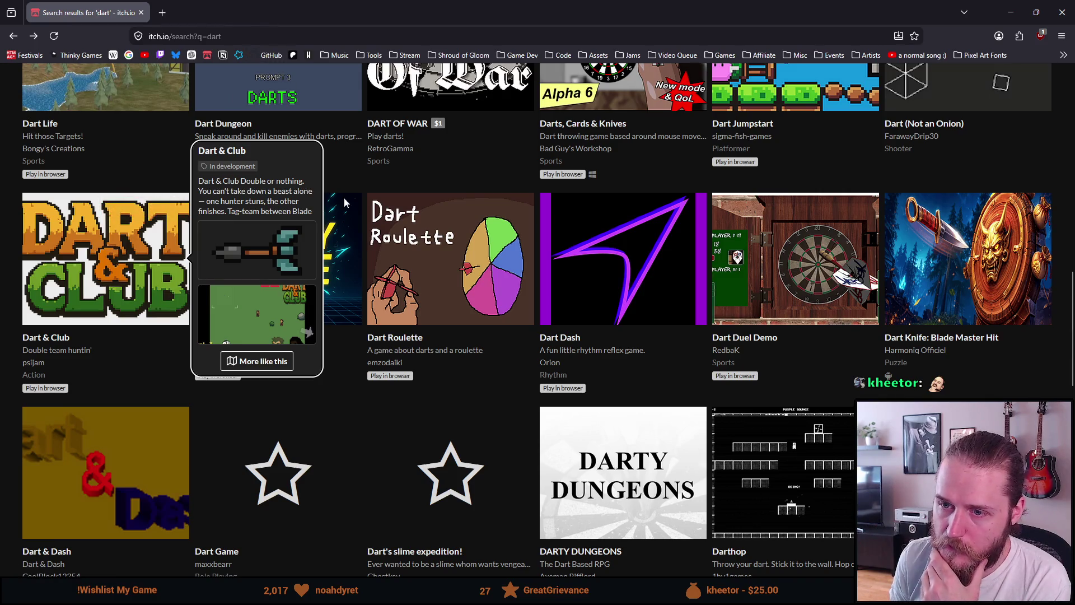
middle_click(452, 292)
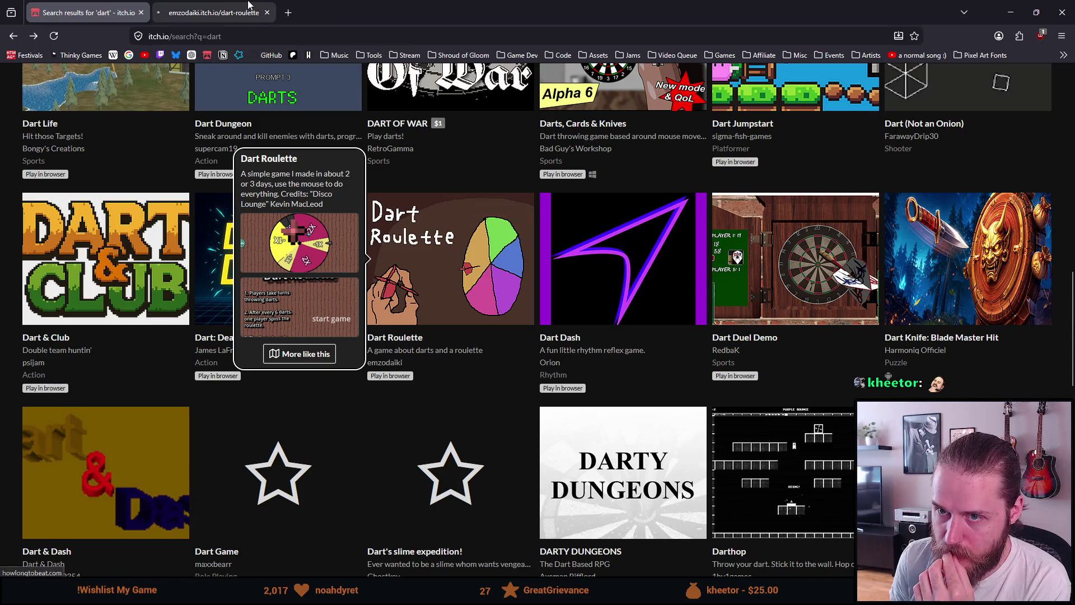
click(267, 12)
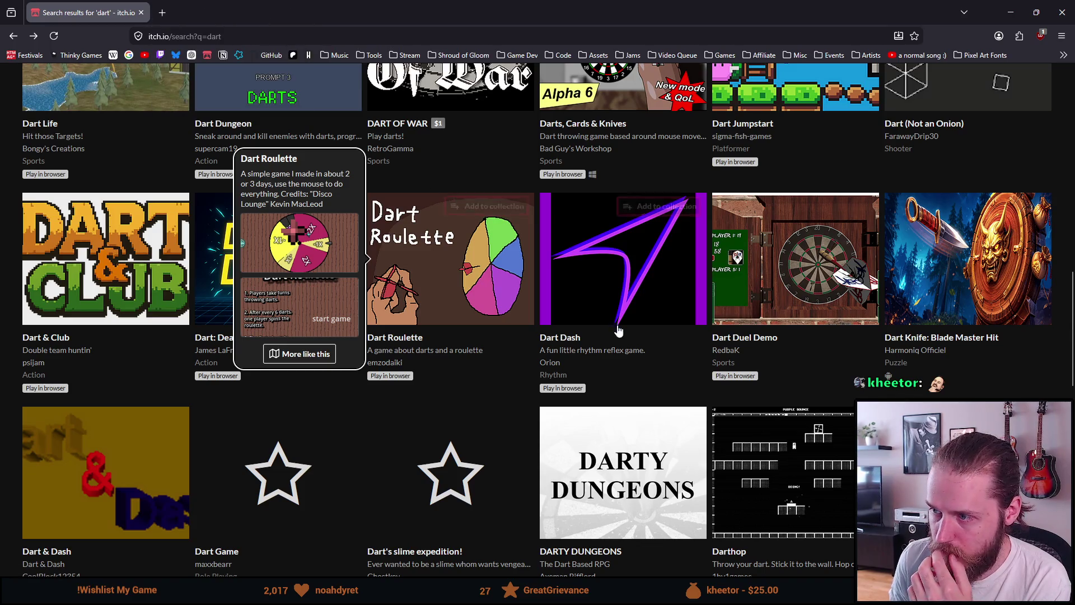
middle_click(773, 250)
key(ctrl+Tab)
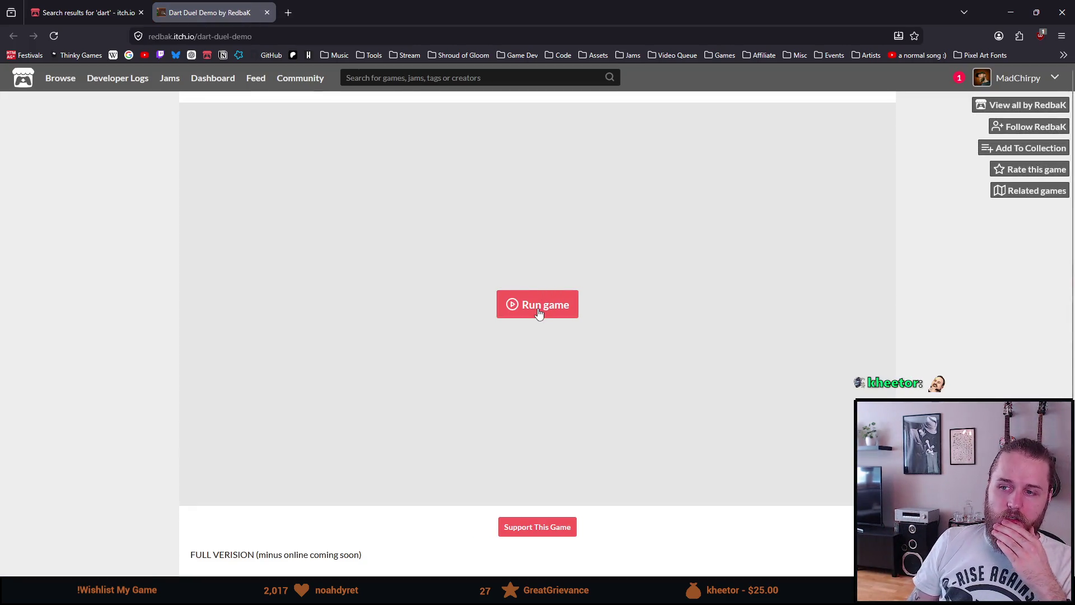
Run Dart Duel Demo and start a 301 game from its PLAY menu
click(538, 310)
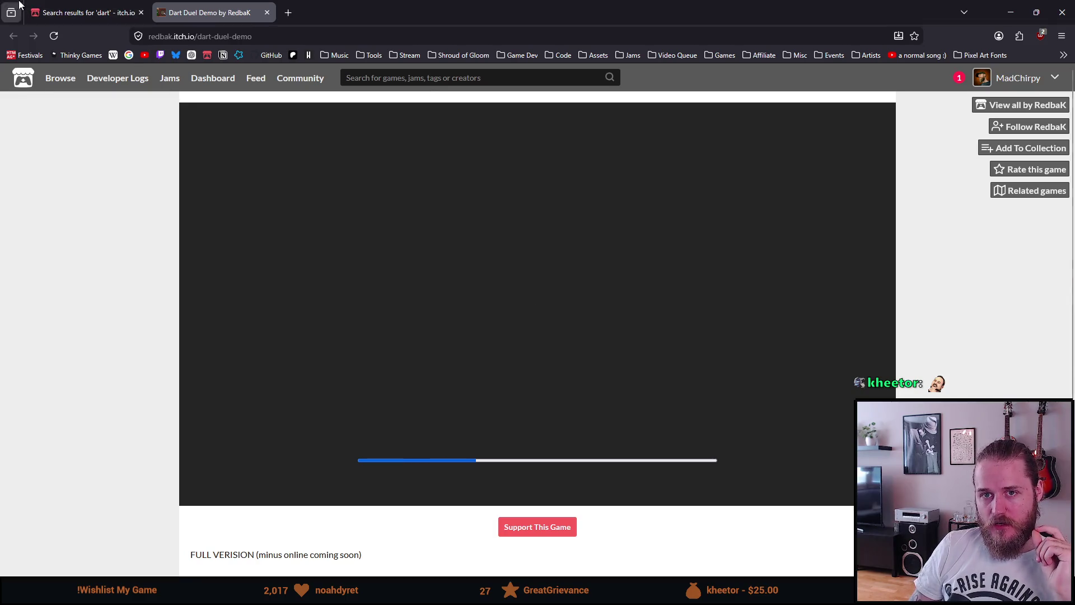
mouse_move(76, 83)
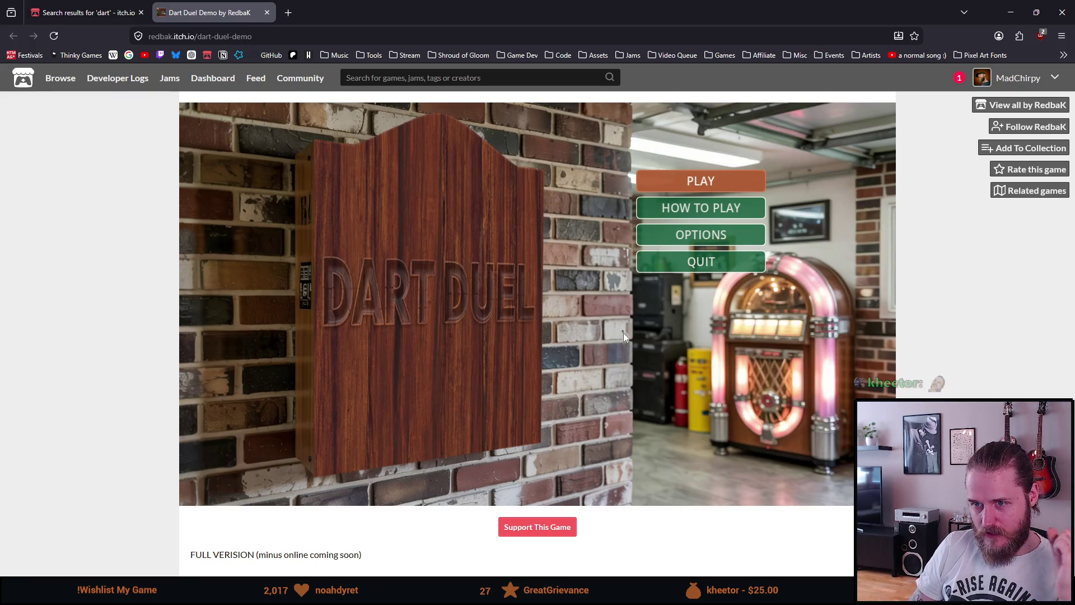
click(703, 187)
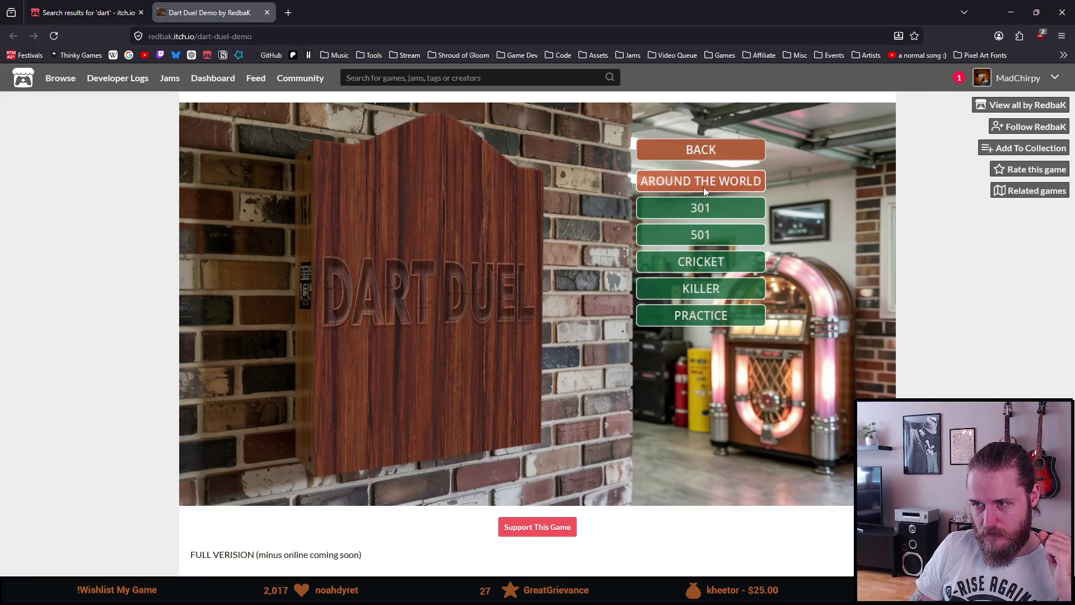
click(677, 210)
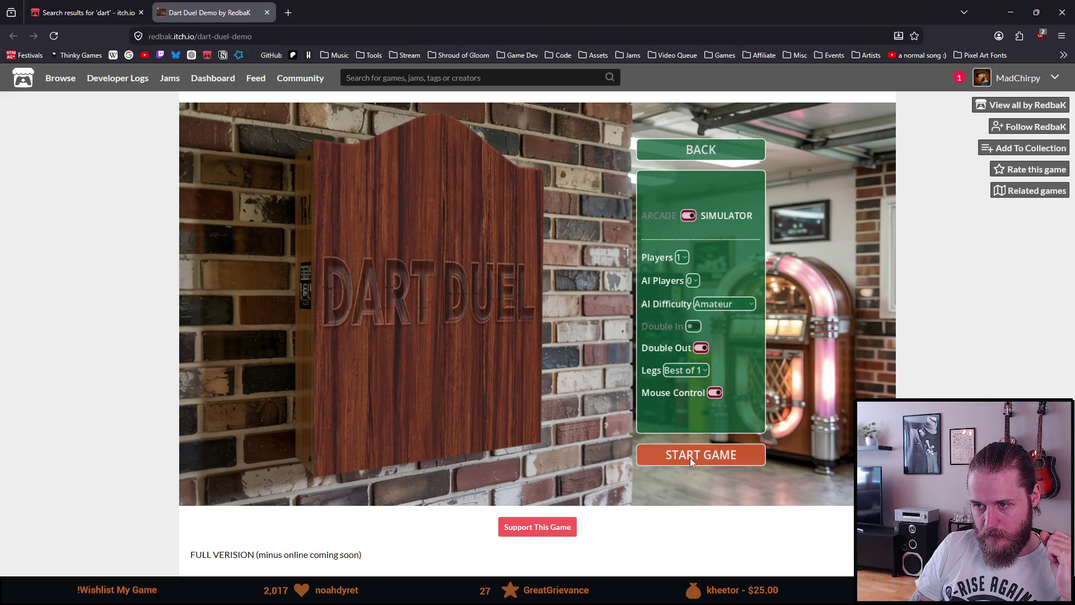
click(721, 459)
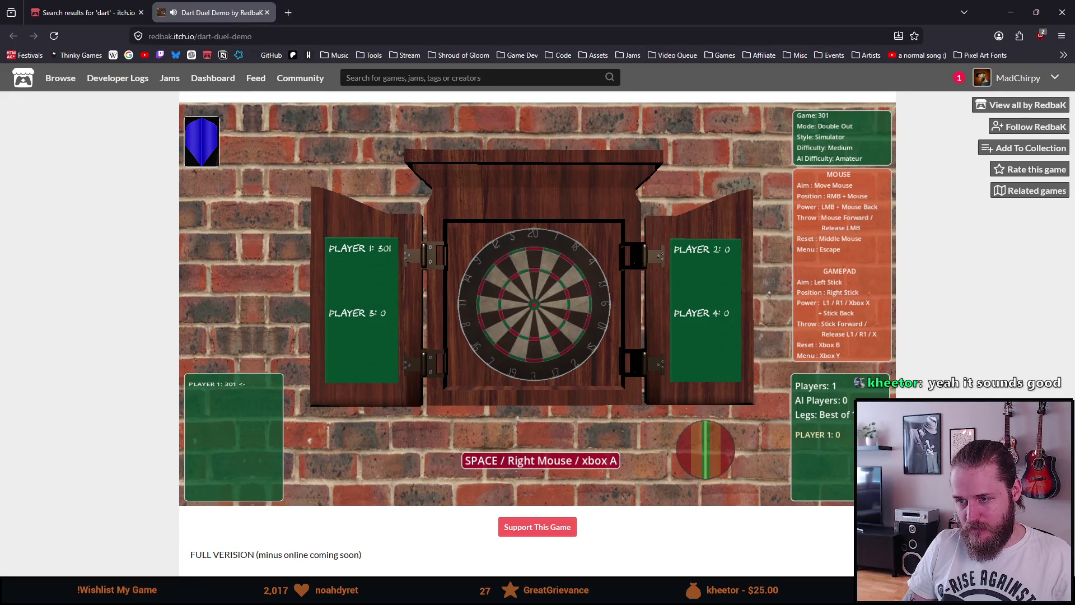
Begin play and throw a dart at the Dart Duel board
key(space)
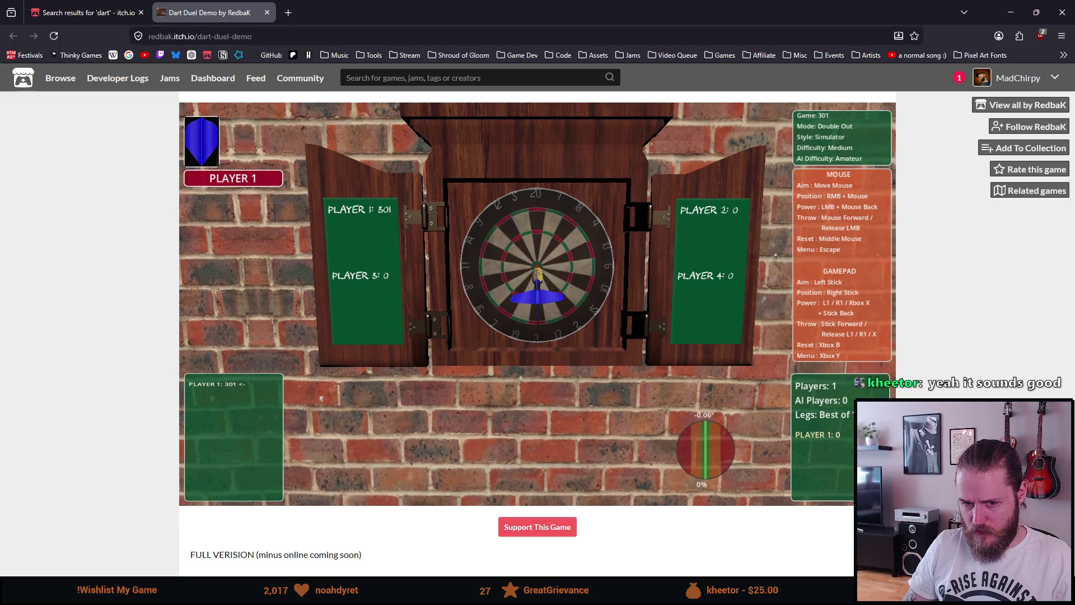
mouse_move(537, 280)
mouse_down()
mouse_move(537, 348)
mouse_move(537, 224)
mouse_up()
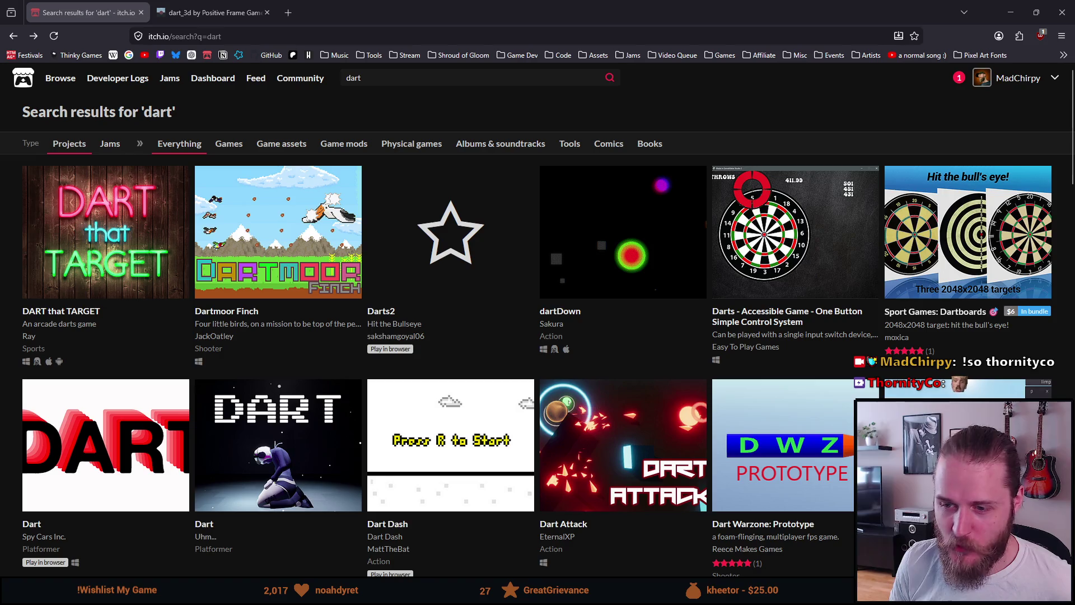
Look over the itch.io 'dart' results (DART that TARGET, Darts2, dartDown), then minimize Firefox
scroll(283, 335, down, 3)
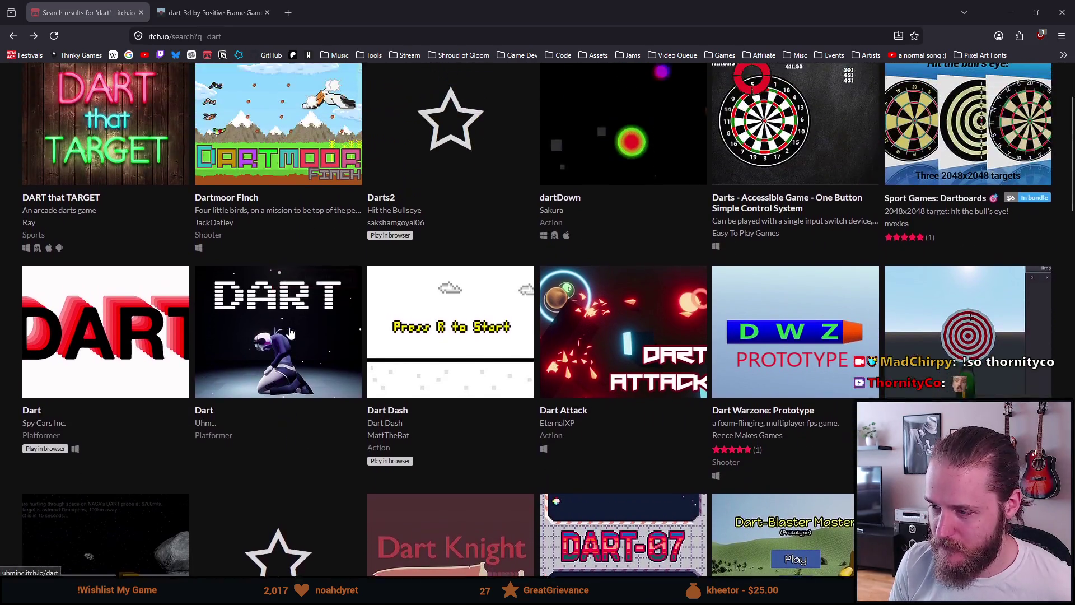
scroll(291, 334, up, 3)
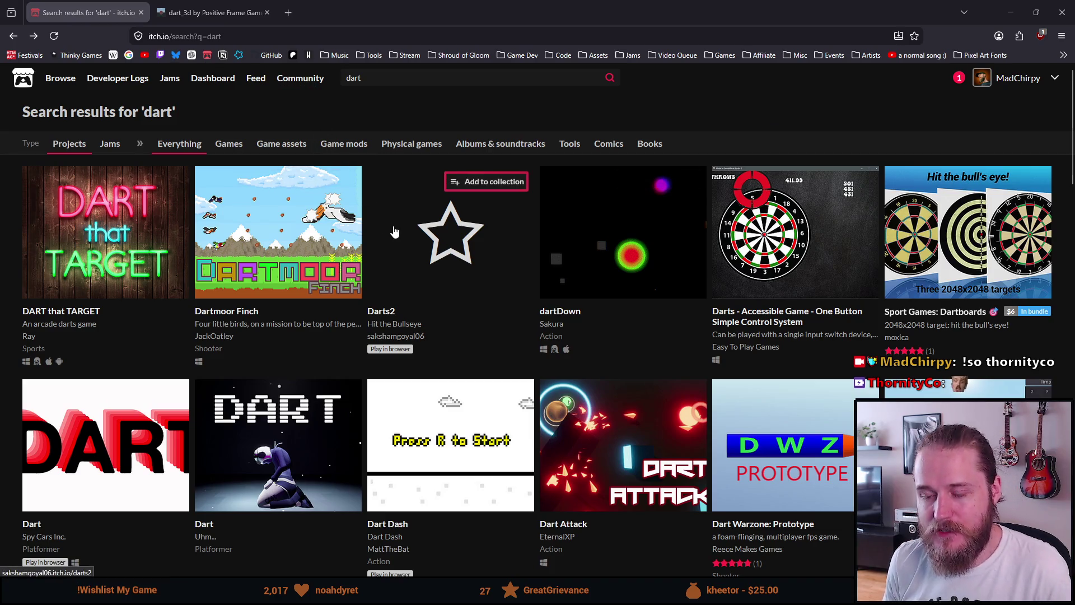
mouse_move(389, 231)
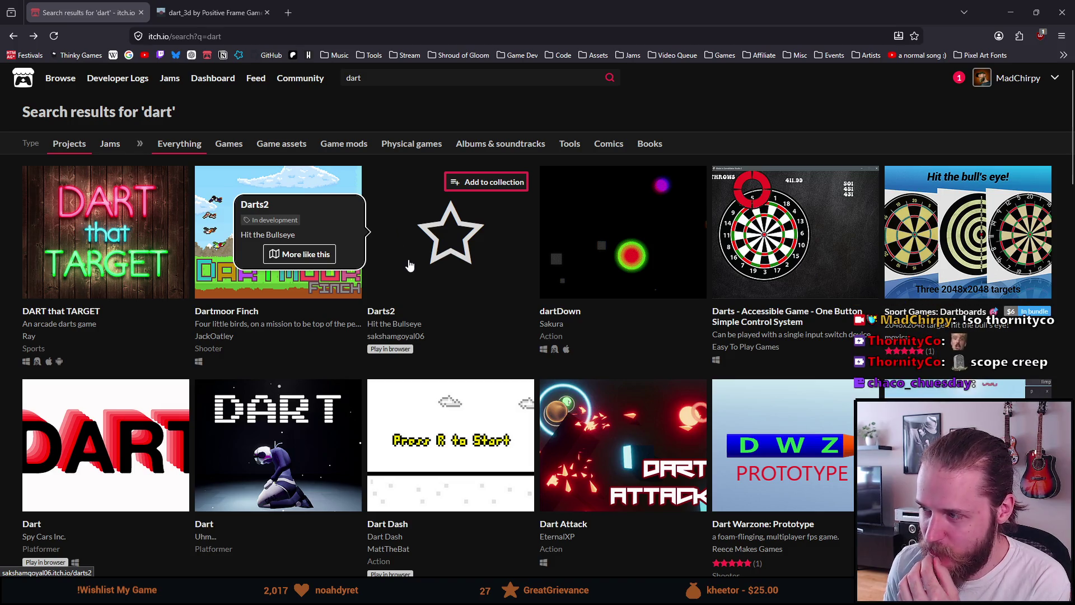
scroll(409, 265, down, 2)
scroll(409, 265, up, 2)
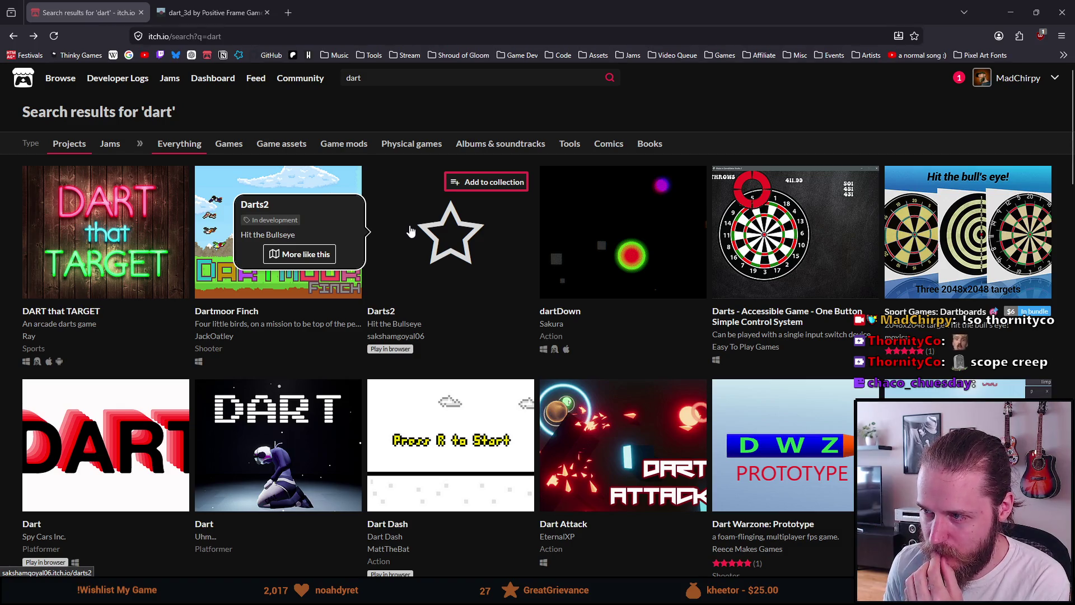
click(1011, 11)
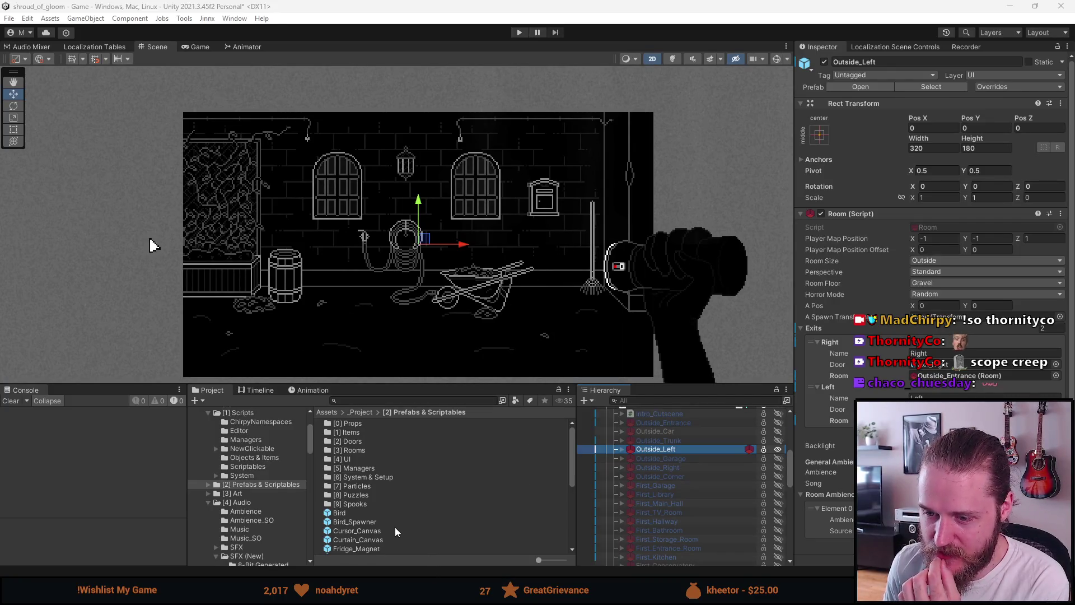
mouse_move(292, 594)
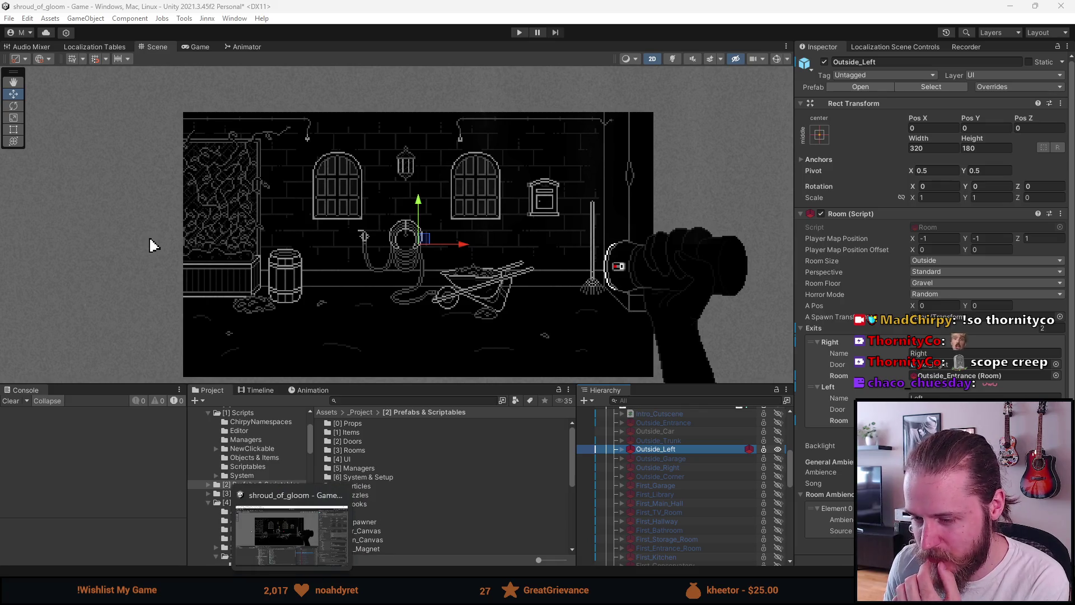
mouse_move(464, 593)
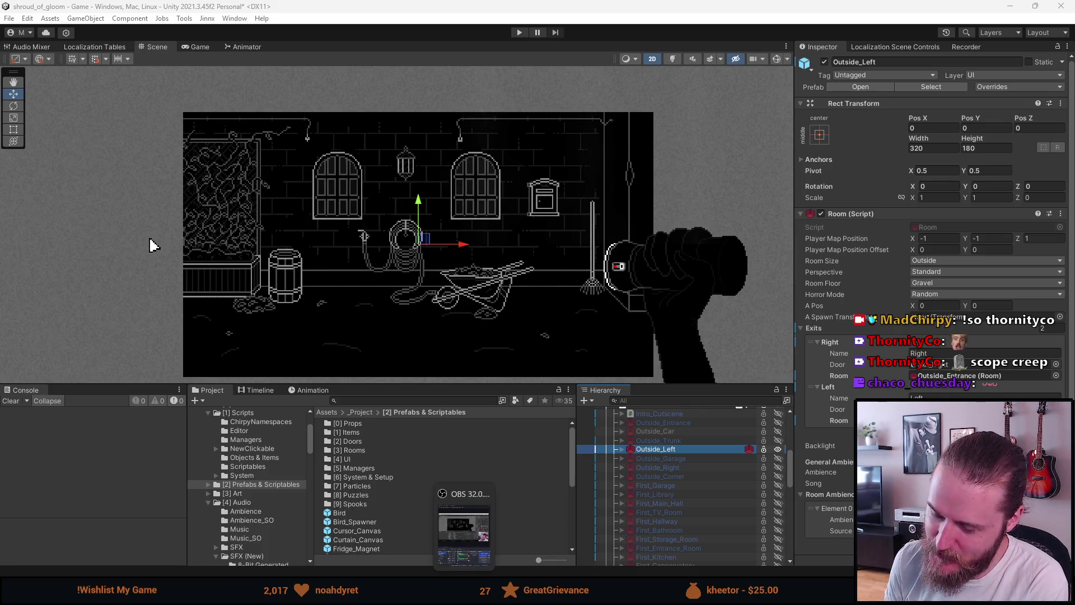
mouse_move(391, 593)
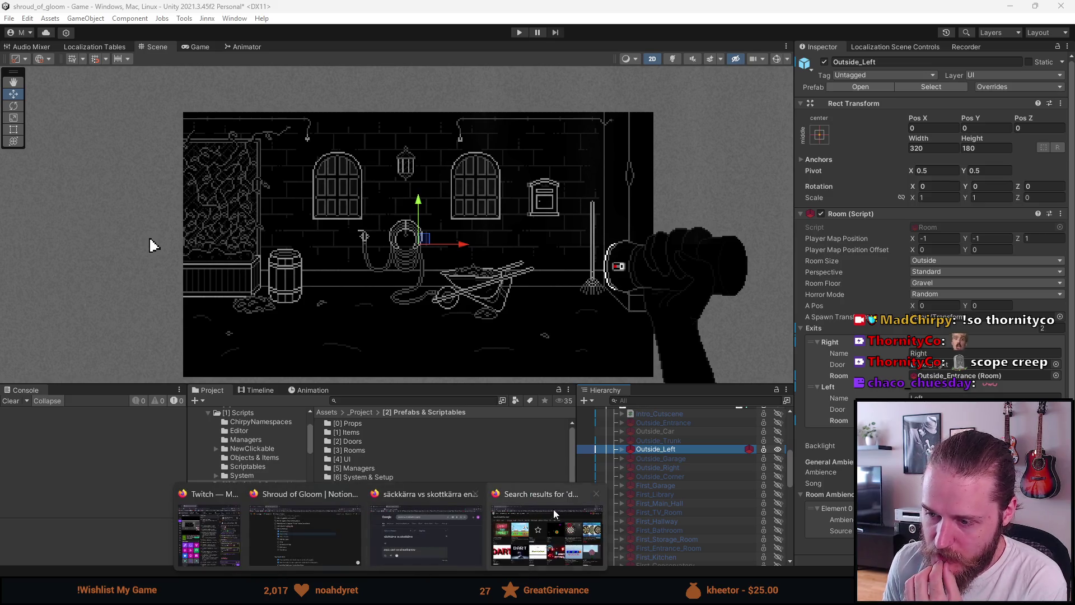
Bring Firefox back and open the dart_3d game page from the 'dart' results
click(553, 509)
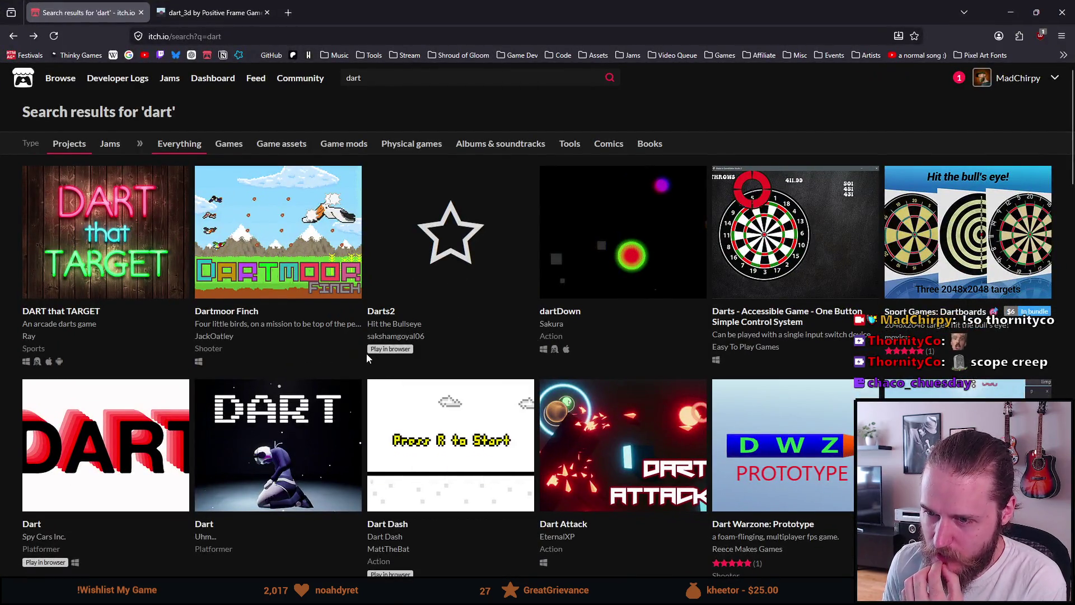
scroll(366, 354, down, 4)
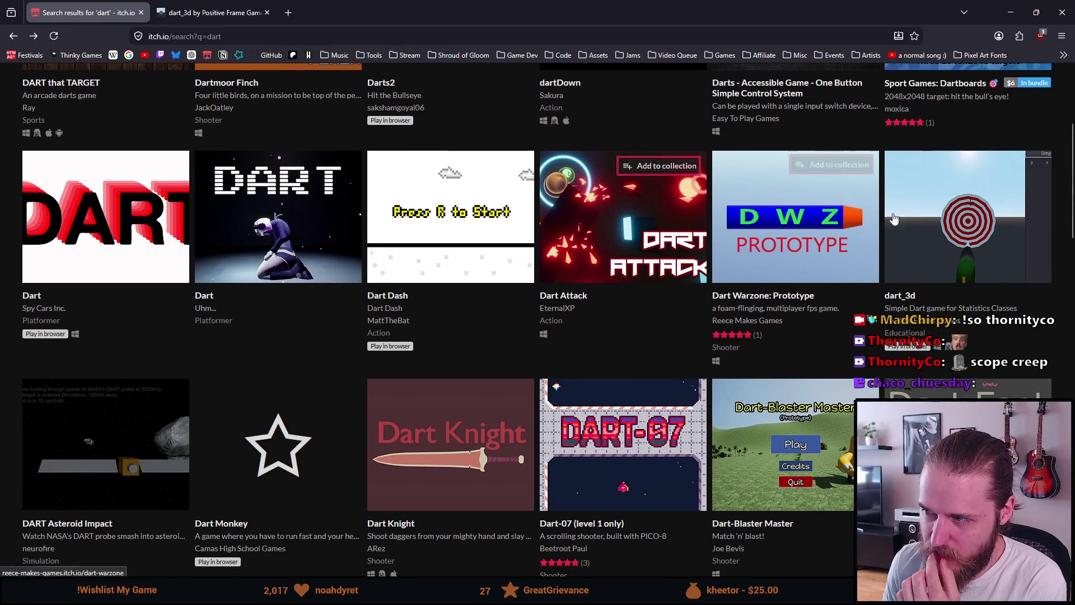
click(894, 218)
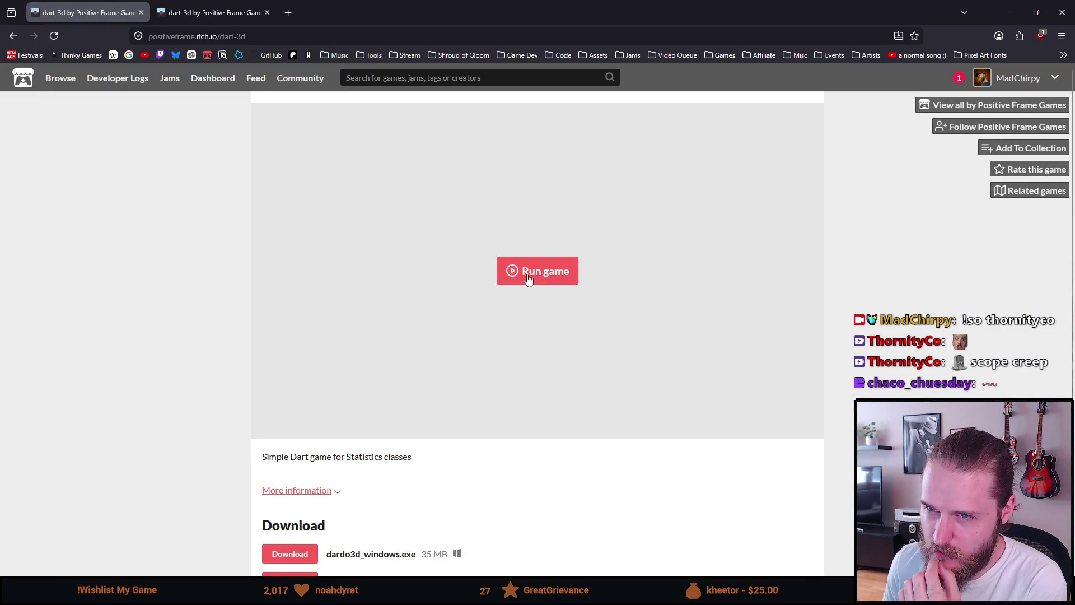
key(ctrl+Tab)
key(ctrl+Tab)
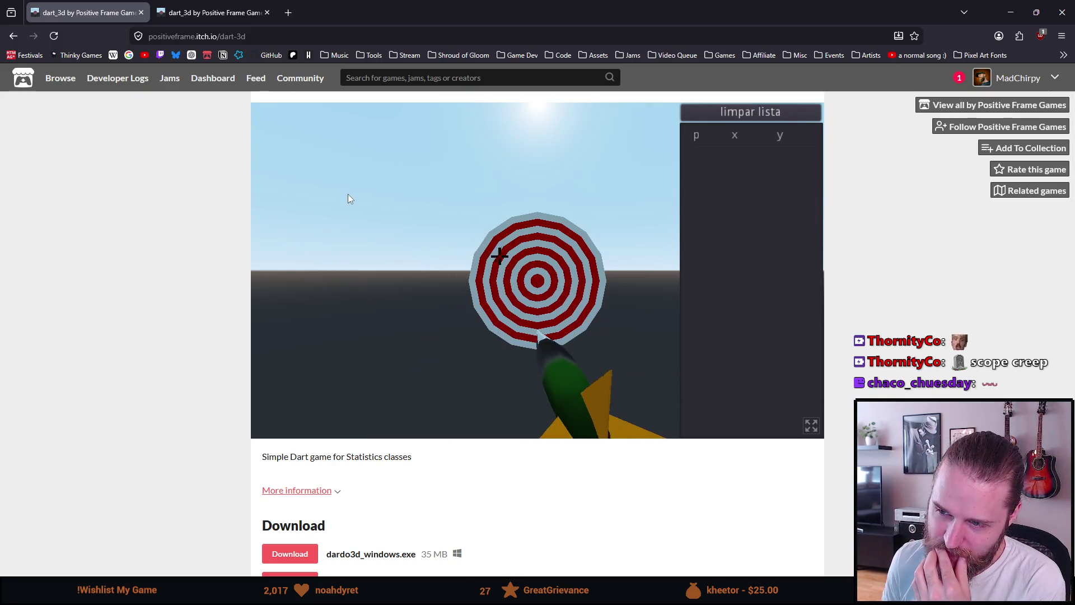
Return to the 'dart' search results and minimize the browser to get back to Unity
key(alt+Left)
scroll(319, 337, down, 2)
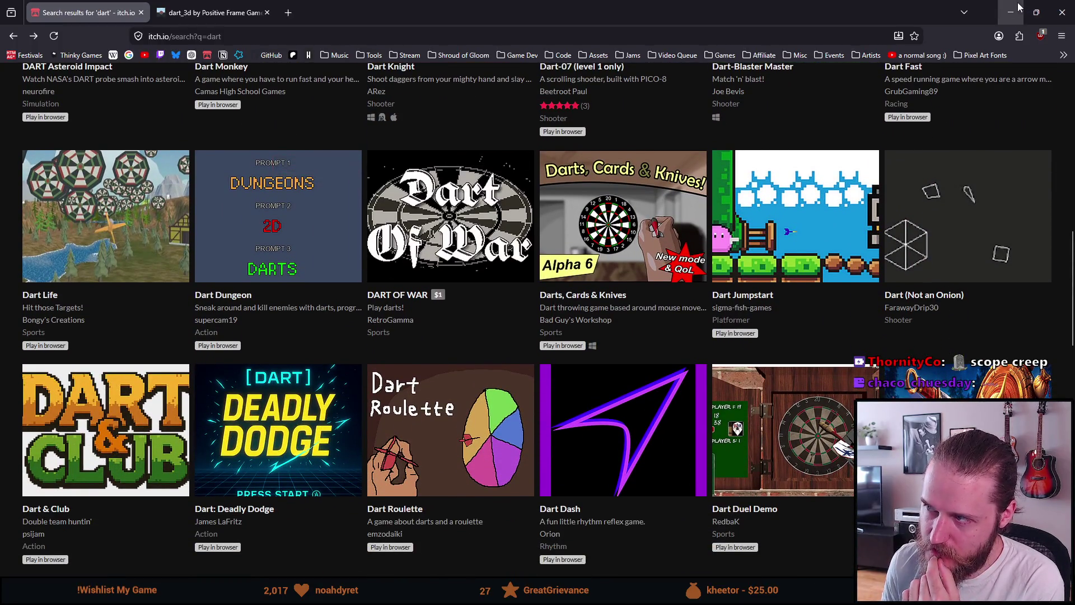
click(1017, 7)
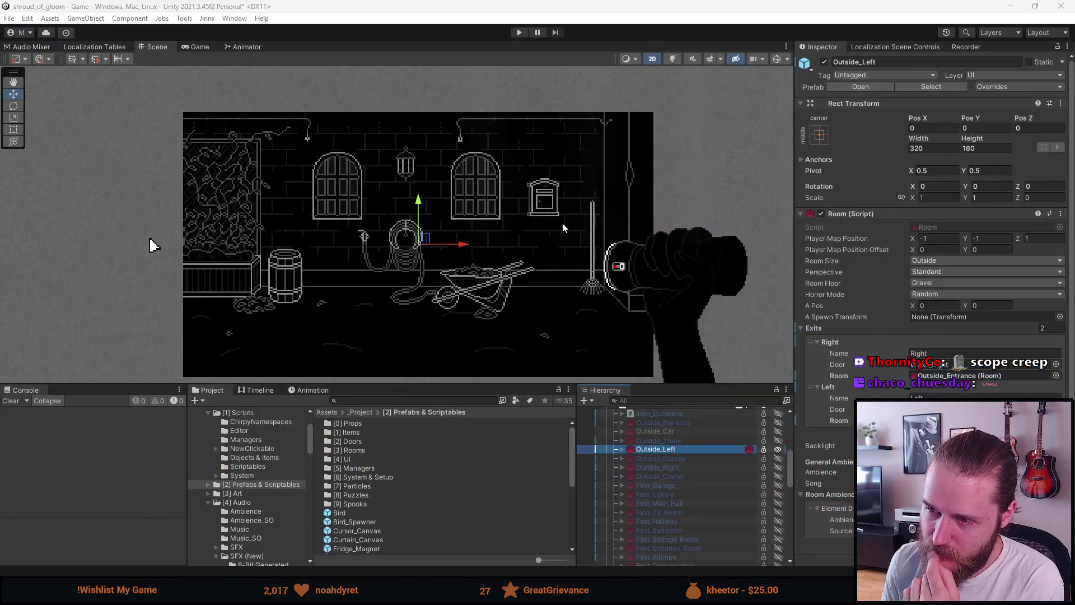
Expand the UI canvas in the Hierarchy and select the Flashlight object
scroll(644, 529, down, 15)
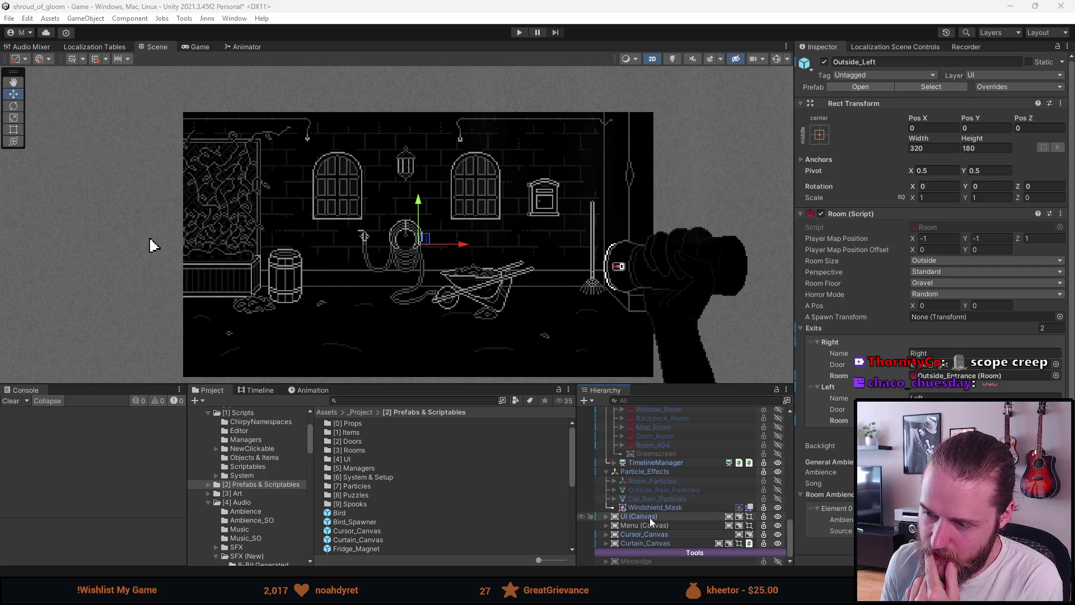
click(606, 517)
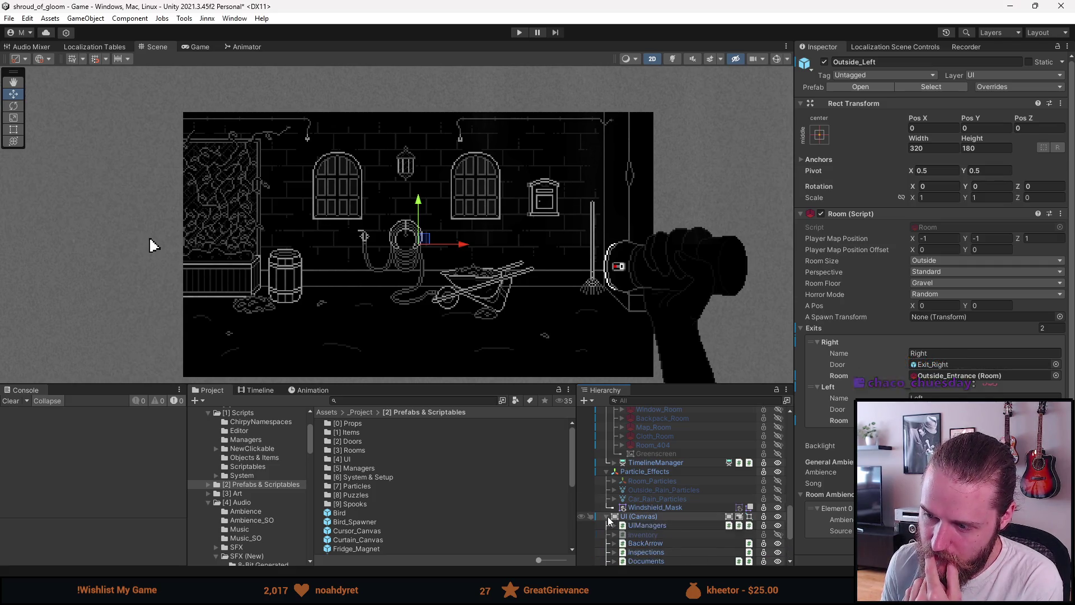
scroll(608, 518, down, 3)
click(667, 502)
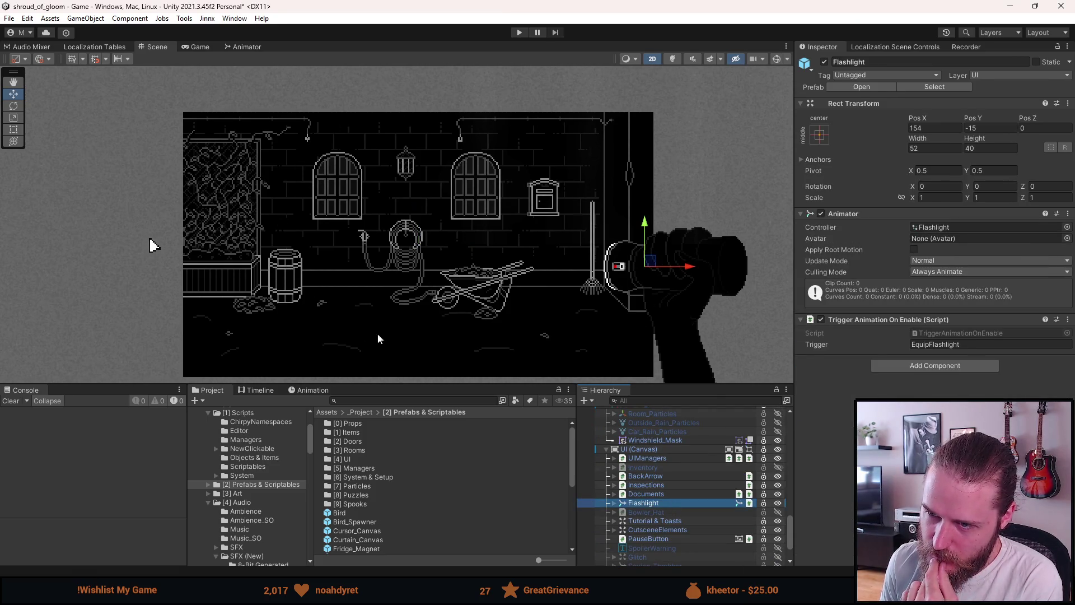
Expand Outside_Left and make Mailbox_Close_Up active so the mailbox close-up shows
scroll(708, 488, up, 5)
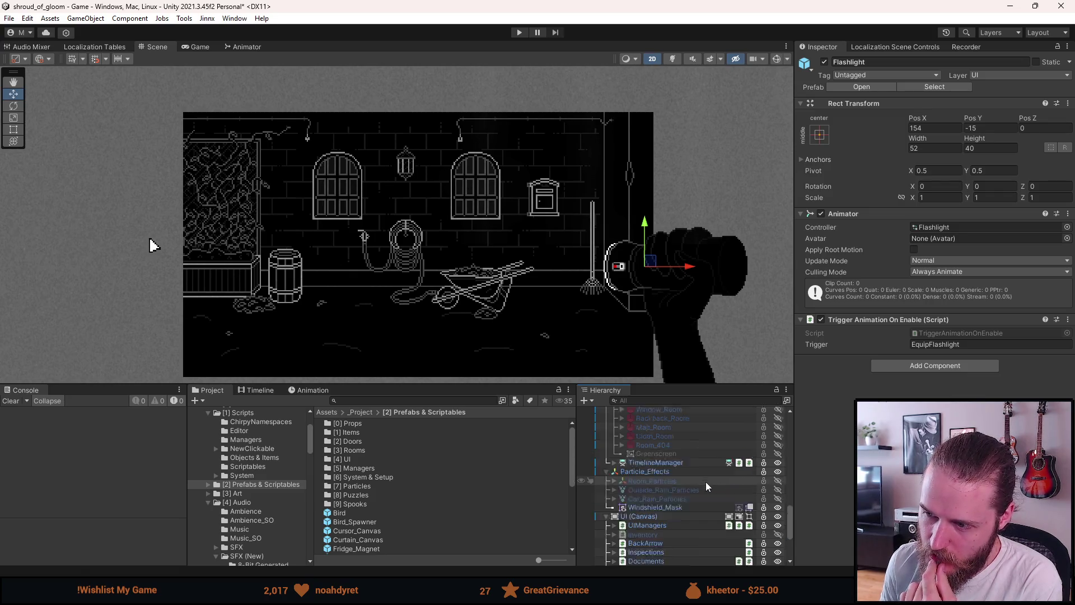
scroll(723, 495, up, 3)
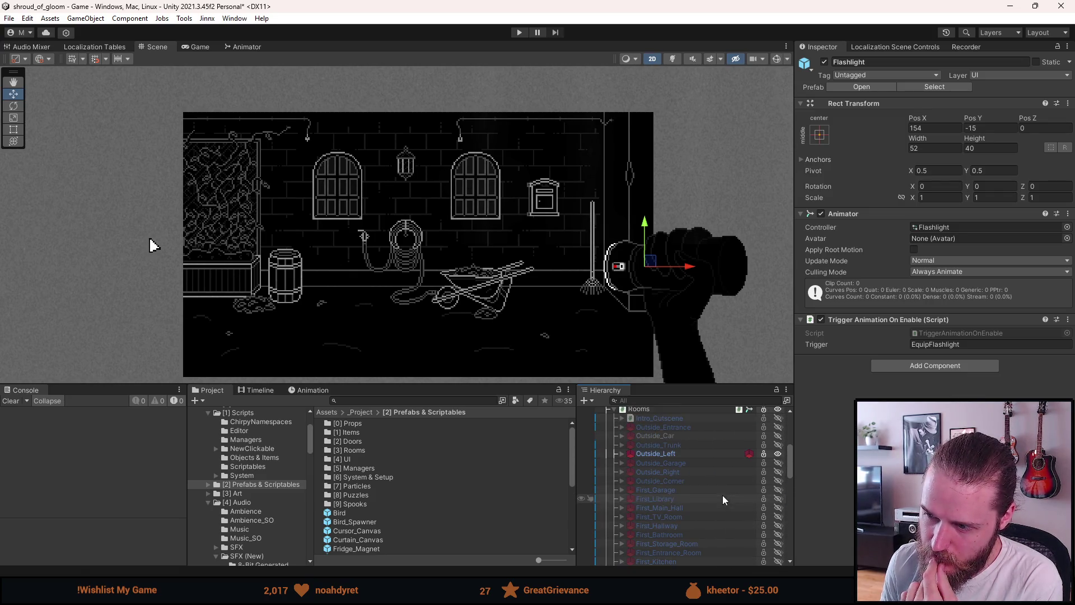
click(622, 449)
scroll(623, 458, down, 3)
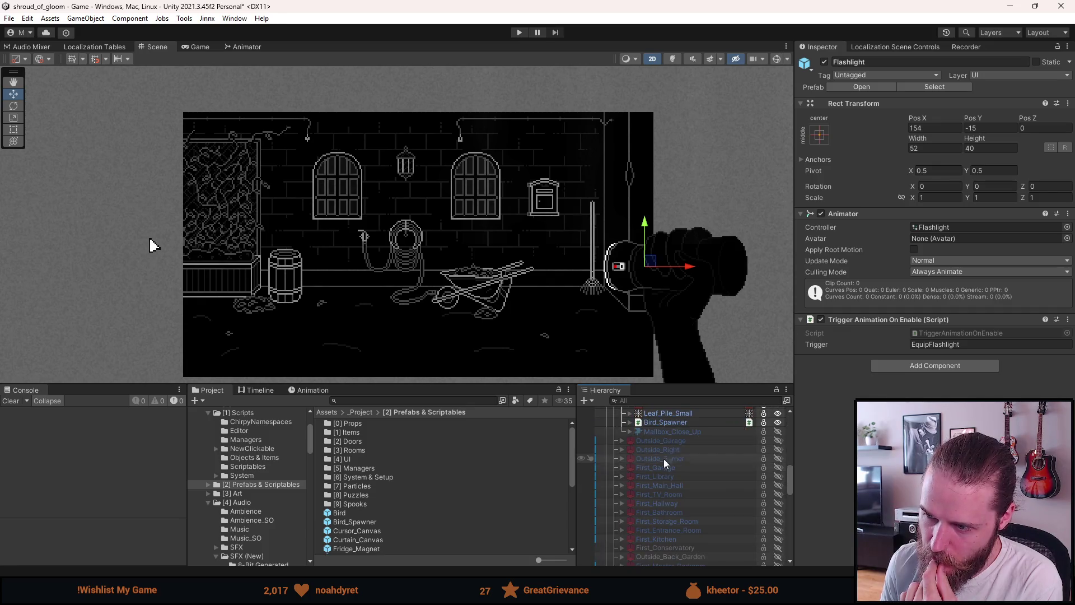
alt+click(667, 435)
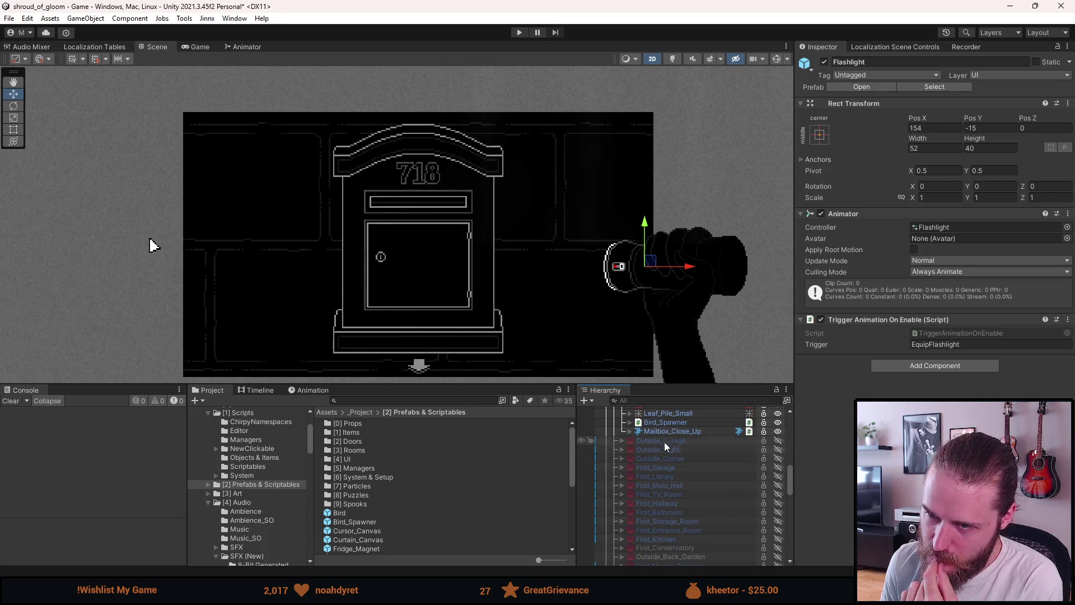
scroll(654, 484, down, 10)
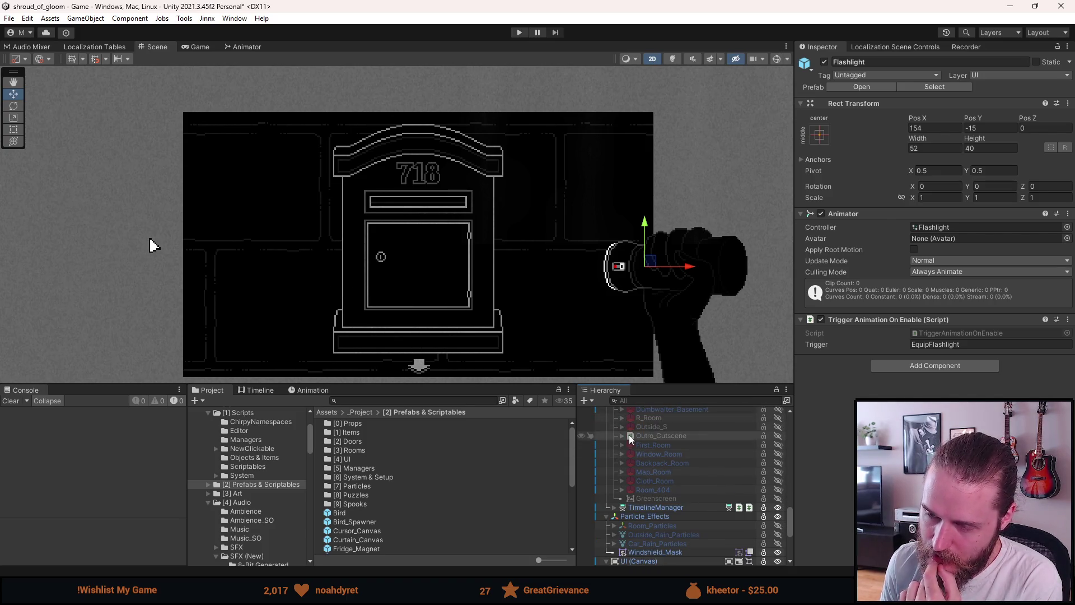
scroll(658, 470, down, 3)
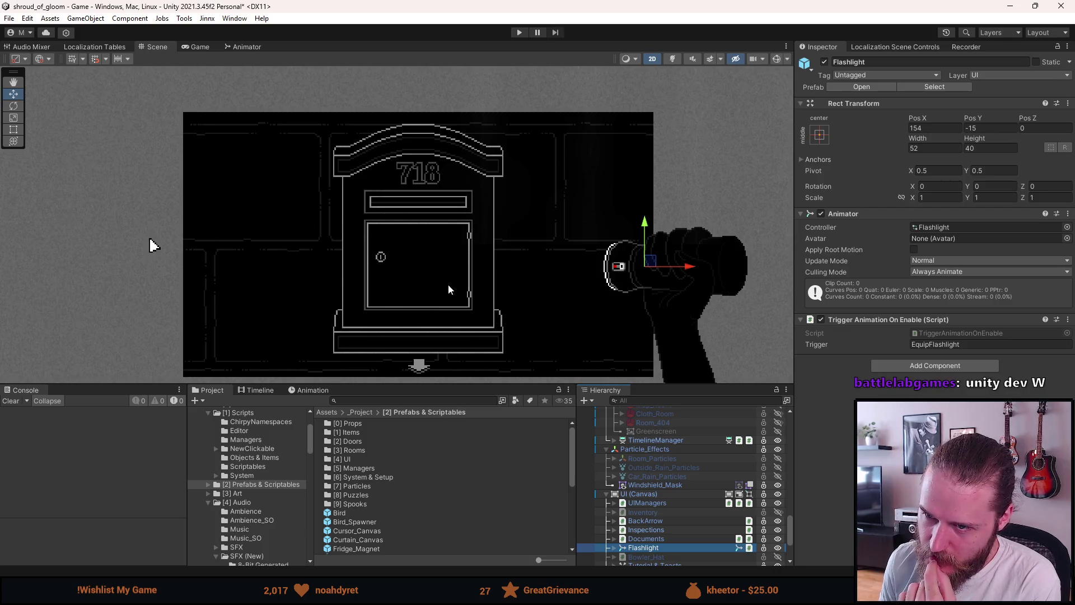
Undo a trial move of the flashlight hand, then collapse Outside_Left with Mailbox_Close_Up off
mouse_move(651, 264)
mouse_down()
mouse_move(646, 253)
mouse_move(608, 263)
mouse_move(655, 259)
mouse_move(602, 252)
mouse_move(610, 272)
mouse_move(627, 246)
mouse_move(624, 263)
mouse_move(594, 247)
mouse_move(563, 251)
mouse_move(578, 273)
mouse_move(613, 250)
mouse_move(552, 250)
mouse_move(485, 232)
mouse_move(475, 248)
mouse_move(615, 241)
mouse_move(556, 233)
mouse_up()
key(ctrl+z)
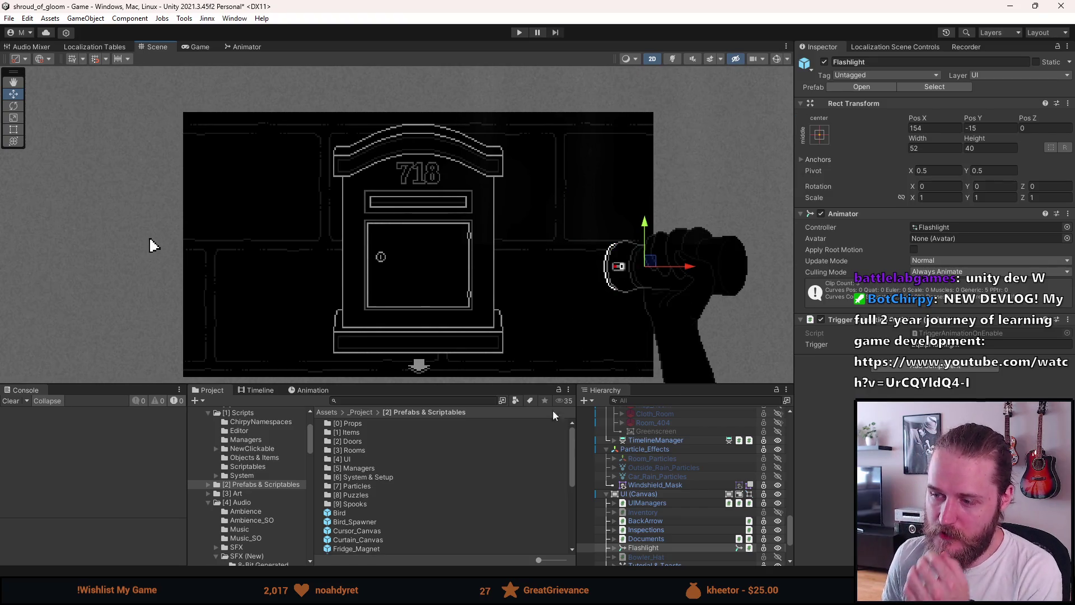
scroll(654, 512, up, 5)
scroll(653, 512, down, 8)
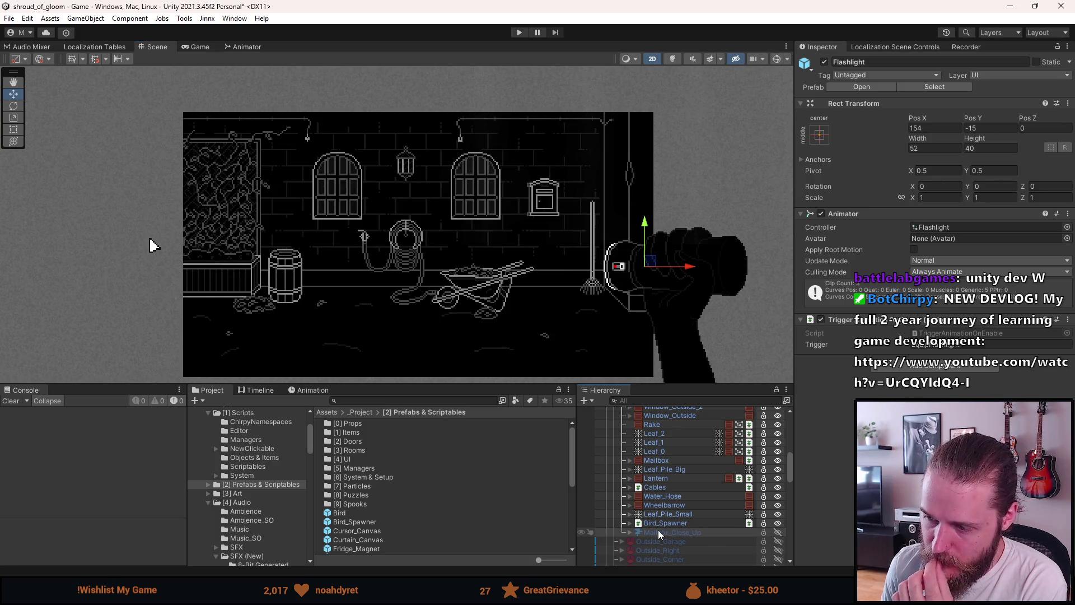
scroll(632, 442, up, 3)
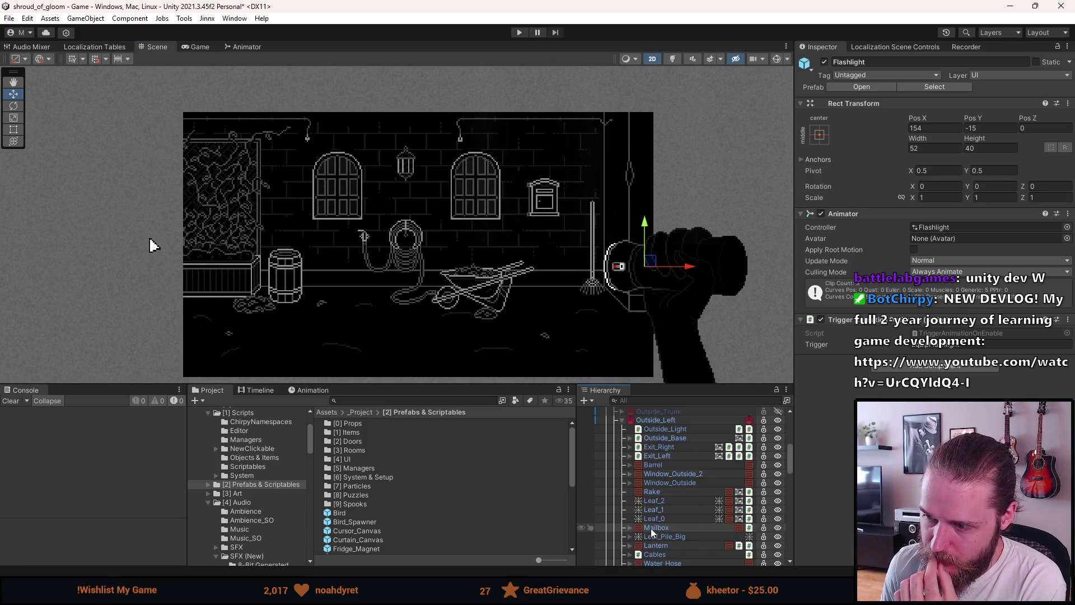
click(620, 420)
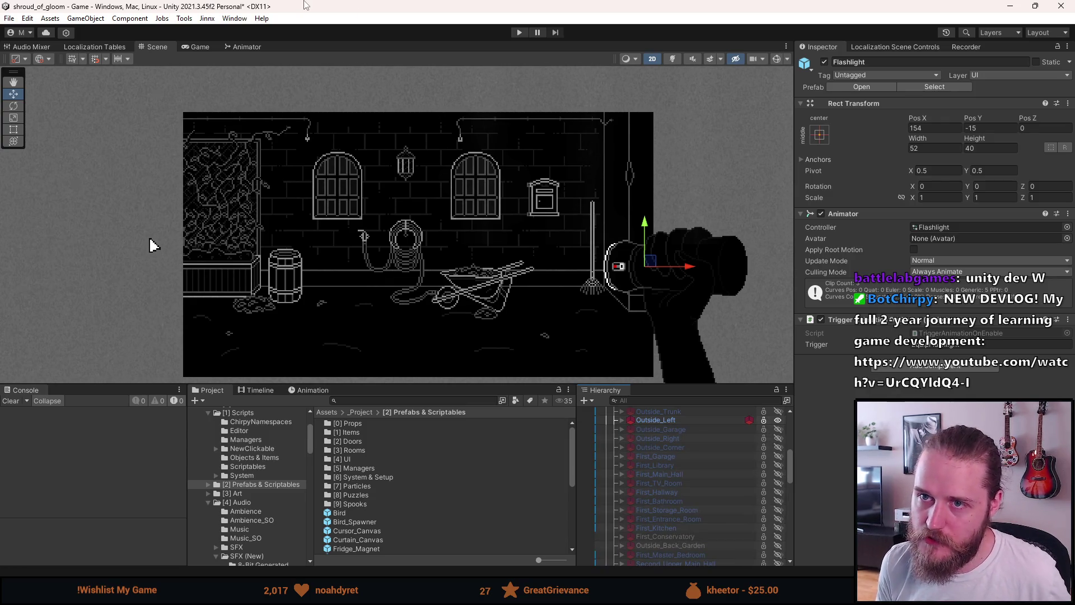
Enter Play mode, enlarge the Game view, and view the mailbox close-up before leaving it
click(519, 32)
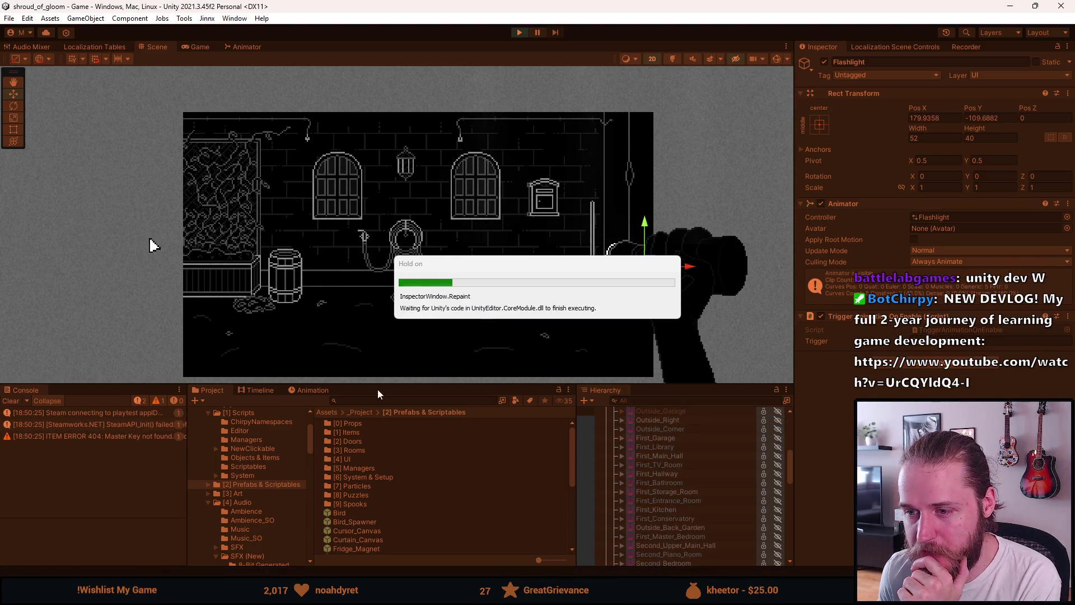
drag(424, 386, 424, 510)
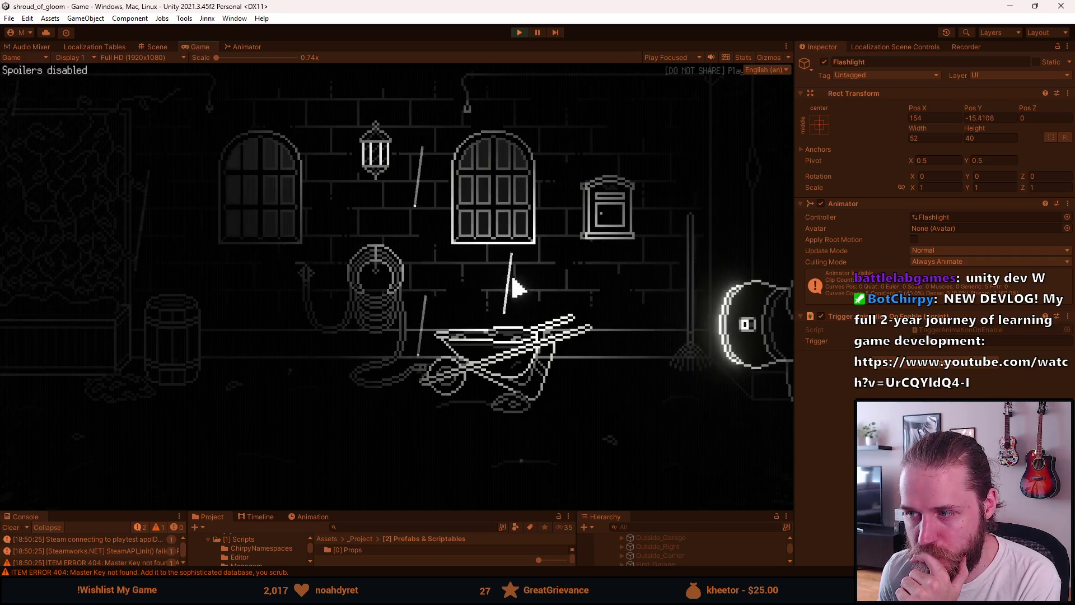
click(611, 211)
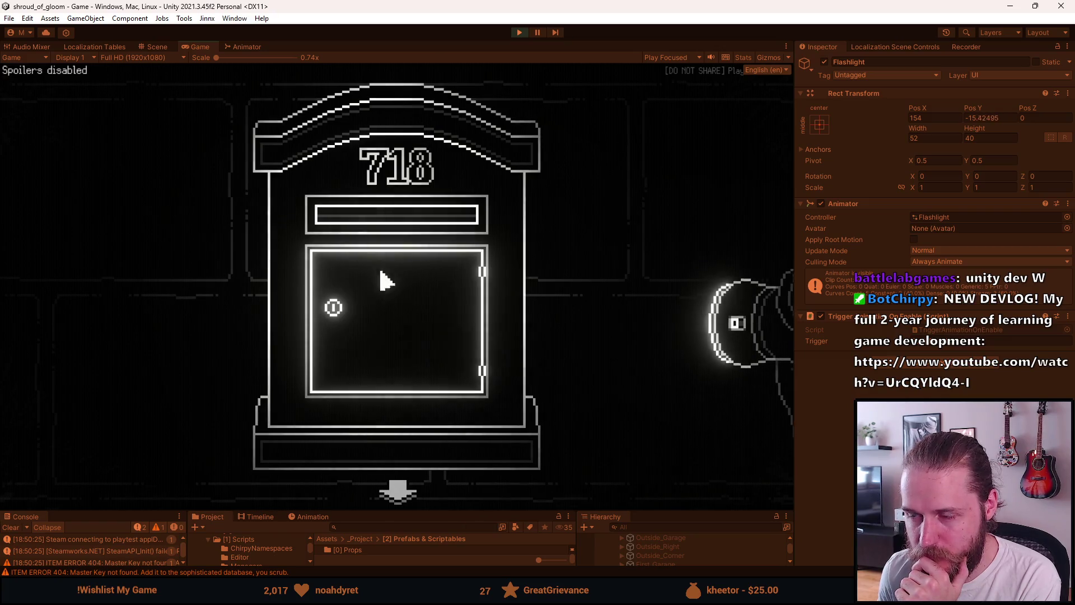
click(397, 491)
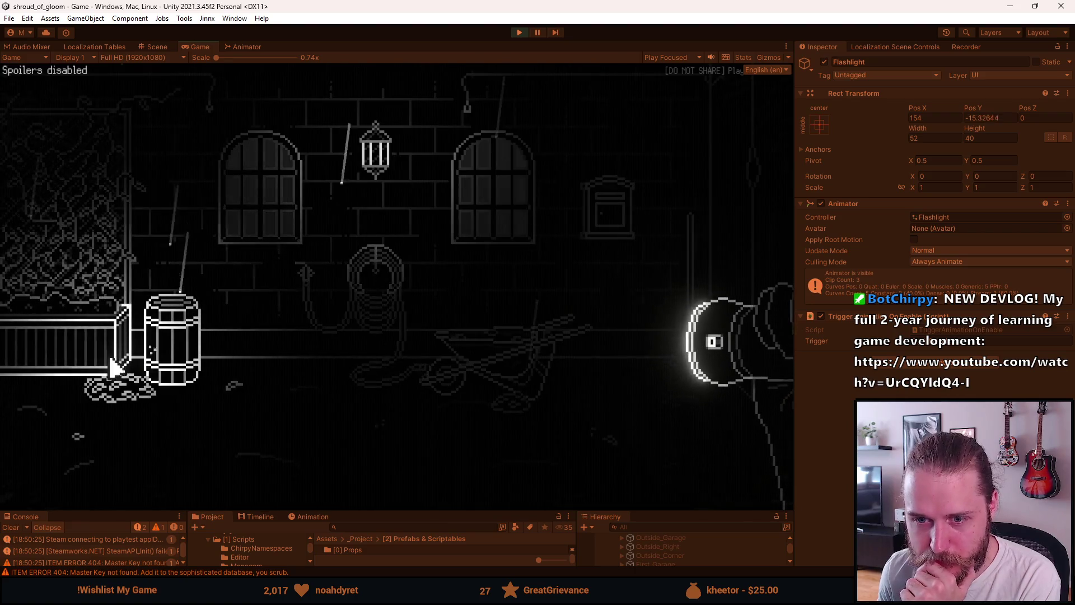
Walk left out of the garden, through the next outdoor area, into the garage interior
click(53, 300)
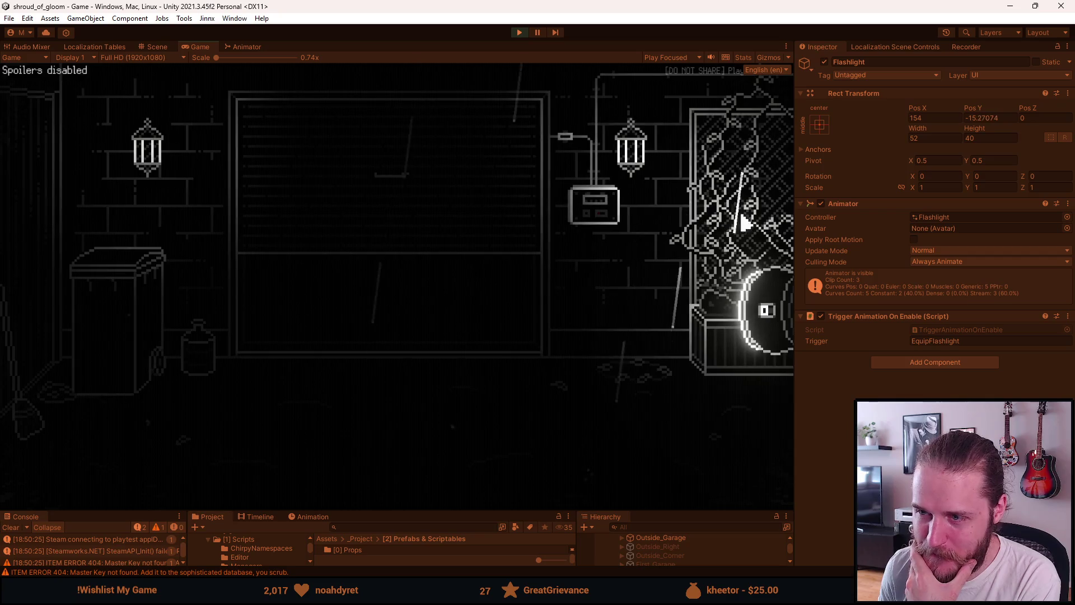
click(743, 216)
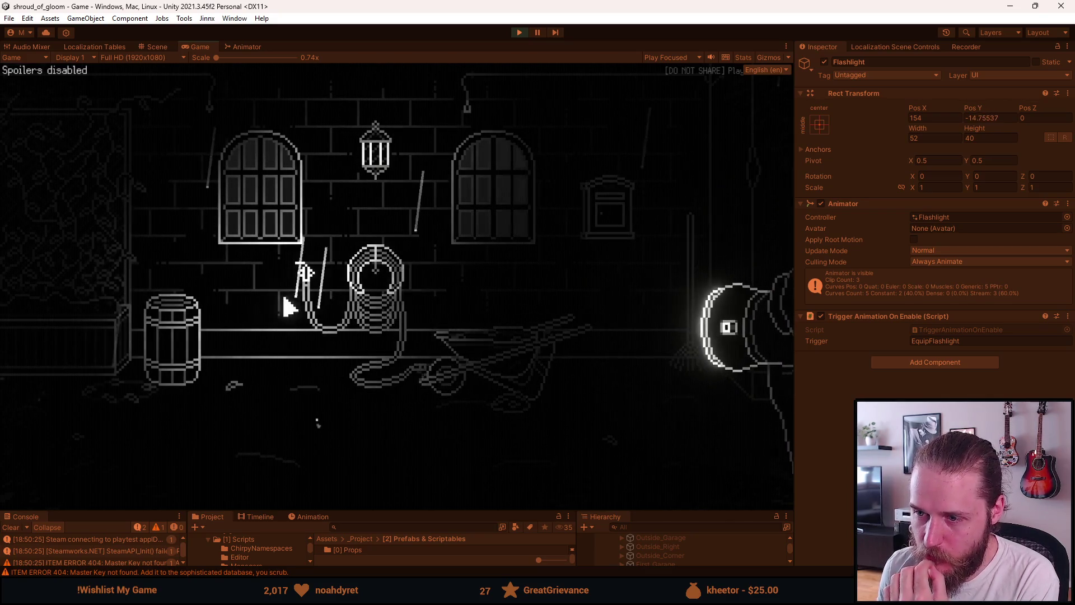
click(274, 274)
click(372, 283)
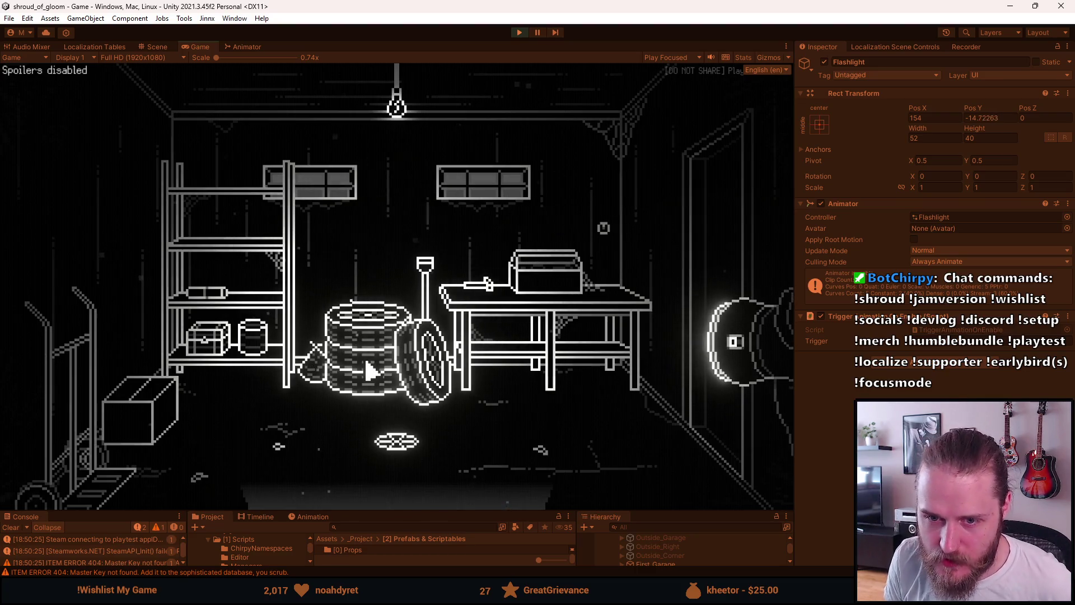
Walk from the garage through the living room, staircase hall, corridor and hallway into the kitchen
click(718, 240)
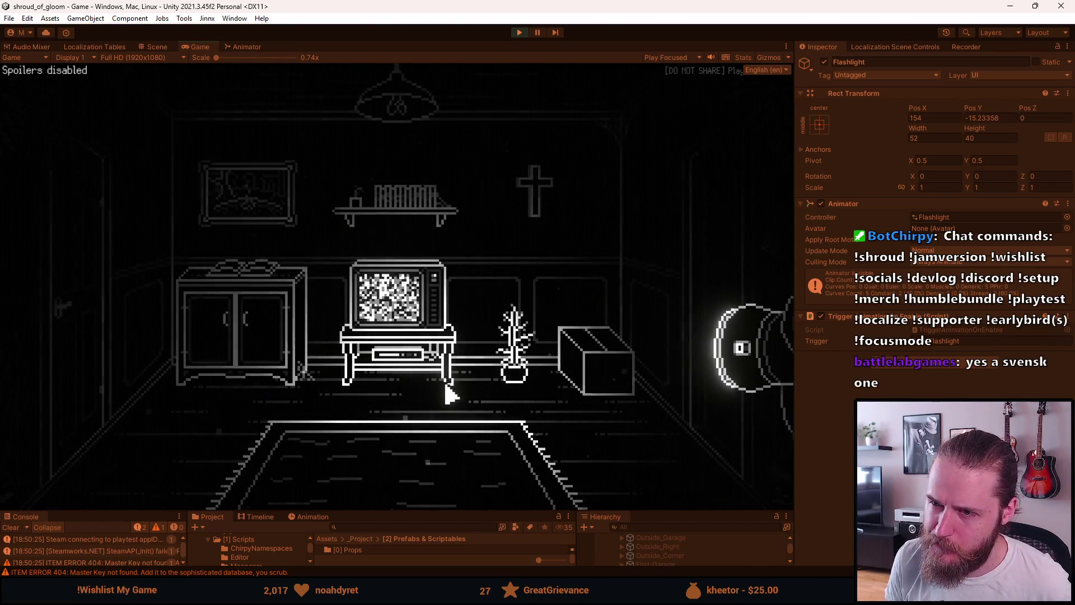
click(699, 241)
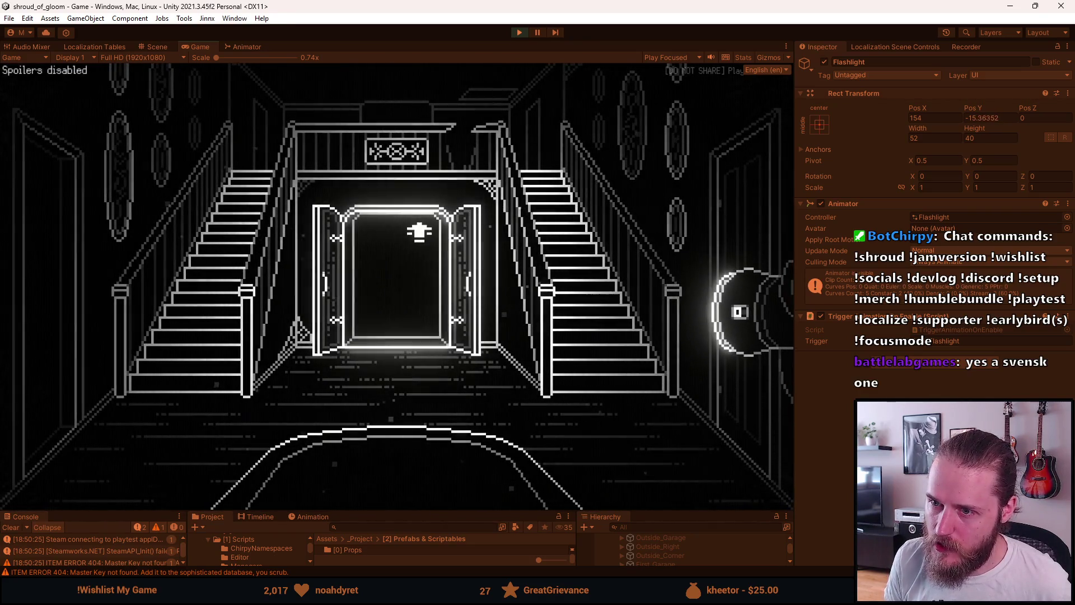
click(415, 253)
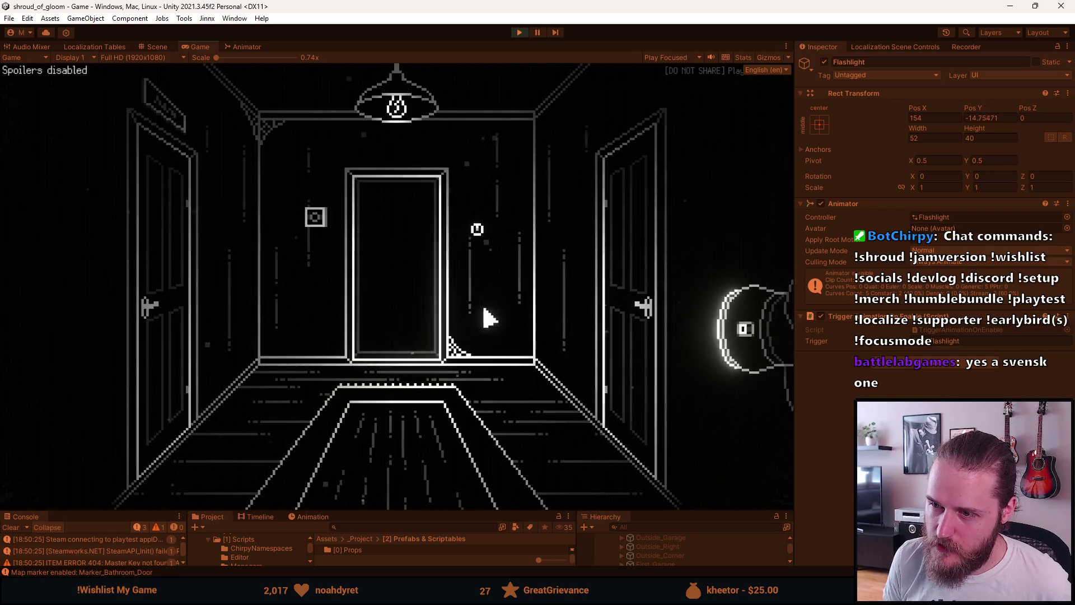
click(399, 330)
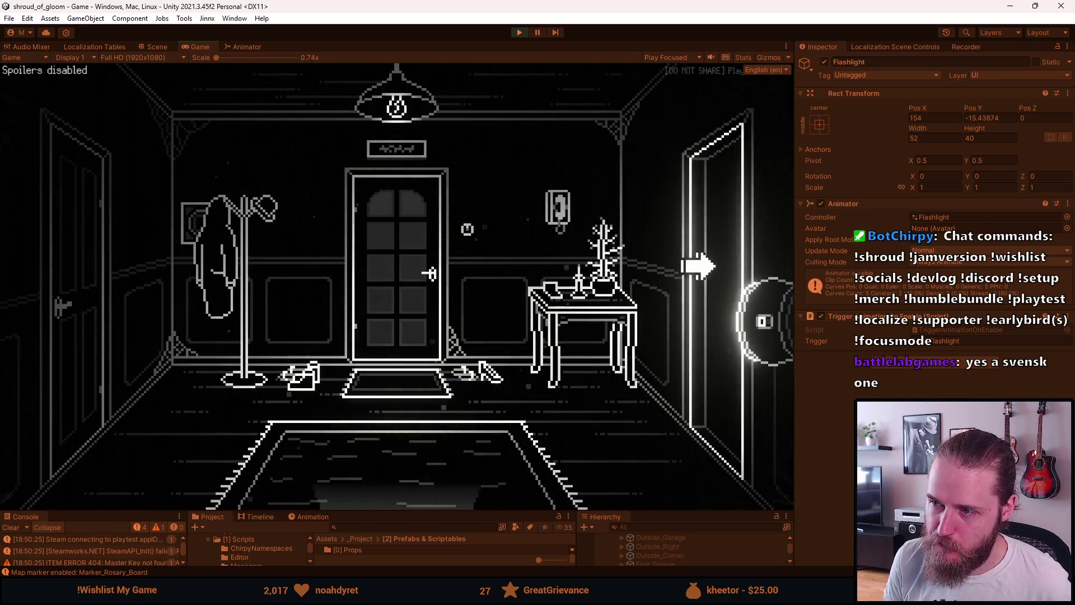
click(697, 266)
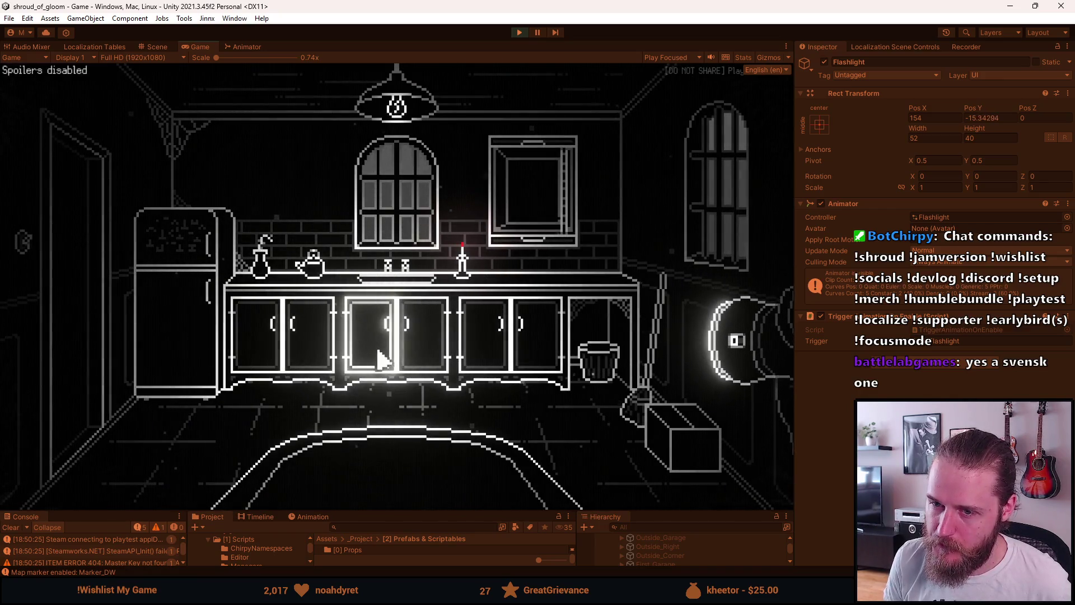
Inspect the kitchen fridge and dumbwaiter close-ups, then leave through the left exit
click(205, 241)
click(323, 303)
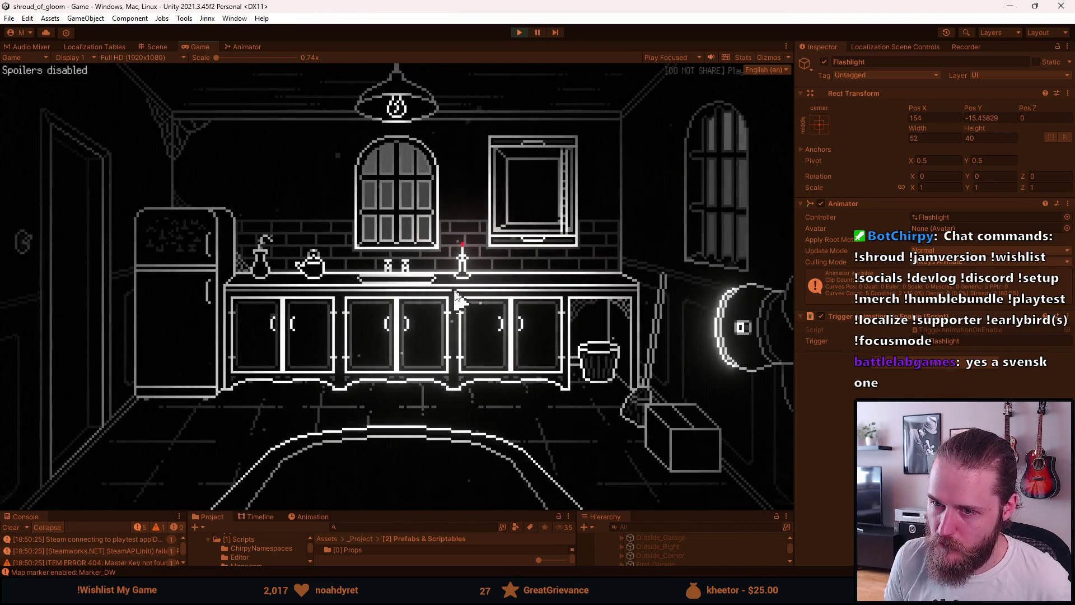
click(531, 190)
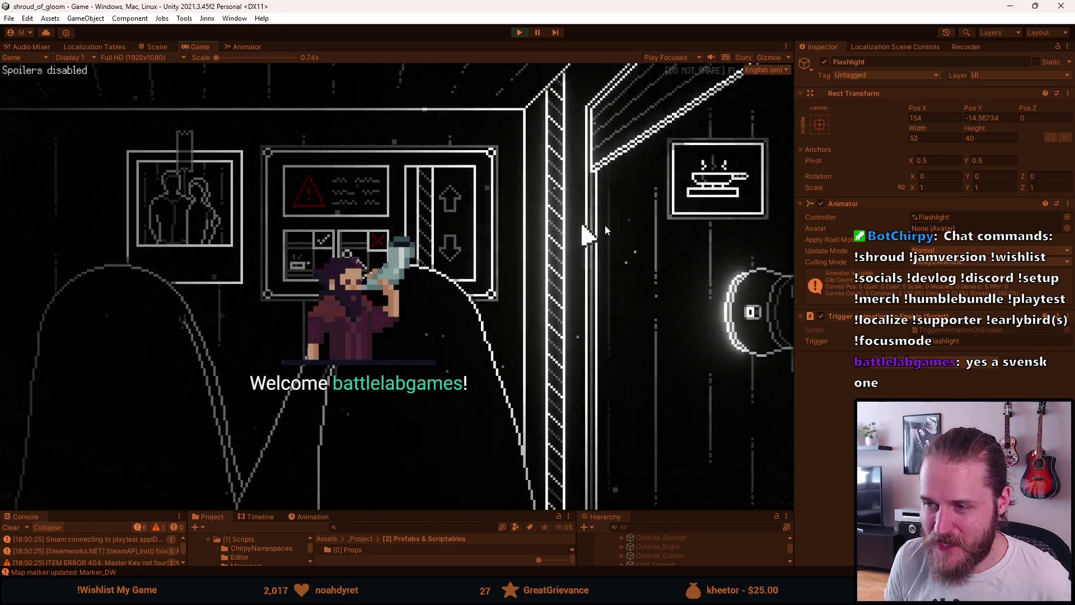
click(613, 227)
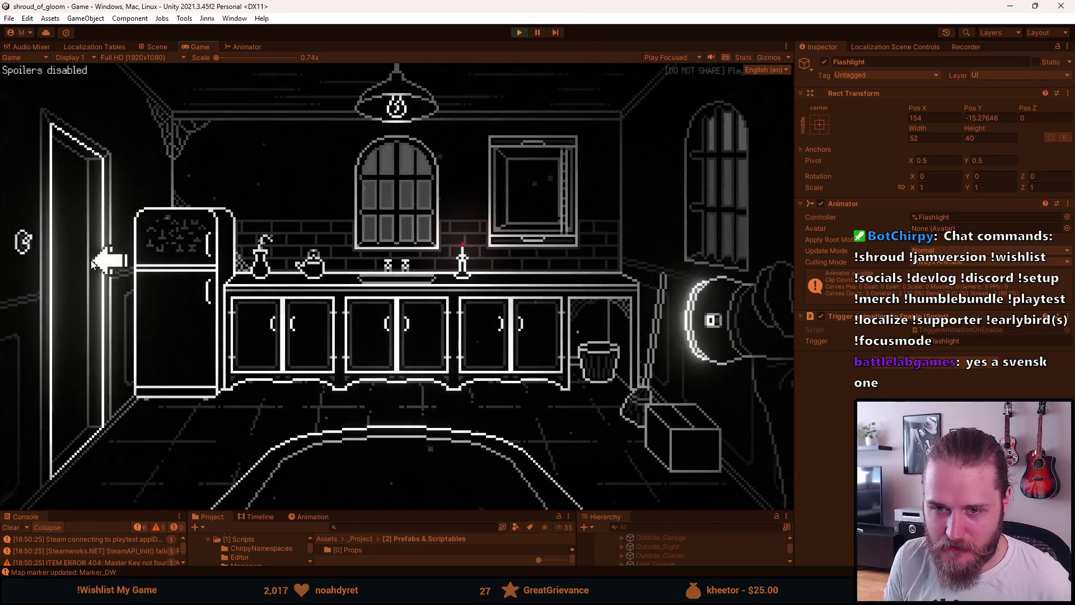
click(87, 261)
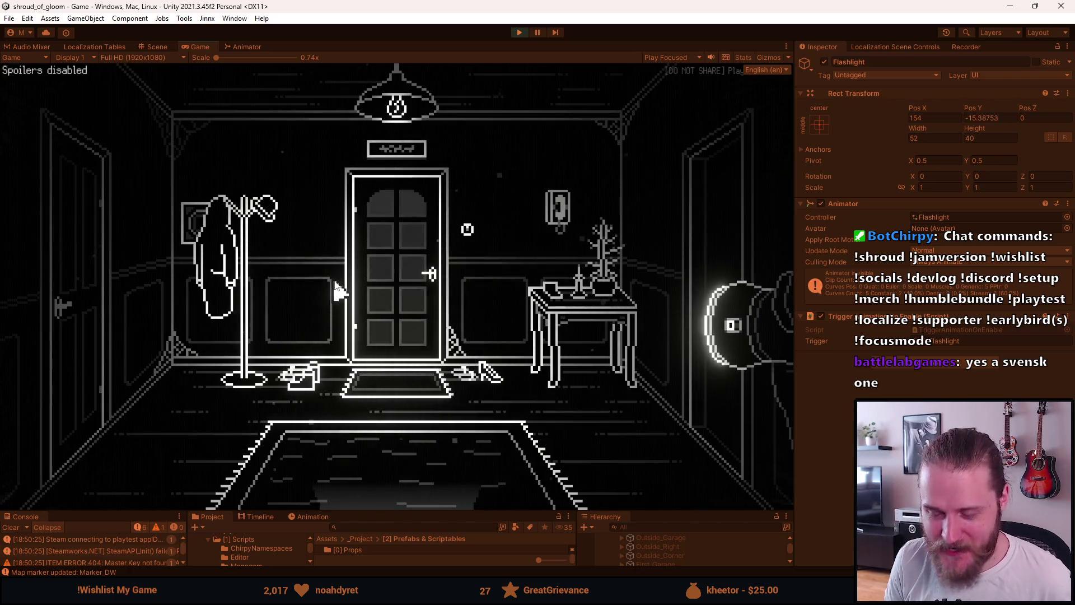
Pick up the hallway floor item, then visit the fireplace and piano rooms and return downstairs
click(160, 481)
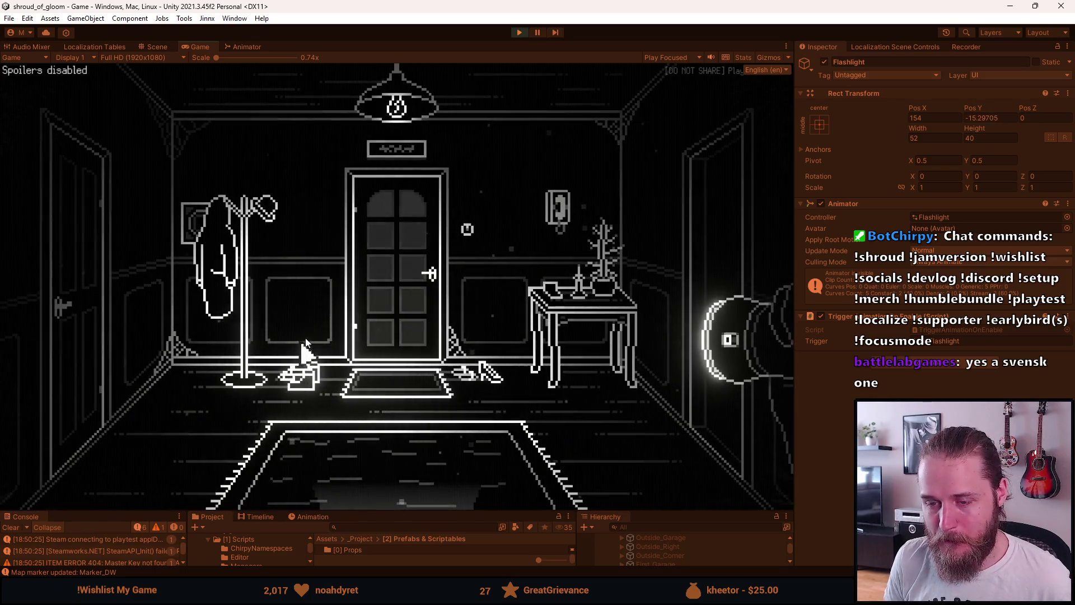
click(424, 481)
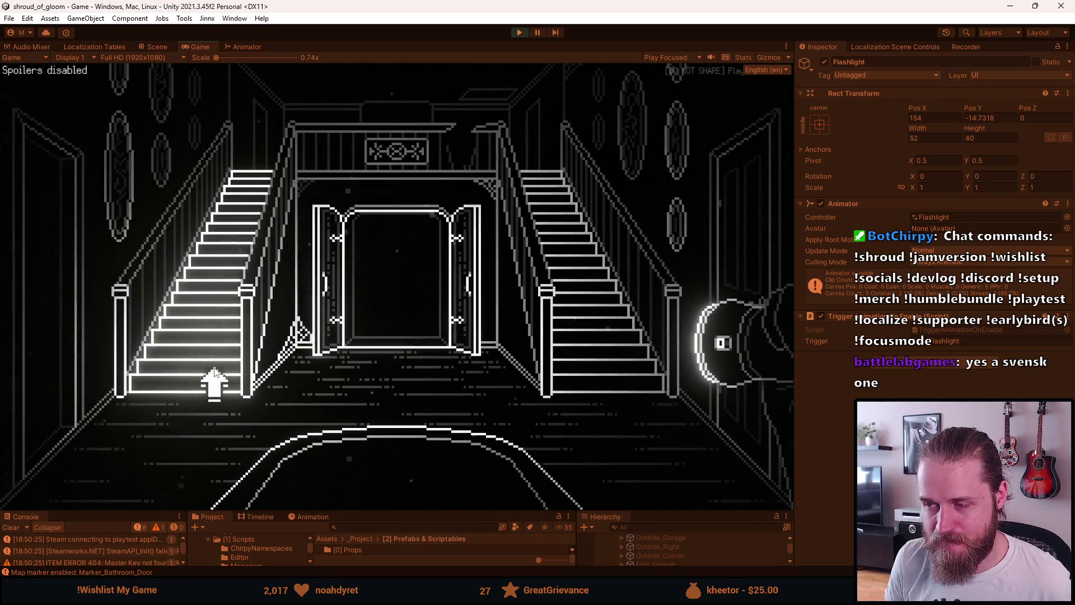
click(214, 370)
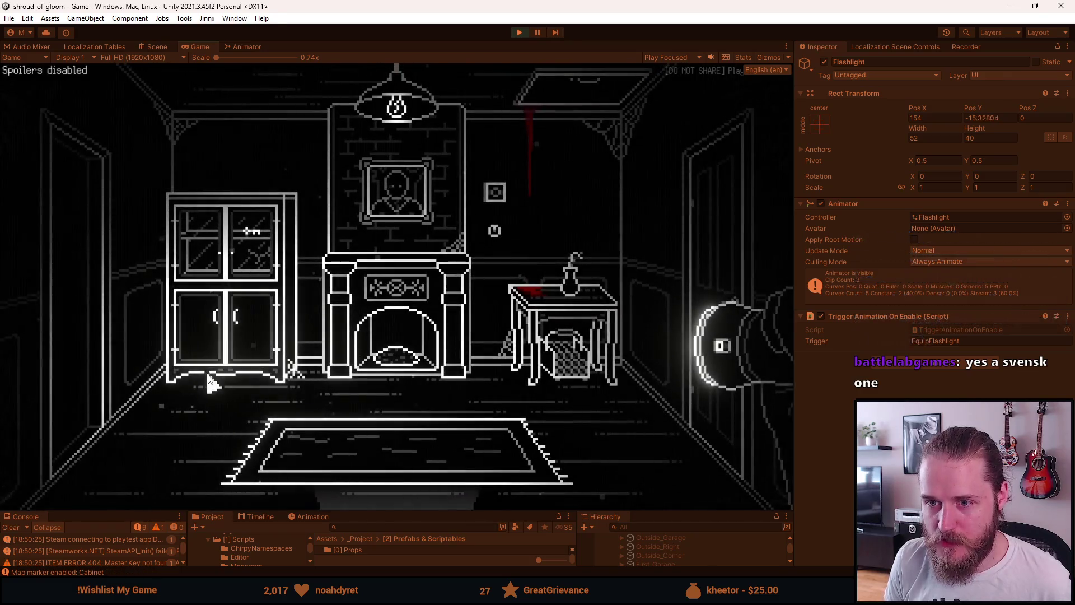
click(114, 374)
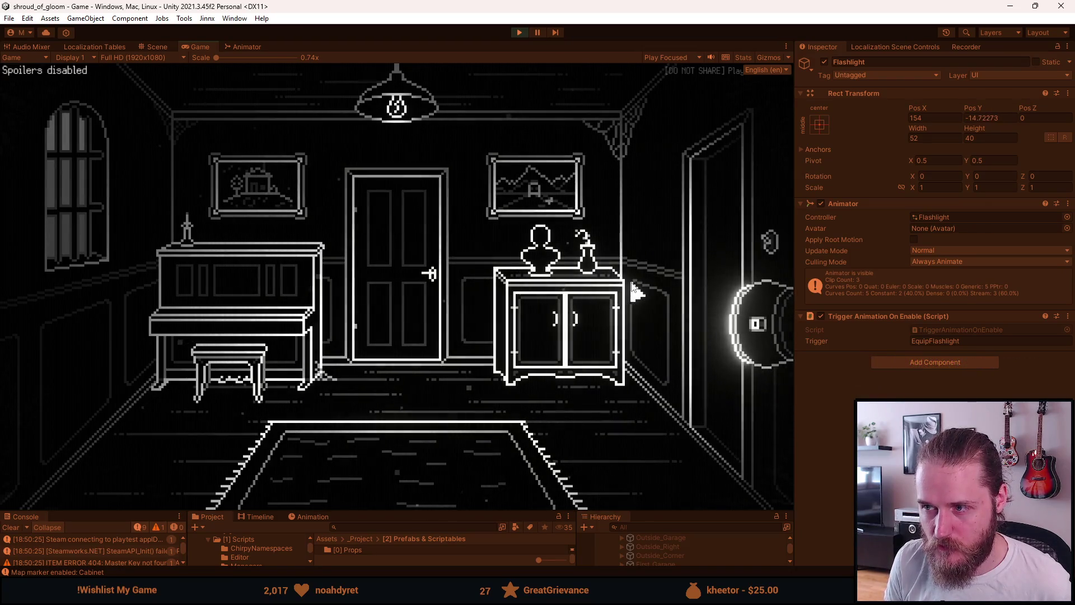
click(699, 238)
click(375, 483)
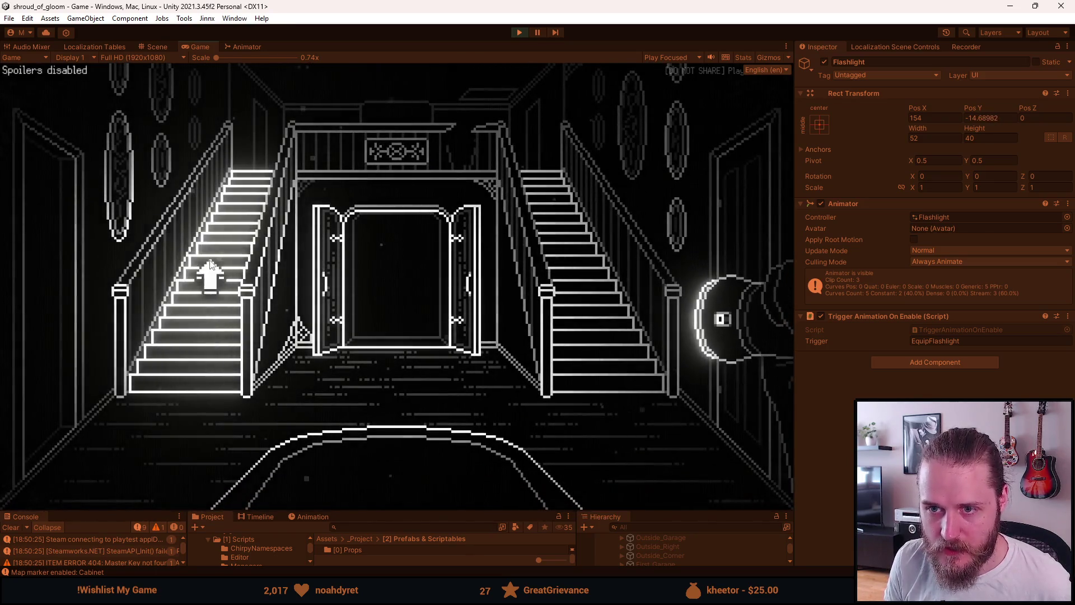
Revisit the fireplace room, then go through the TV living room's left door
click(211, 269)
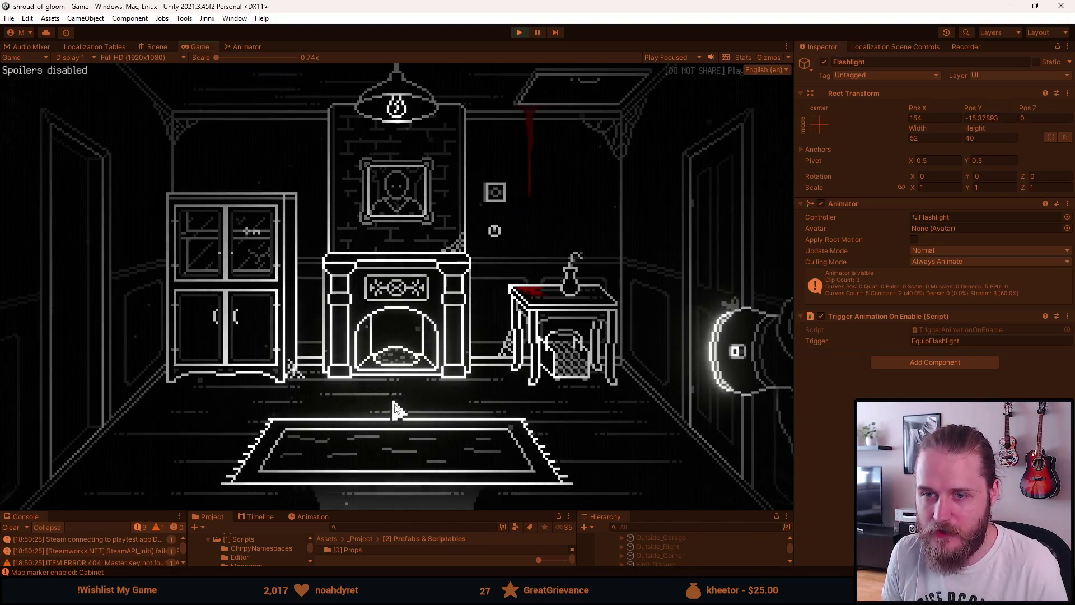
click(402, 486)
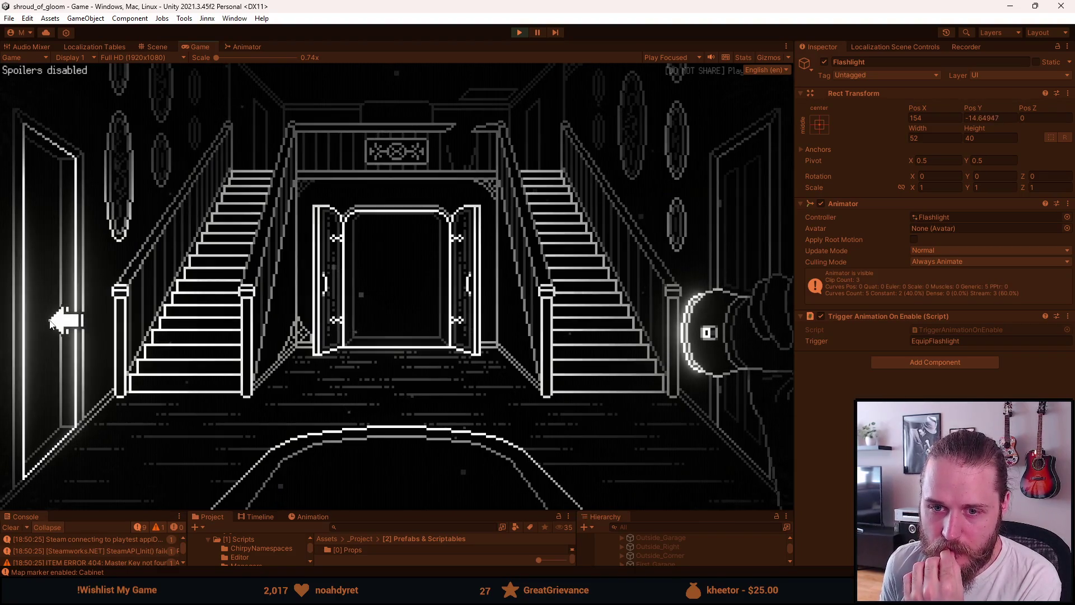
click(51, 323)
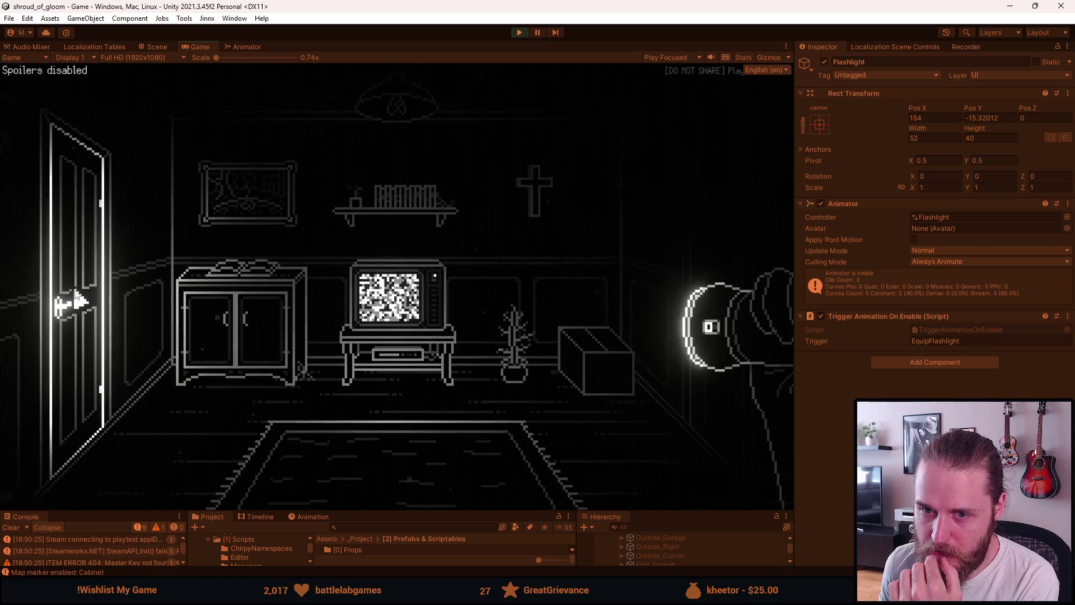
click(79, 298)
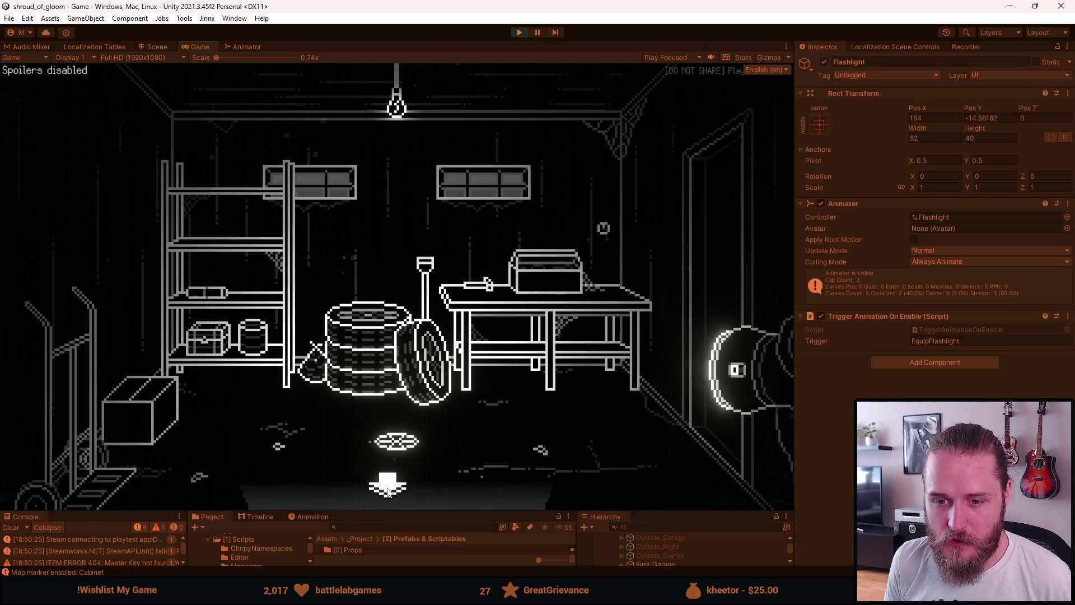
Walk from the garage past the garden windows to the manor's double front doors
click(388, 489)
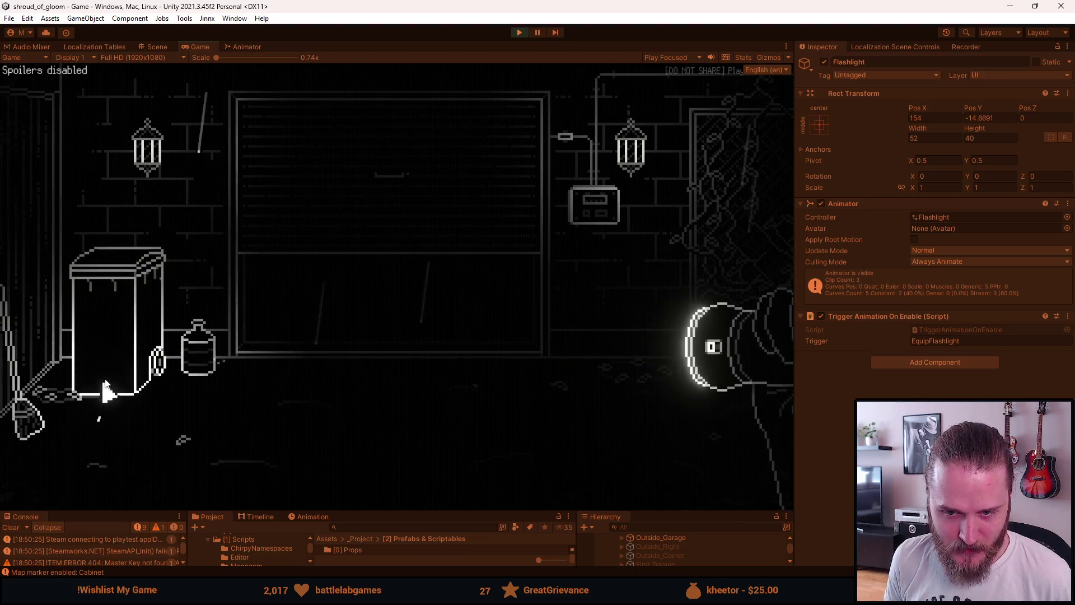
click(751, 233)
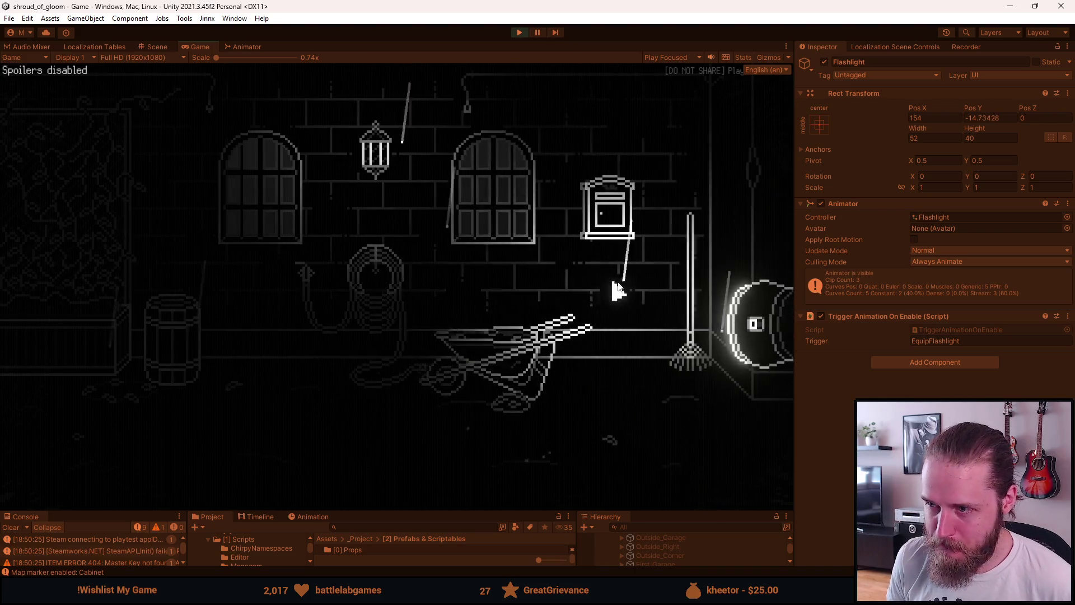
click(716, 261)
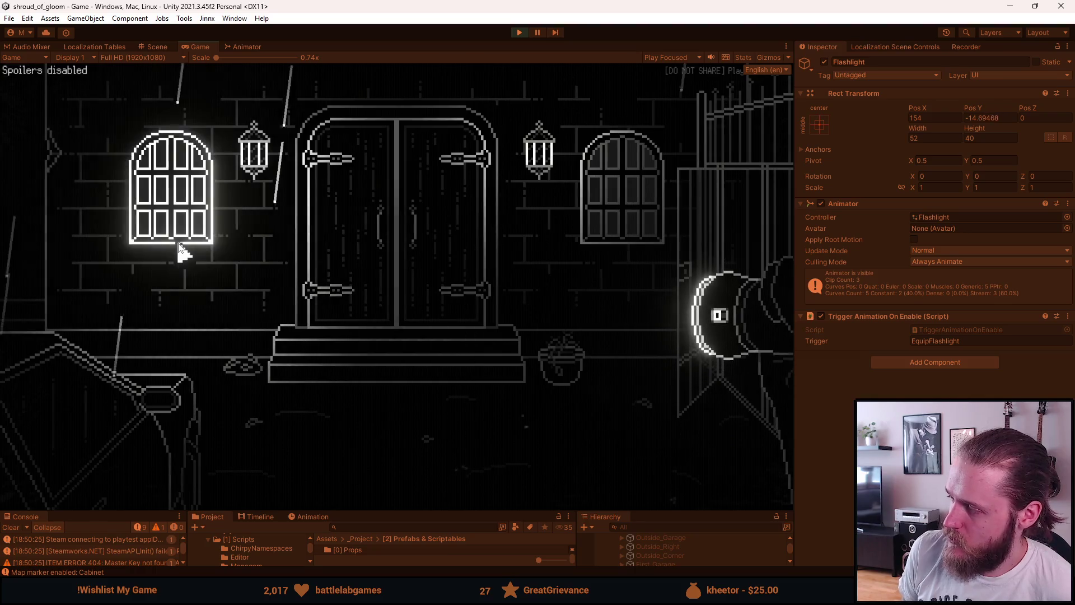
click(88, 251)
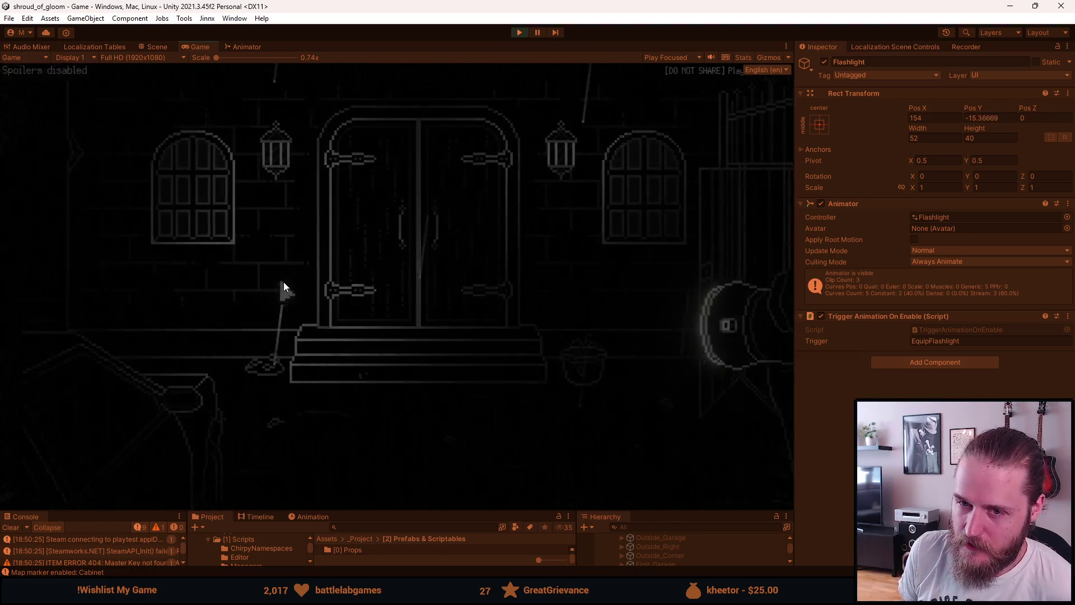
Go through the garage and living room to the corridor, then back to the staircase hall
click(386, 309)
click(720, 231)
click(719, 233)
click(368, 267)
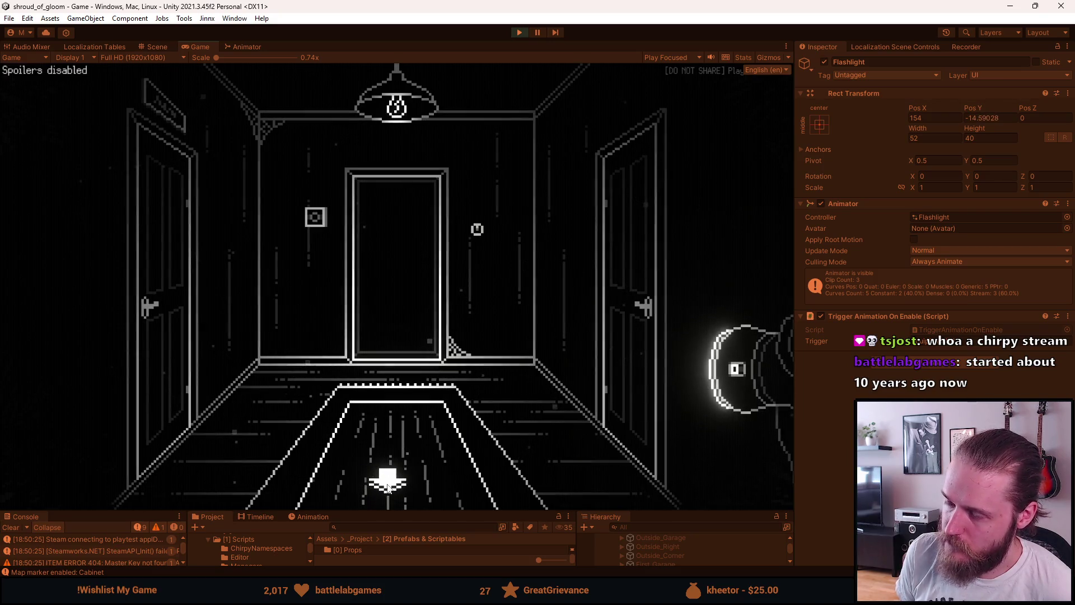
click(386, 496)
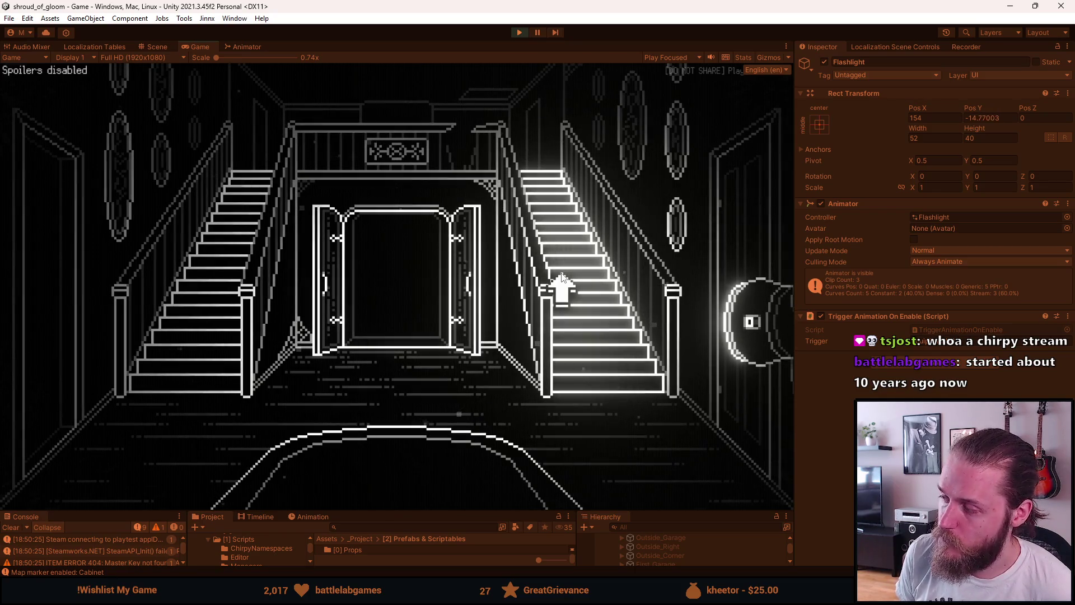
Visit the fireplace and piano rooms upstairs, then return through the TV room toward the garage
click(561, 278)
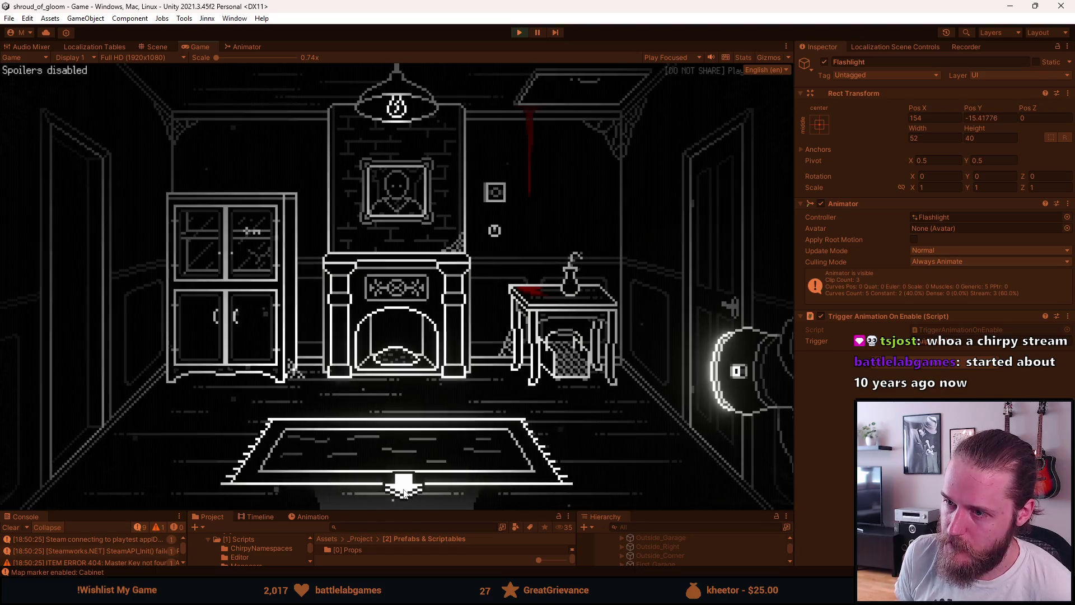
click(134, 365)
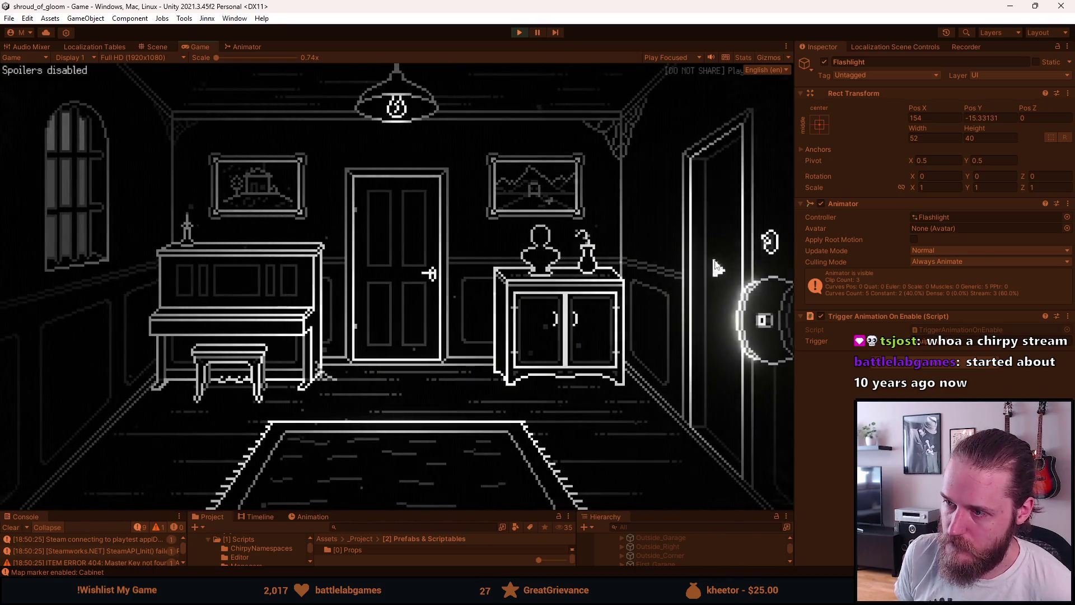
click(720, 269)
click(446, 497)
click(67, 307)
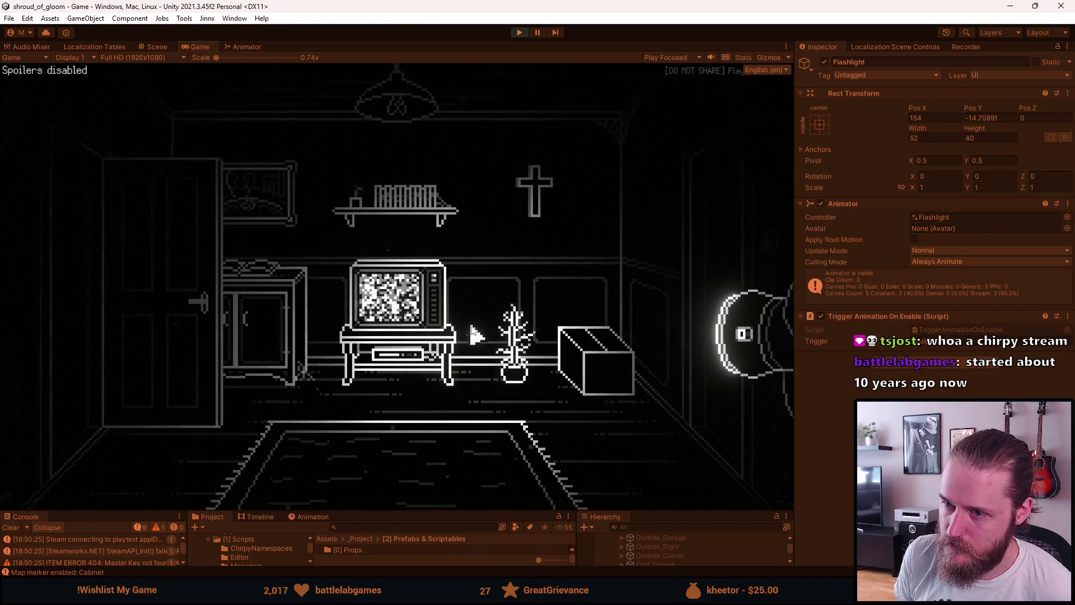
click(91, 284)
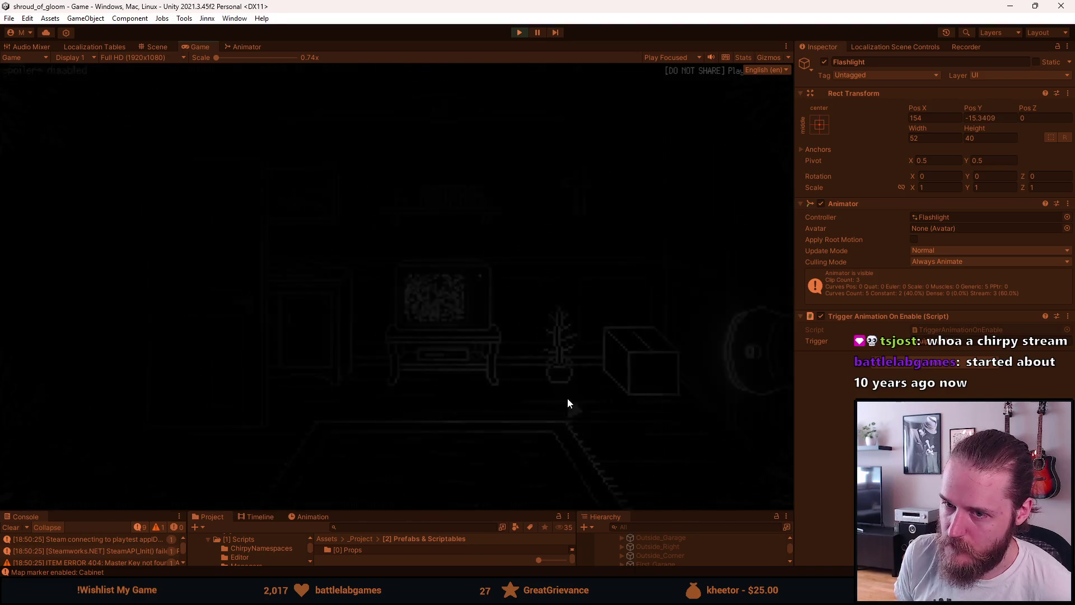
Tour the outside areas: front door, basement door, laundry and swing area, barred gate, barrel-and-hose room
click(411, 480)
click(774, 209)
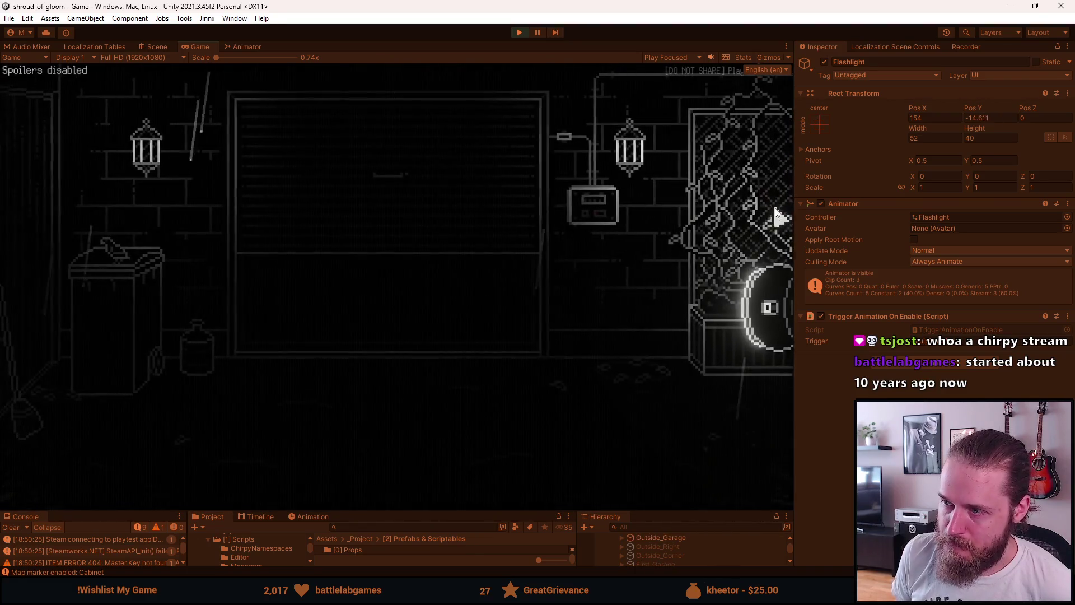
click(659, 322)
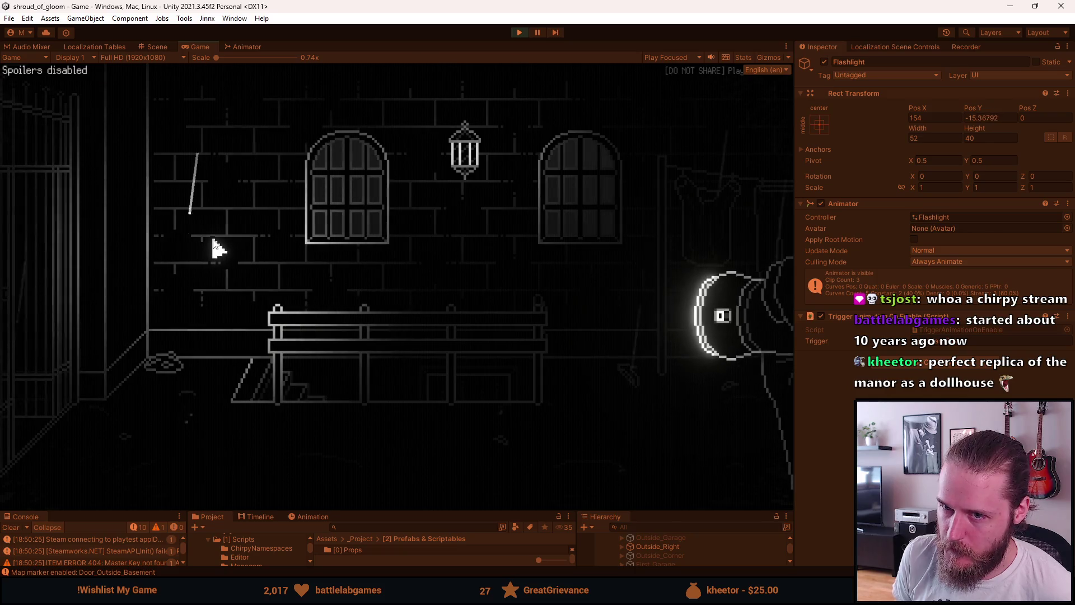
click(757, 180)
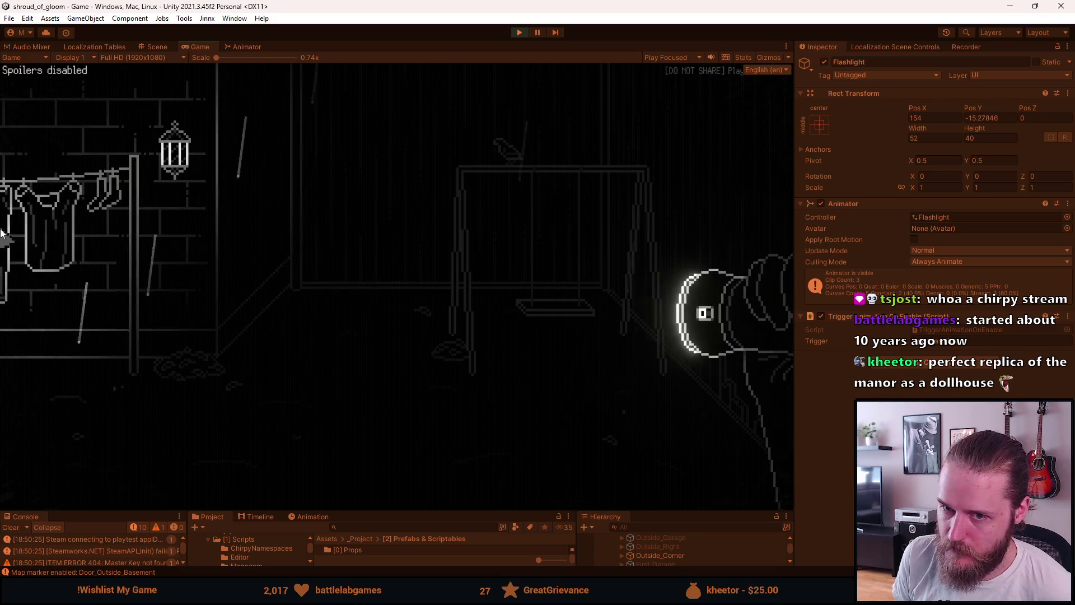
click(76, 242)
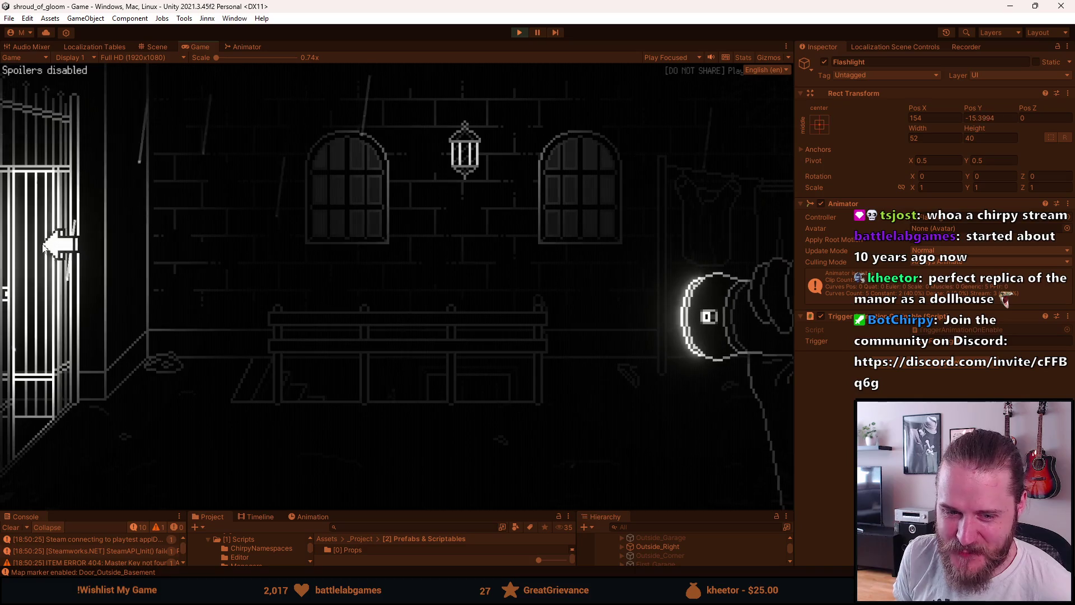
click(50, 244)
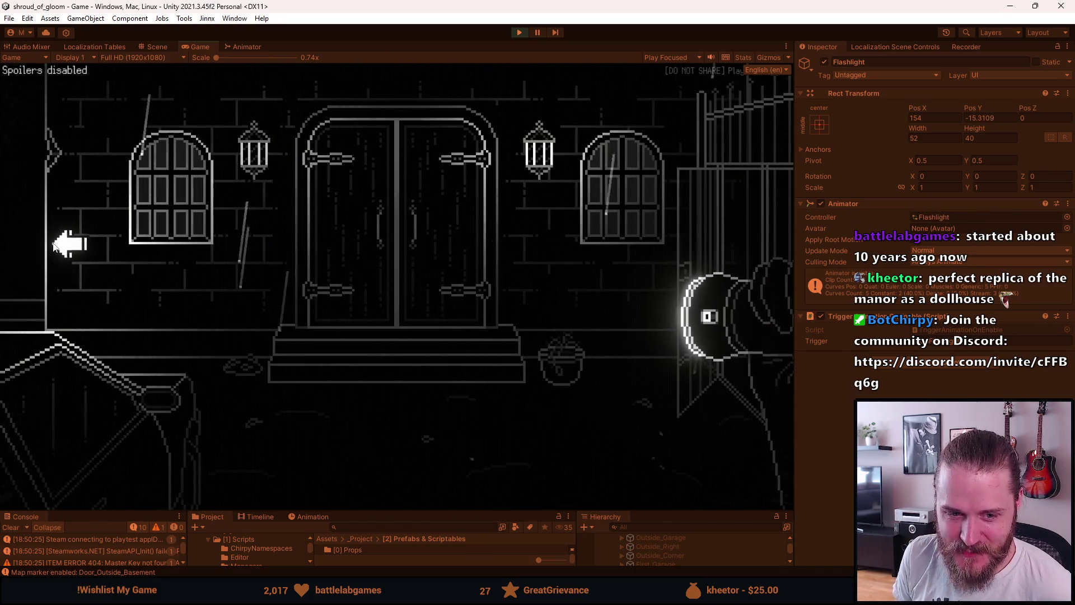
click(53, 244)
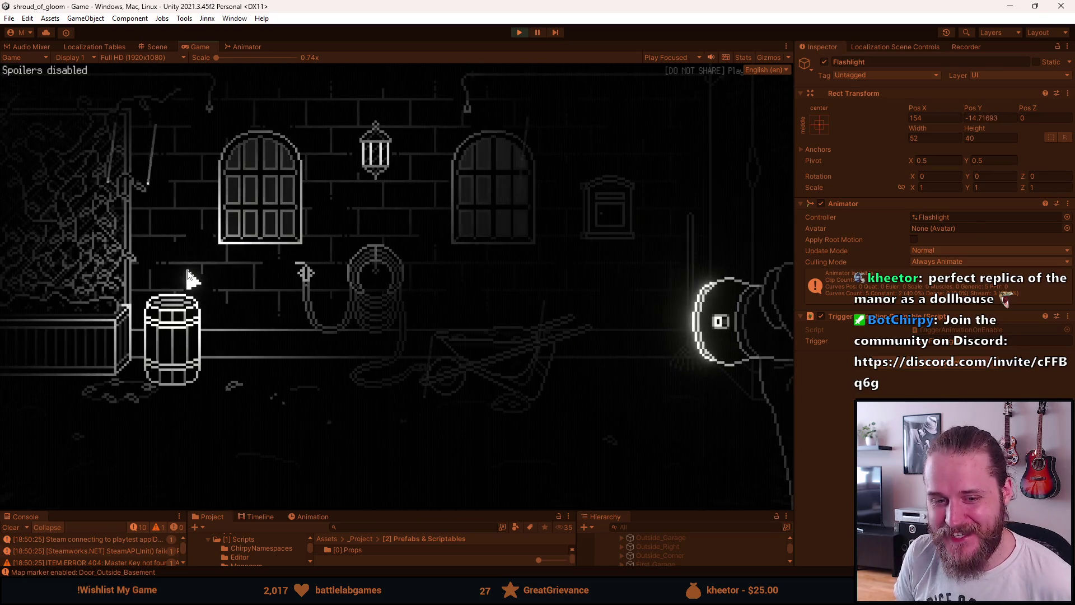
Go through the garage and TV room into the staircase foyer and open the inventory
click(81, 259)
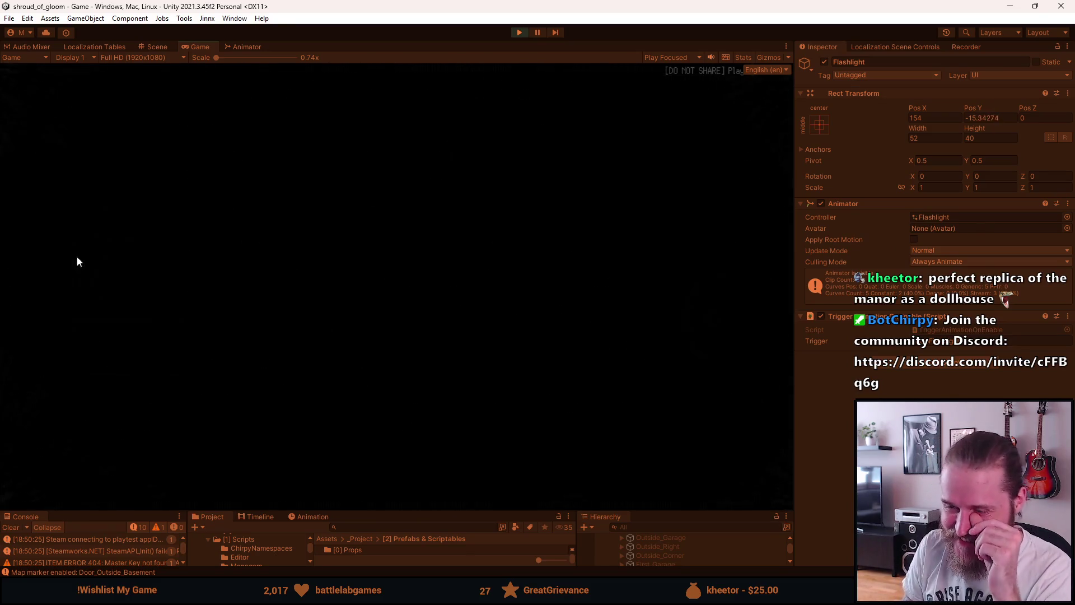
click(336, 324)
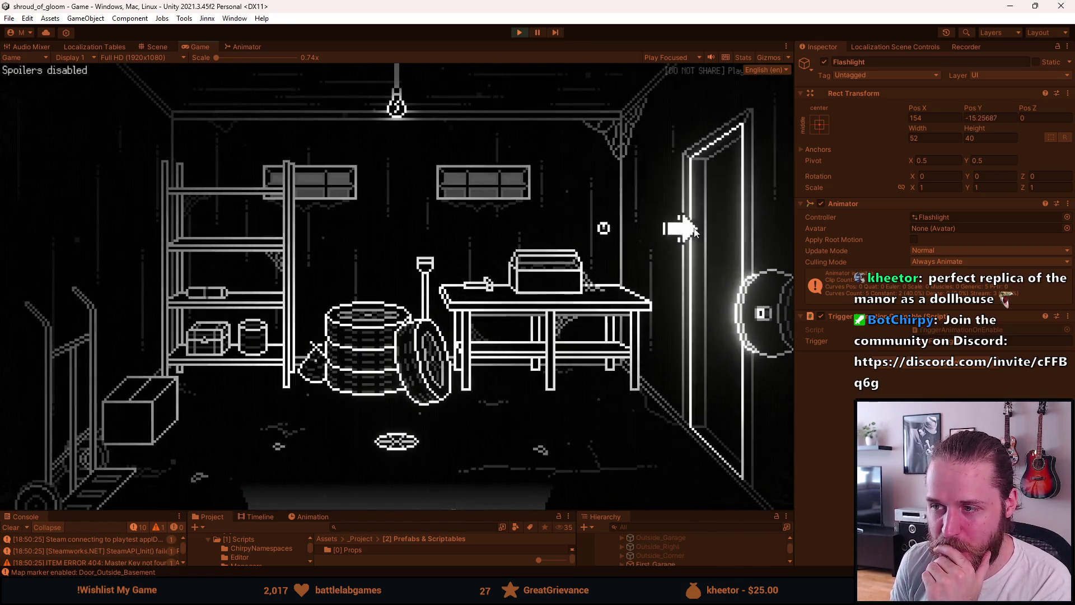
click(679, 228)
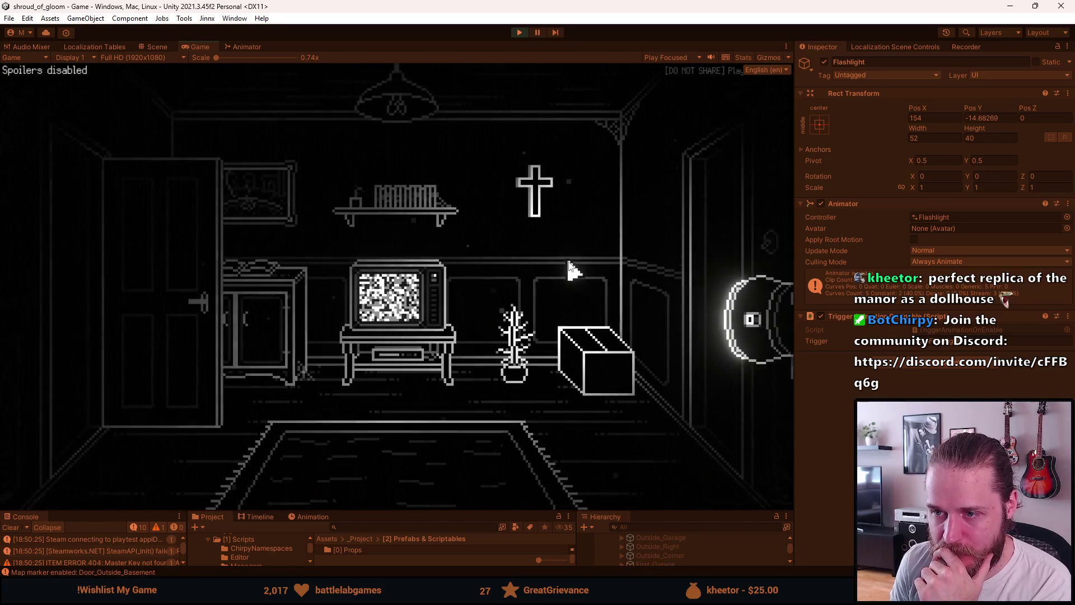
mouse_move(730, 255)
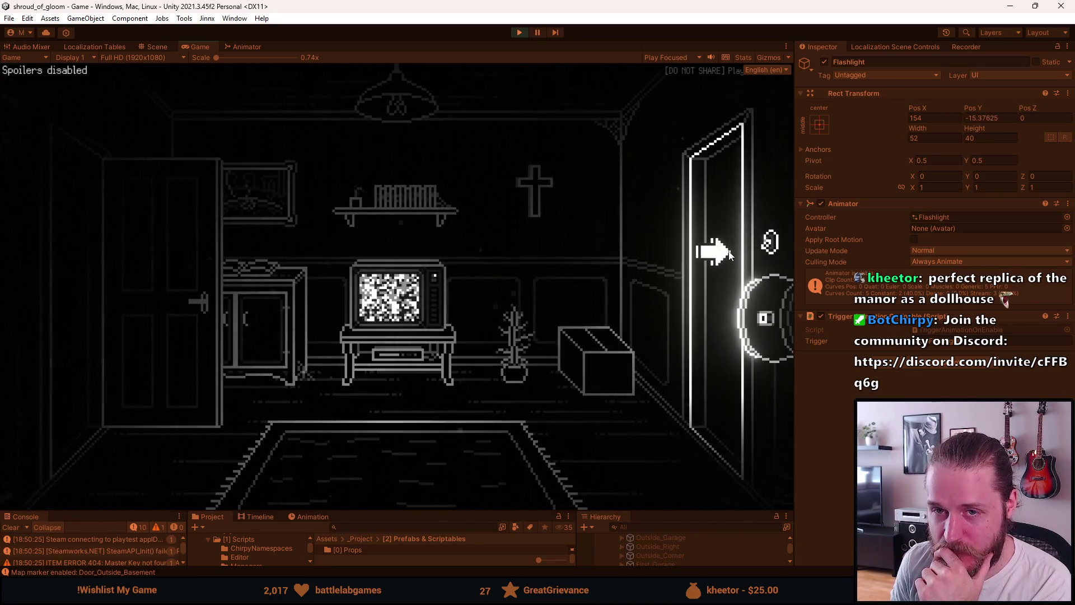
click(725, 253)
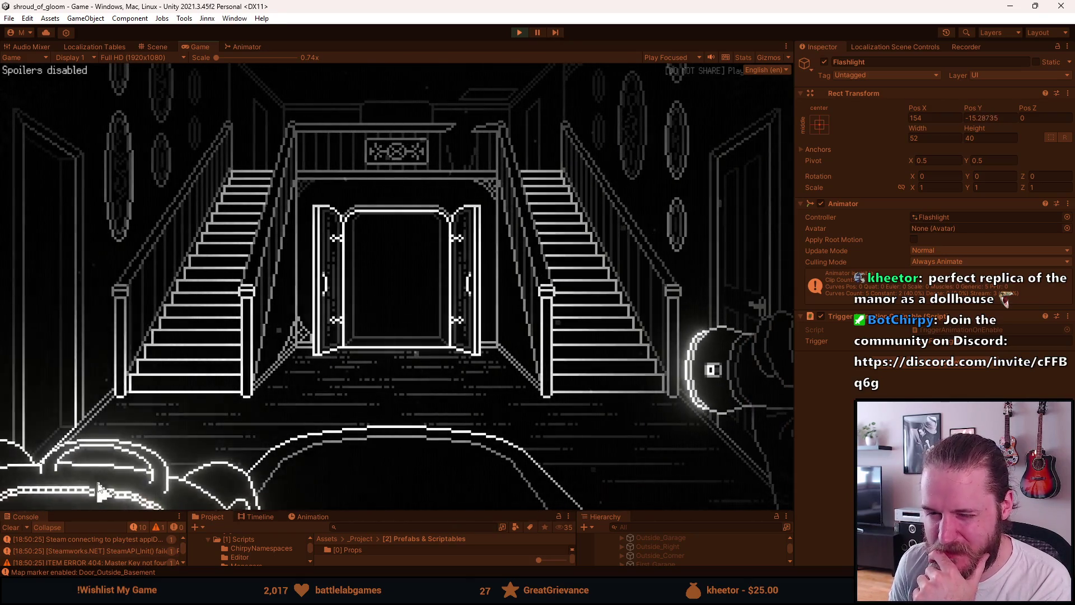
click(99, 488)
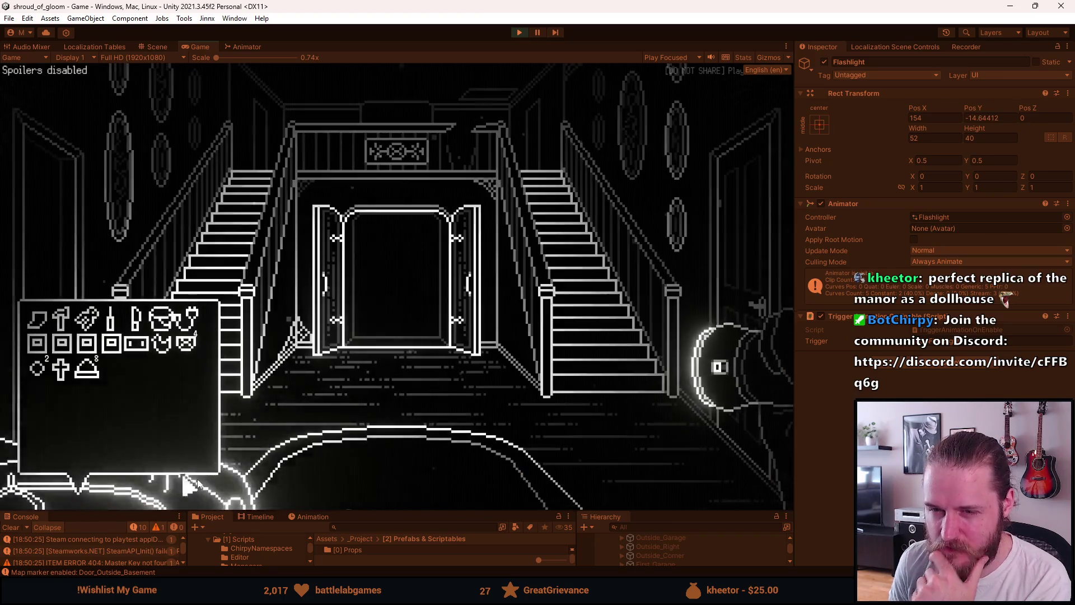
Add a key via the Developer & Testing Tools, then flip between adjacent rooms back to the foyer
key(grave)
click(540, 184)
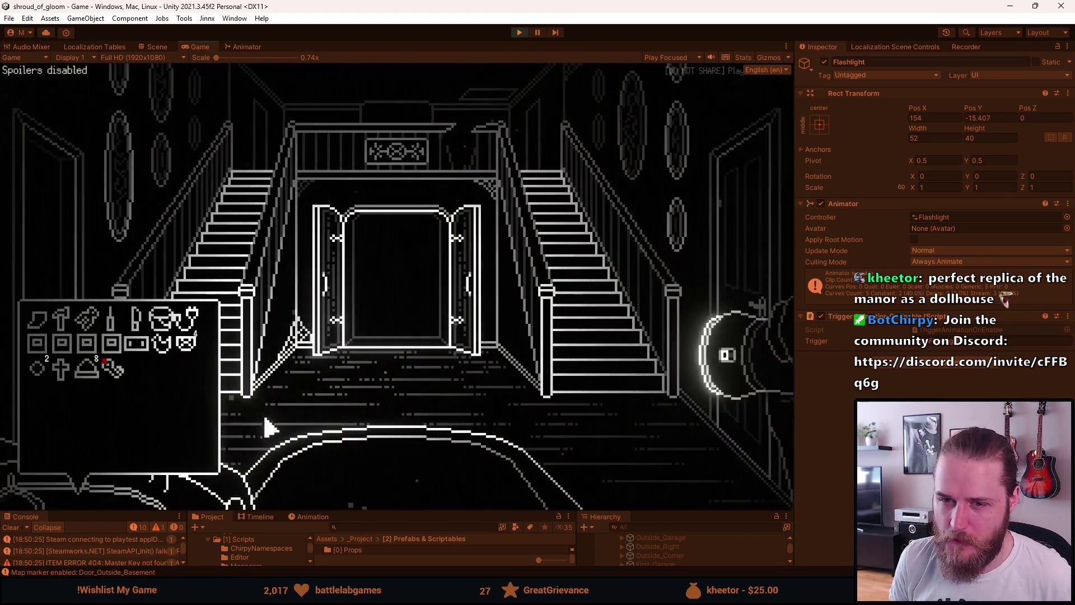
click(710, 280)
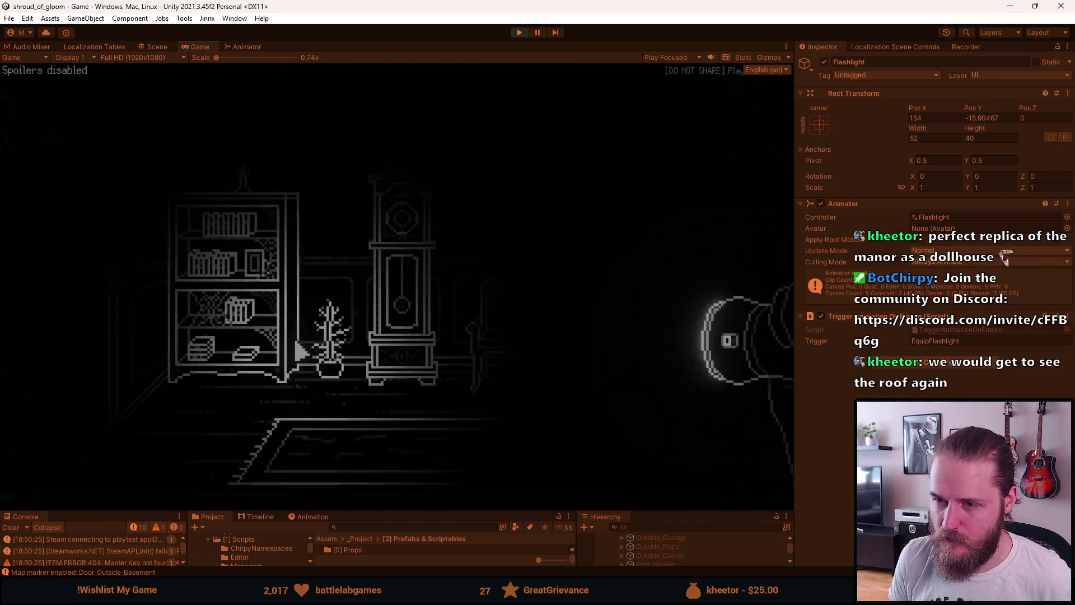
key(Right)
key(Left)
key(Right)
key(Left)
key(Down)
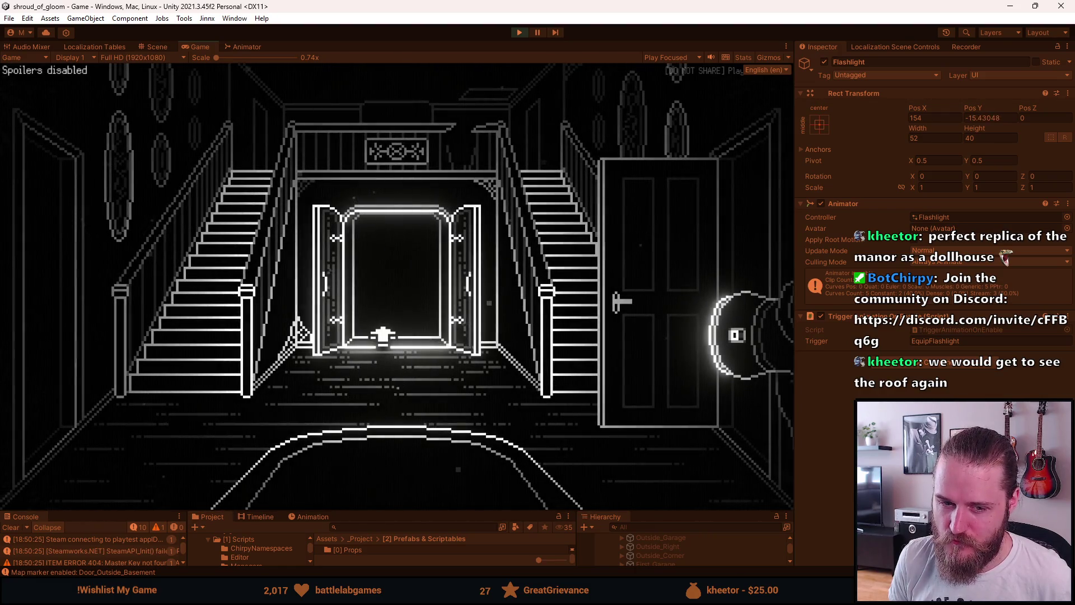
Visit the fireplace and piano rooms and try the fireplace room's locked door
click(223, 358)
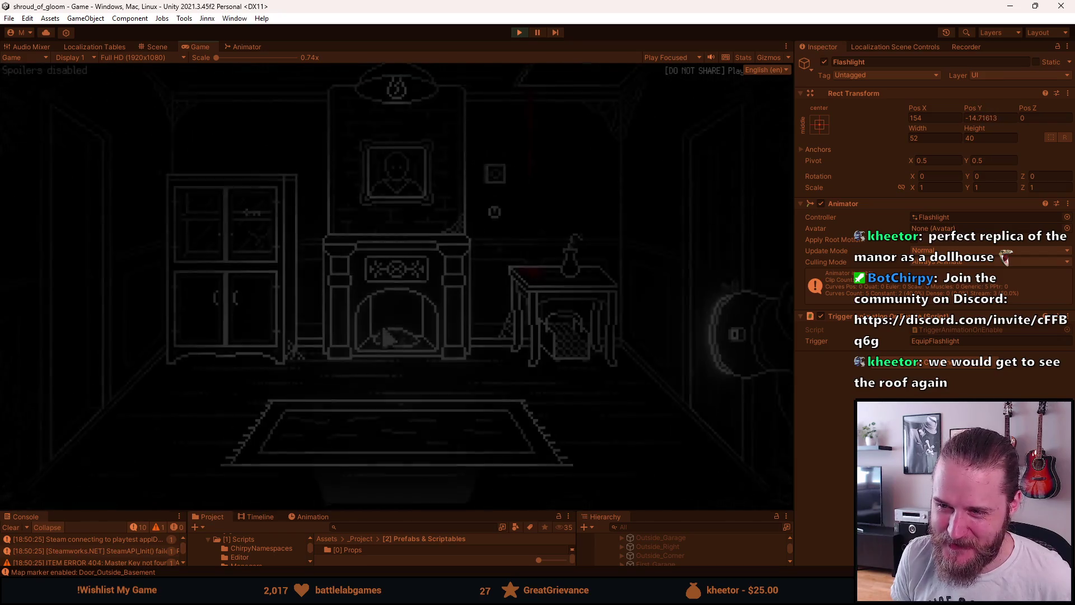
click(105, 314)
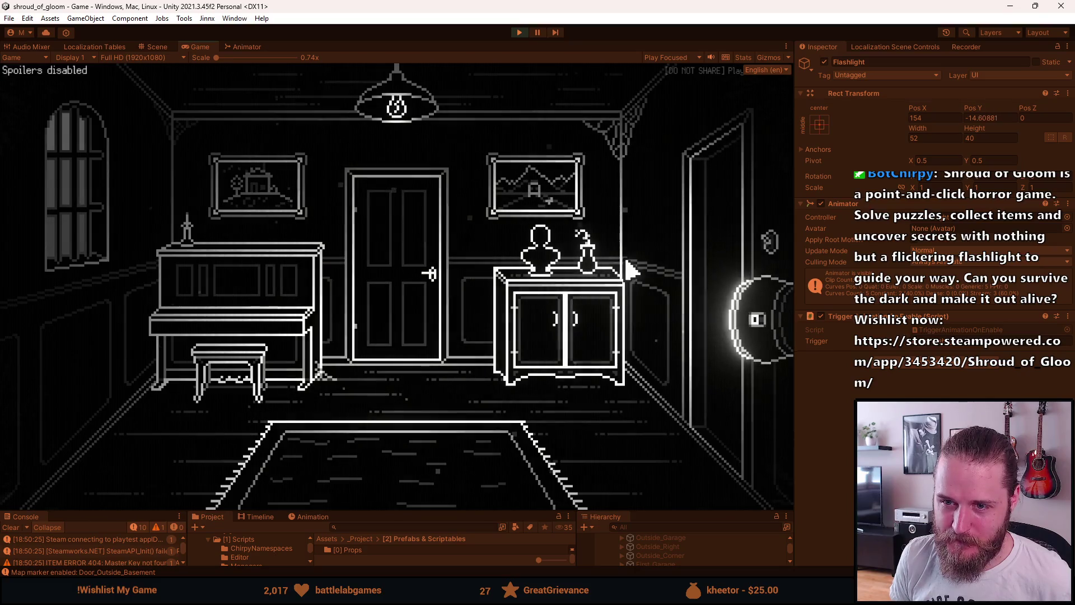
click(698, 242)
click(748, 250)
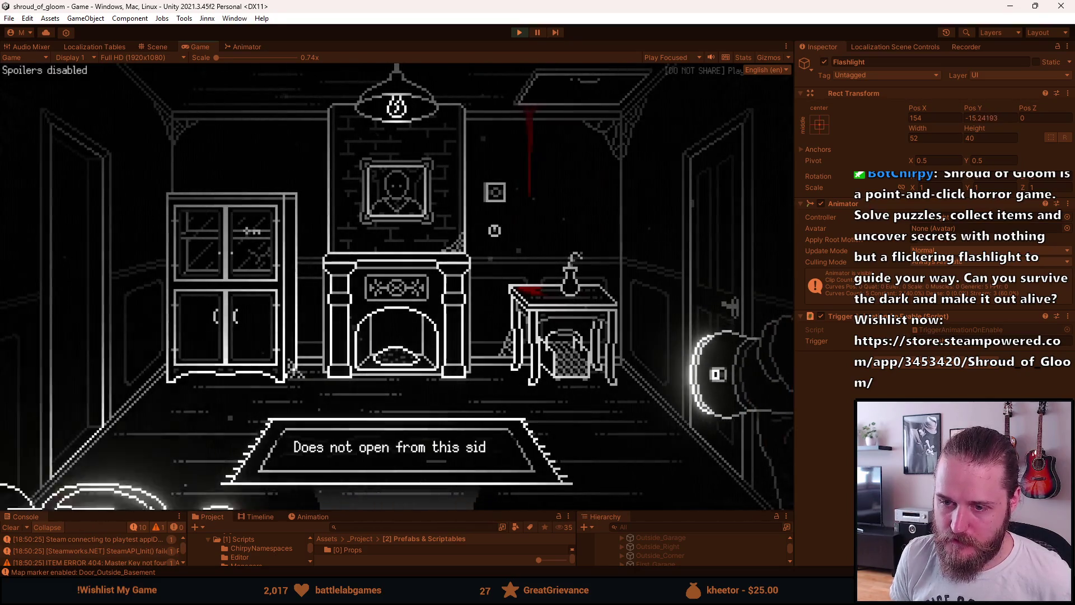
click(115, 379)
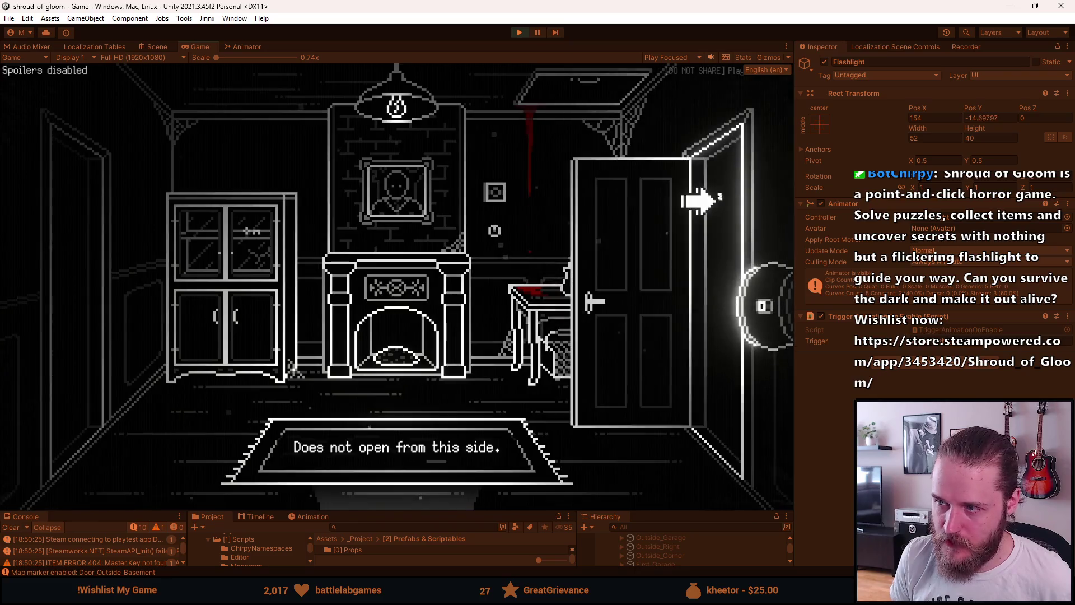
Explore the desk room and dining room, then return through the fireplace room to the staircase hall
click(691, 200)
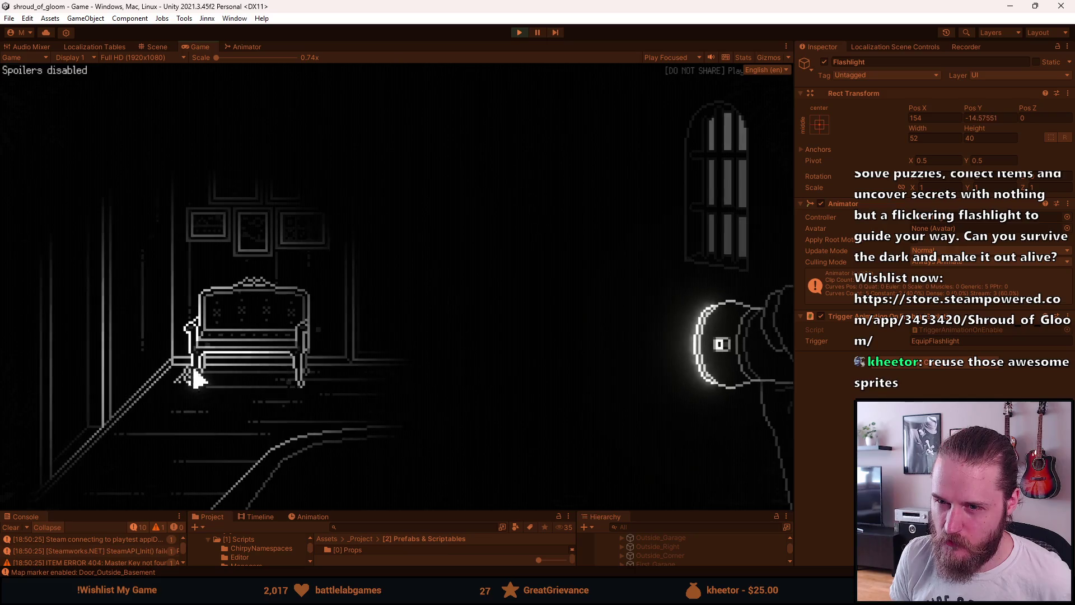
click(384, 307)
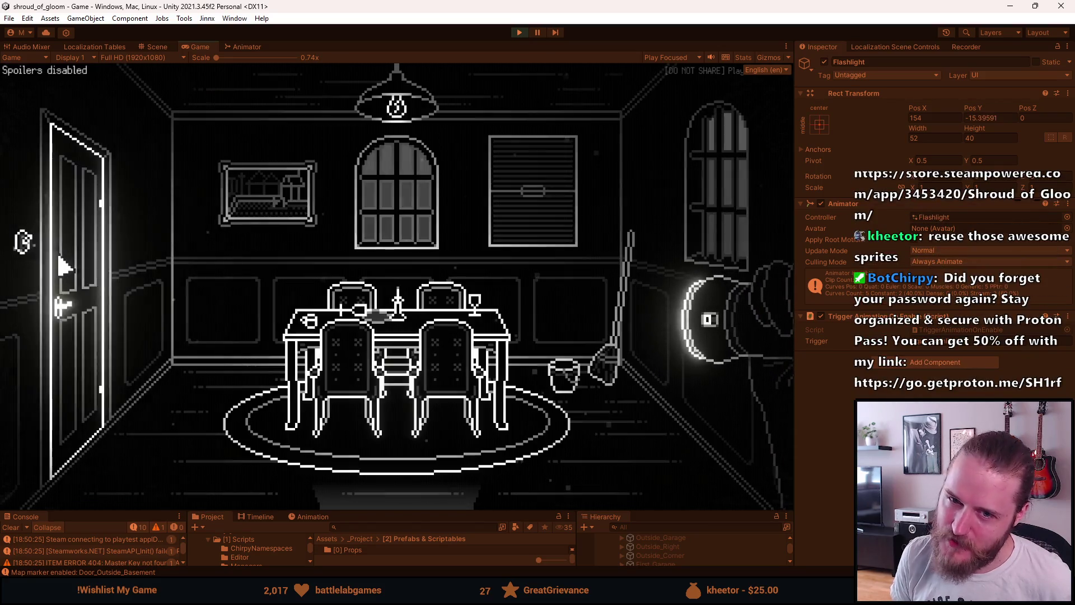
click(18, 261)
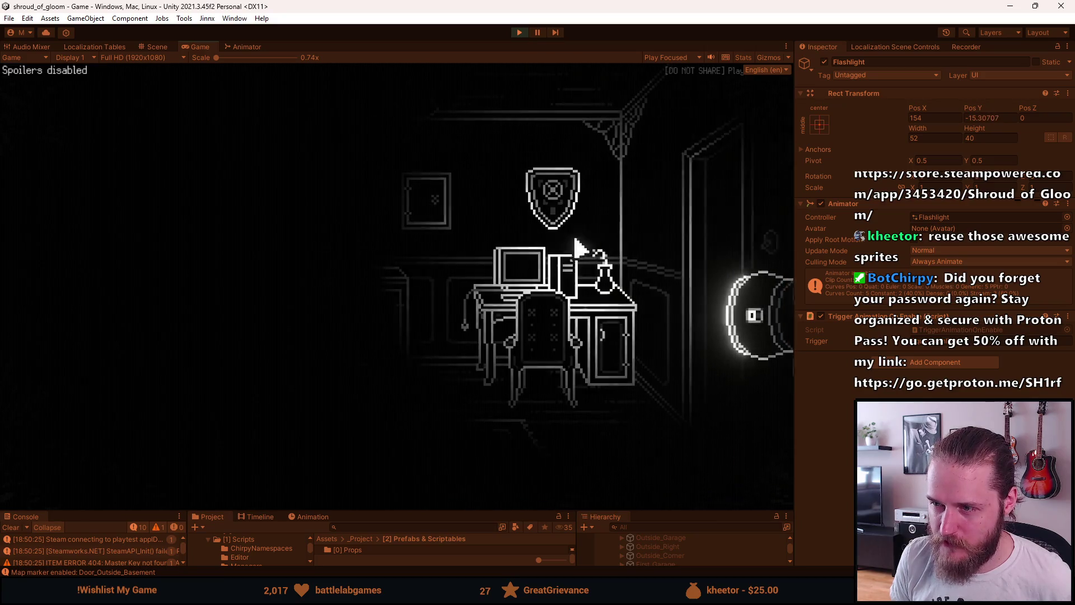
click(726, 243)
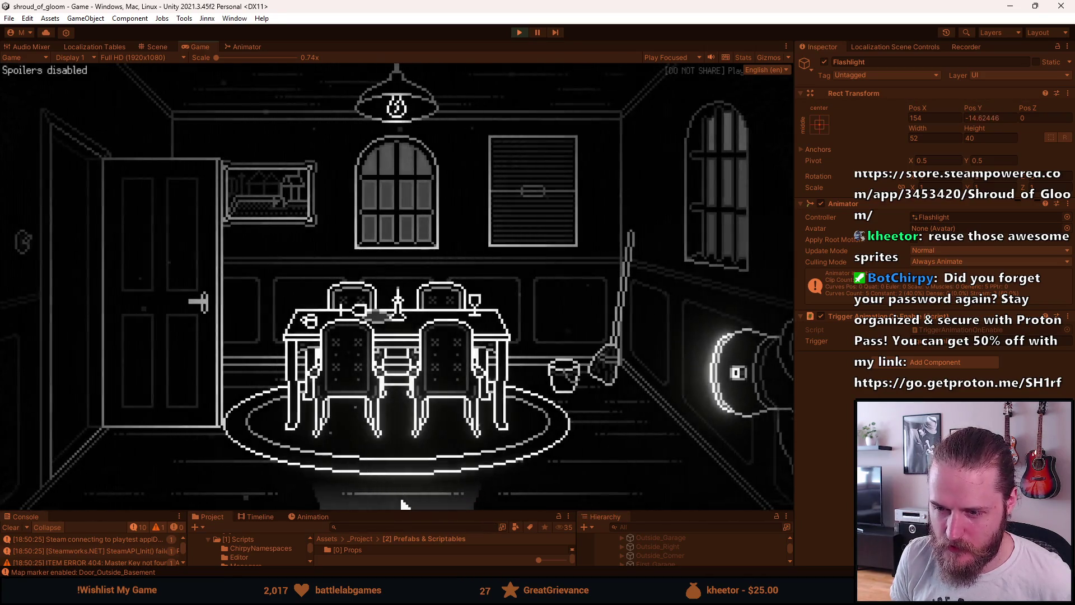
click(112, 279)
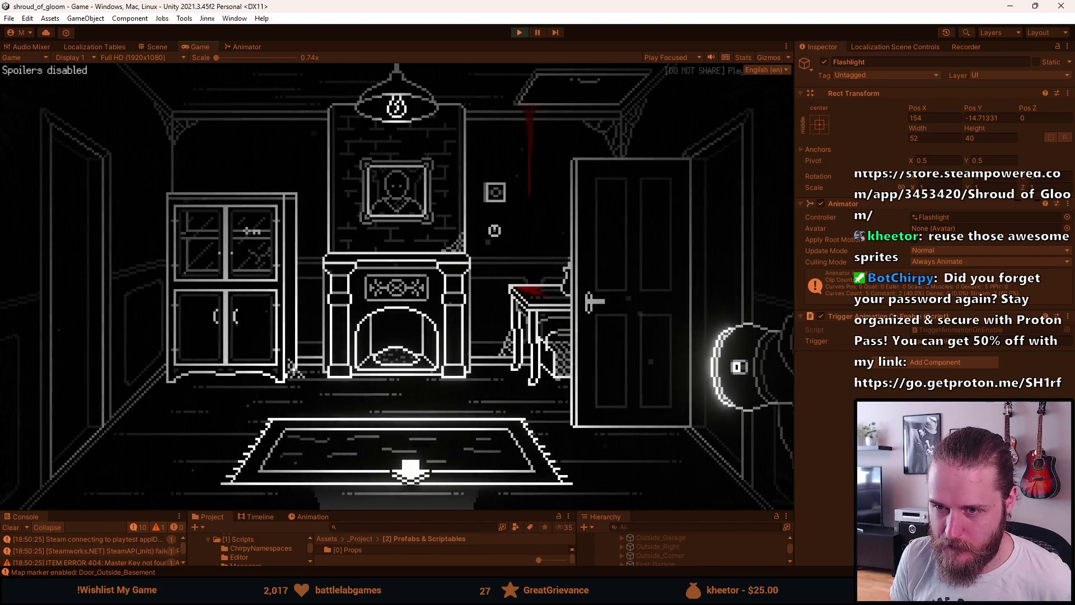
click(410, 473)
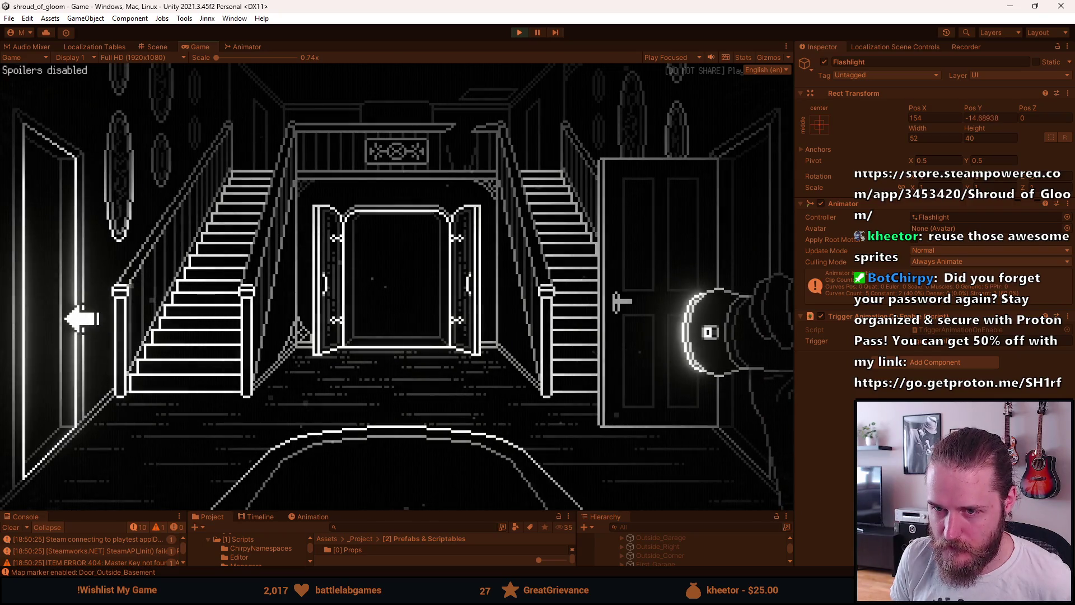
Go through the central double doors and the corridor's left door into the shelved storage room
click(336, 330)
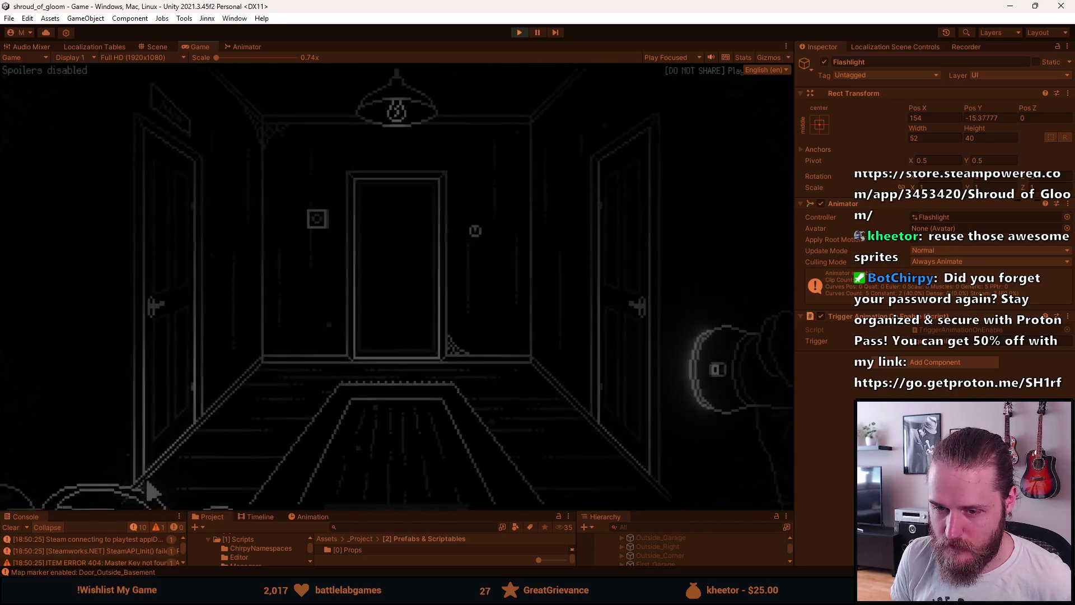
click(163, 225)
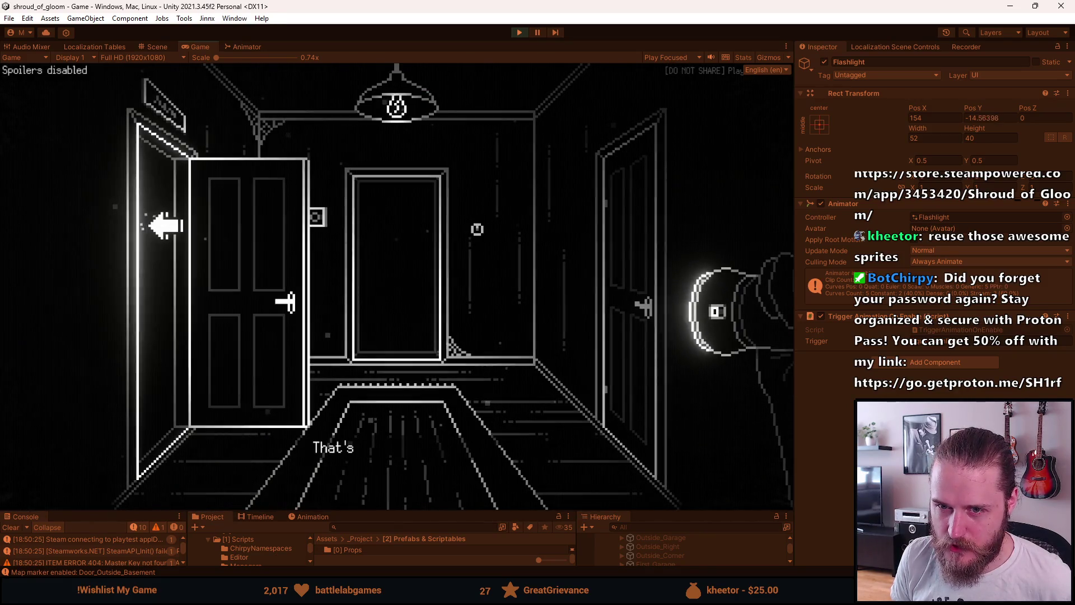
click(163, 225)
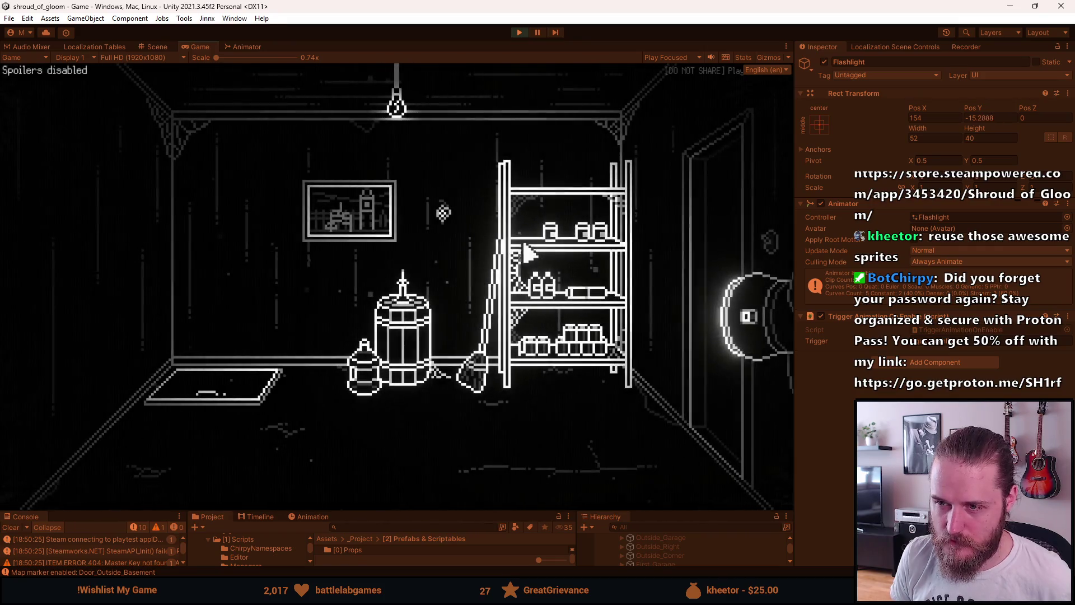
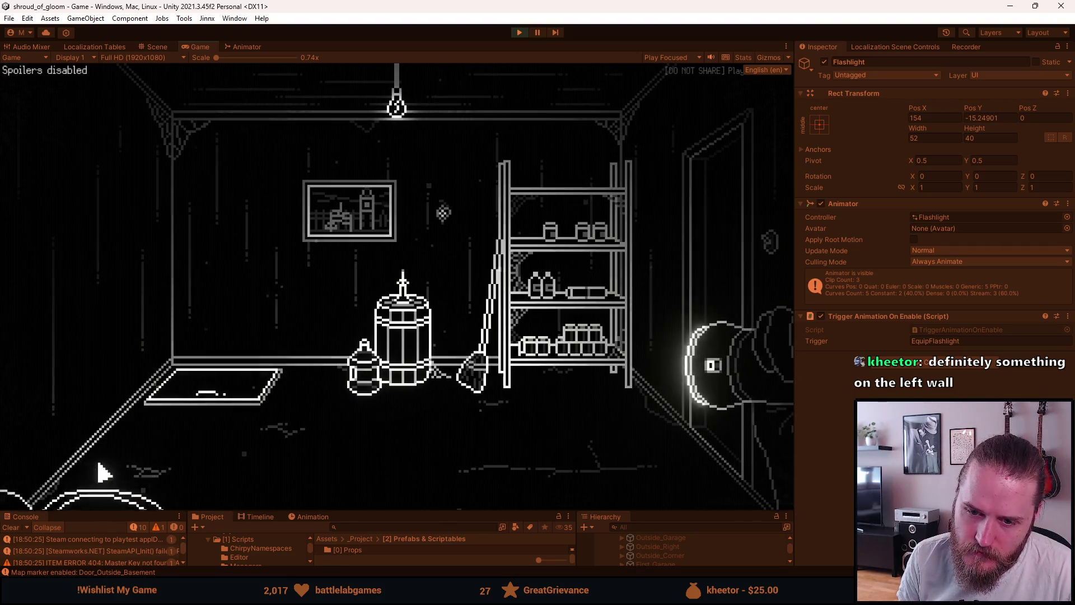
In the running game, walk from the hallway through the foyer and TV room to the garage door
click(695, 237)
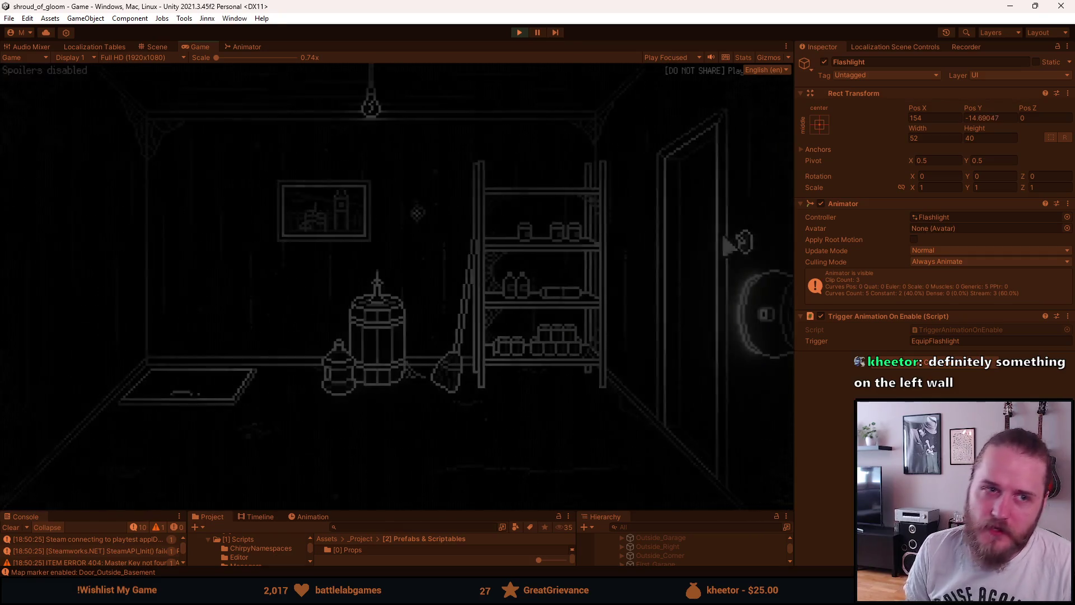
click(383, 329)
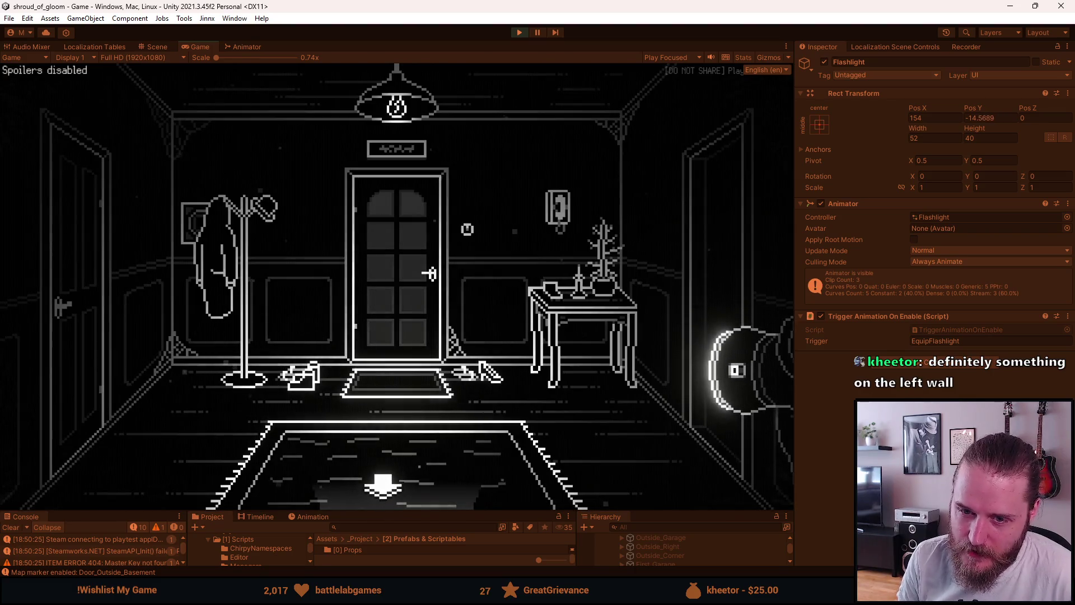
click(372, 476)
click(377, 497)
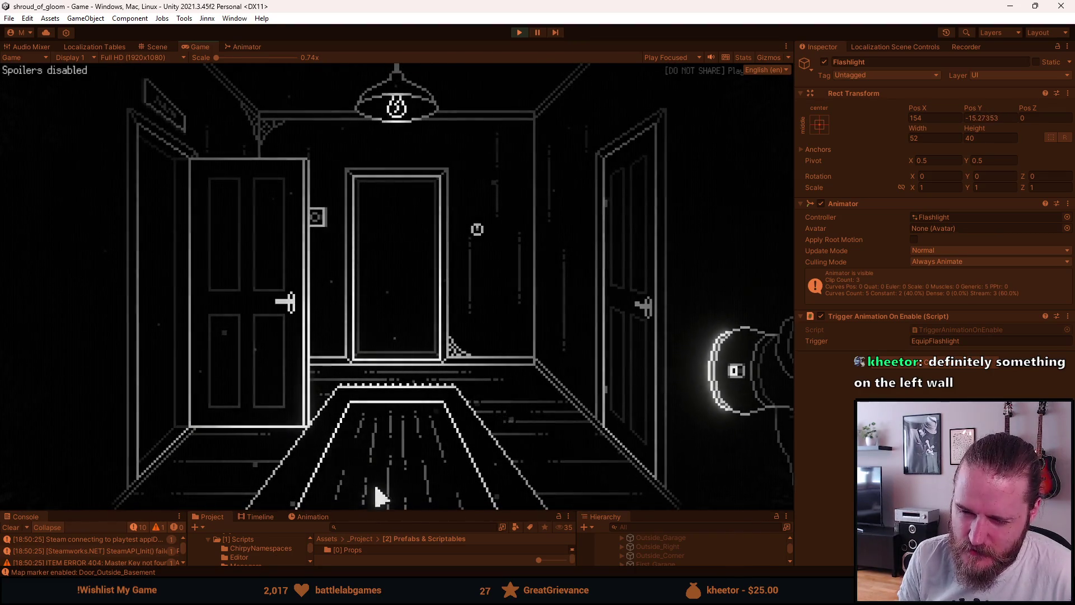
click(65, 353)
click(82, 343)
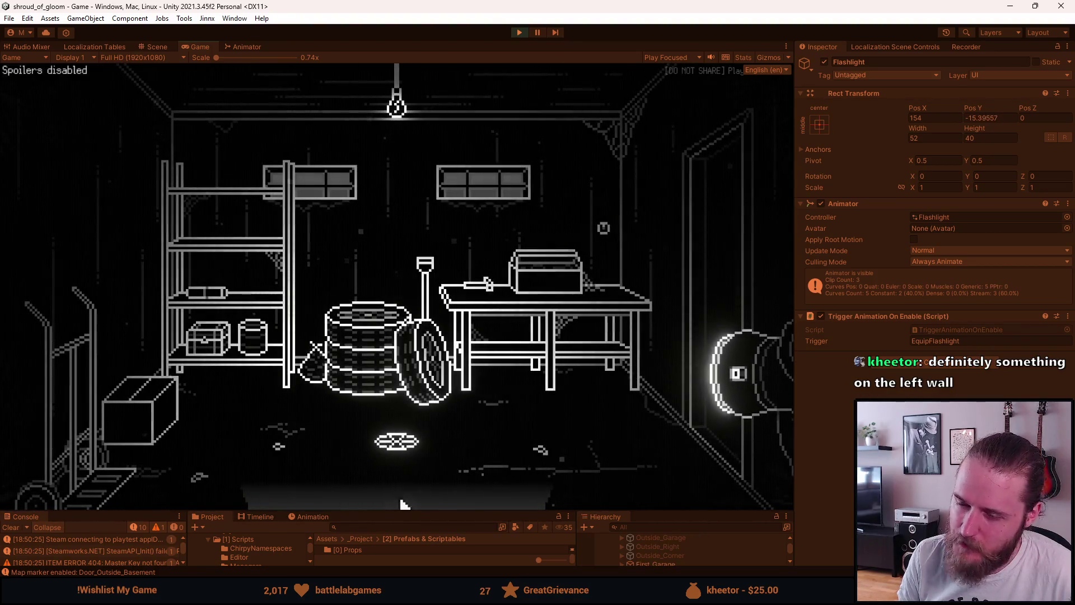
click(403, 503)
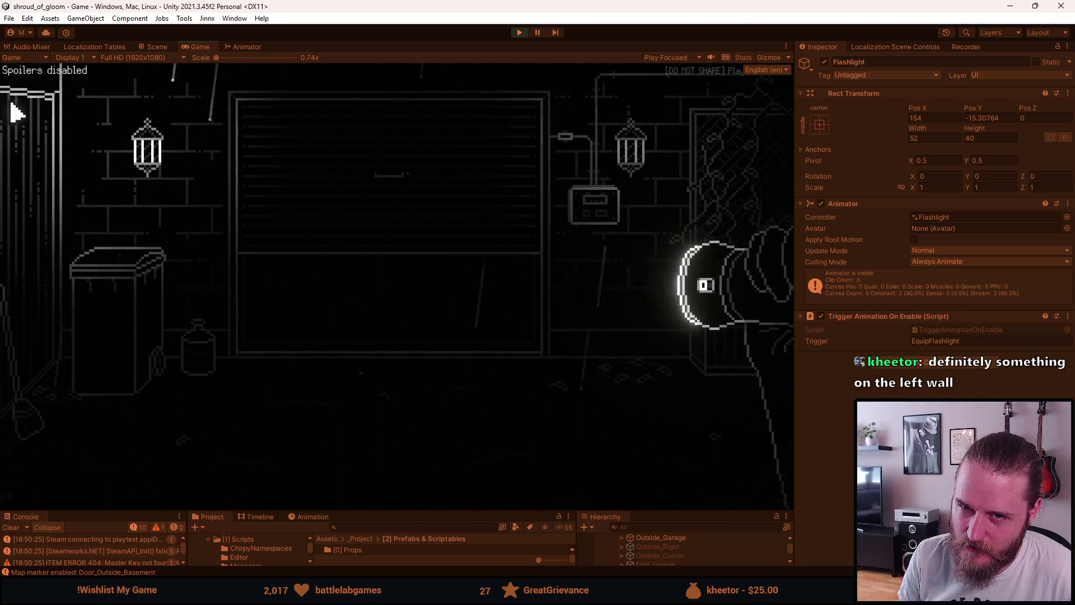
Continue through the vine doorway, basement and staircase hall back to the storage room
click(738, 108)
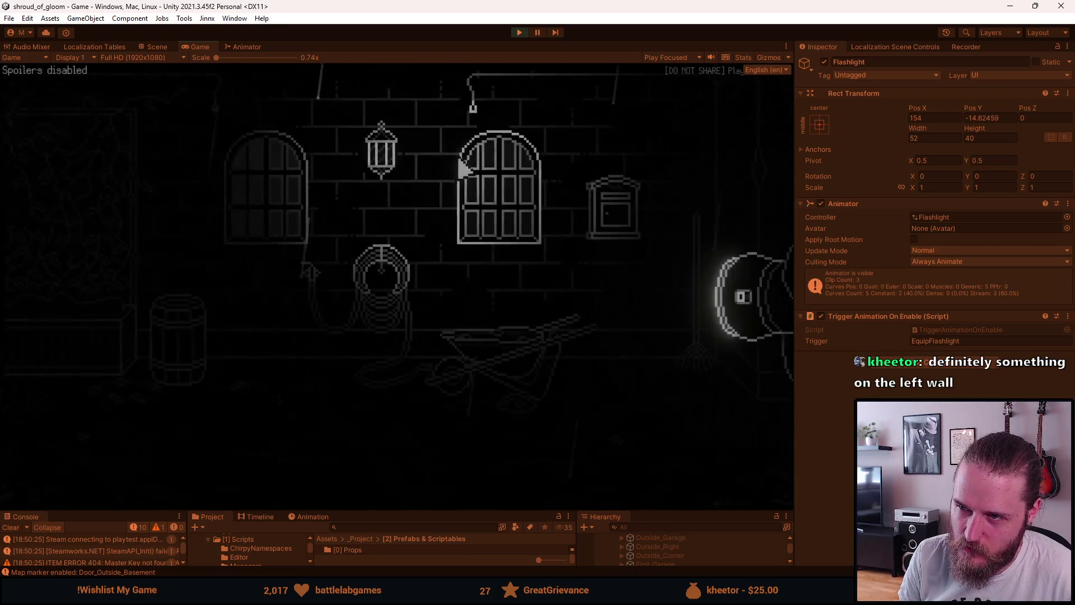
click(7, 240)
click(391, 293)
click(725, 214)
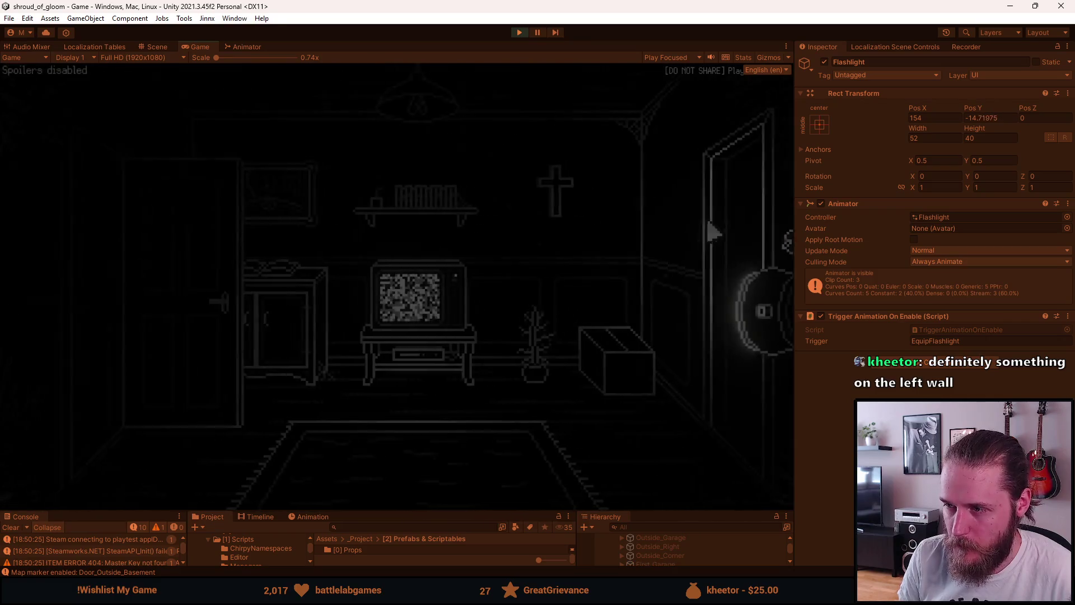
click(599, 223)
click(383, 281)
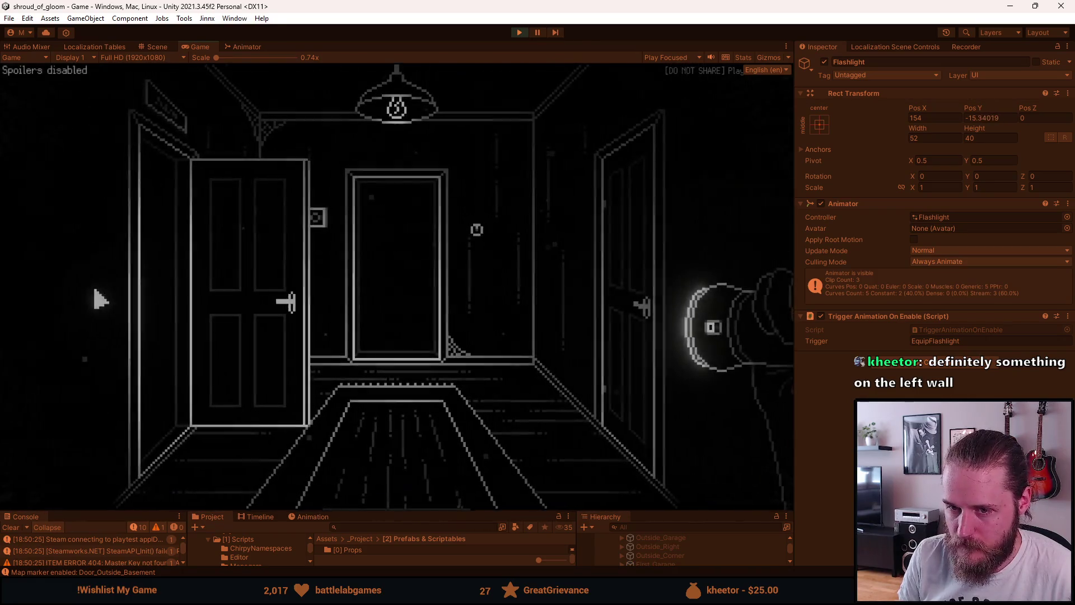
click(159, 295)
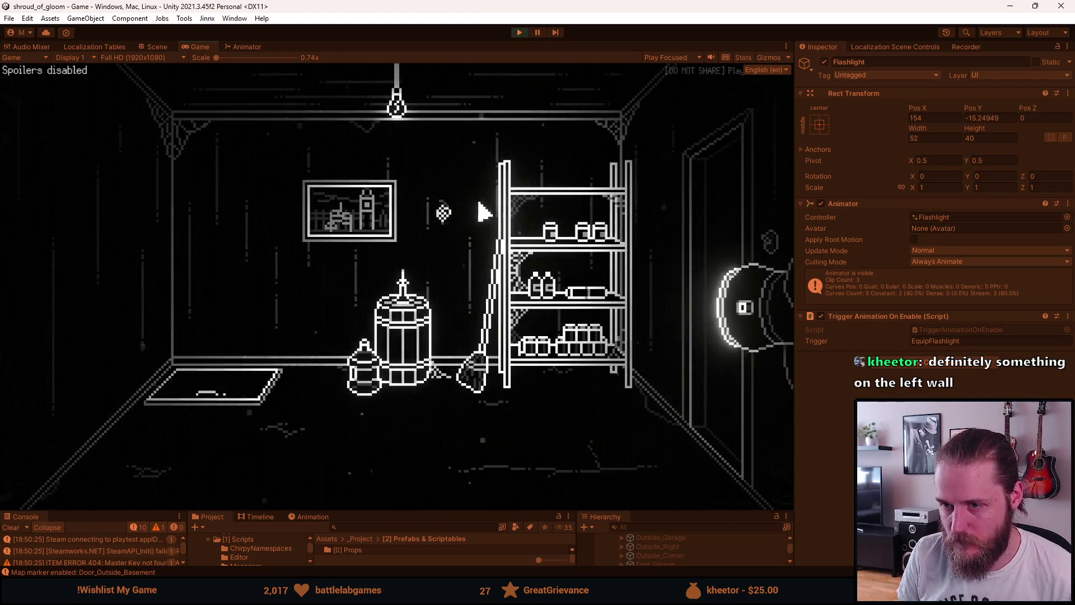
Stop the game, then hide Outside_Left and show First_Storage_Room in the Scene view
key(Escape)
key(ctrl+p)
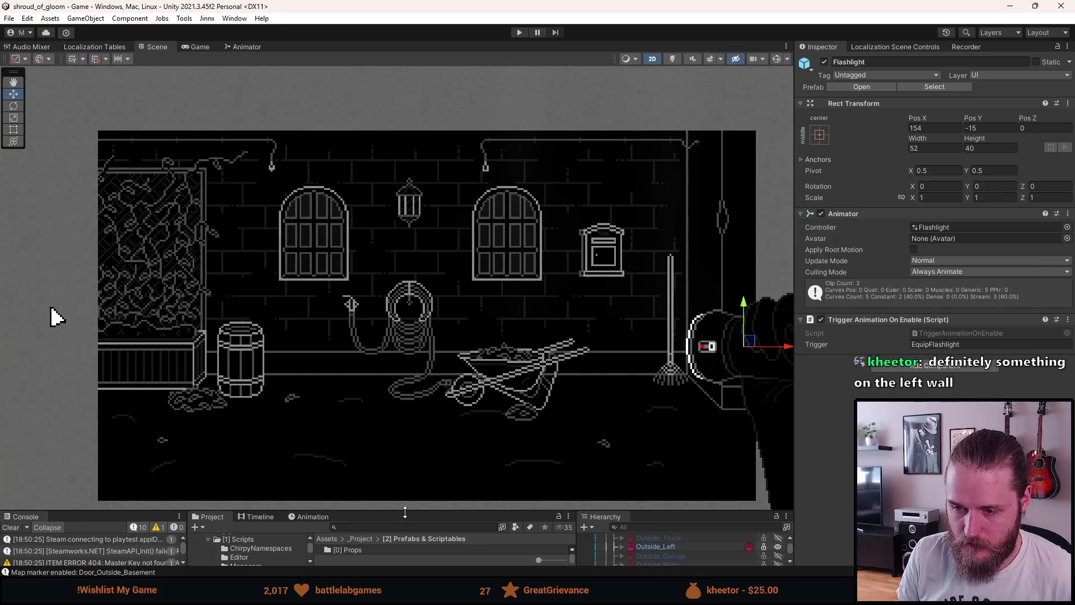
key(alt+shift+a)
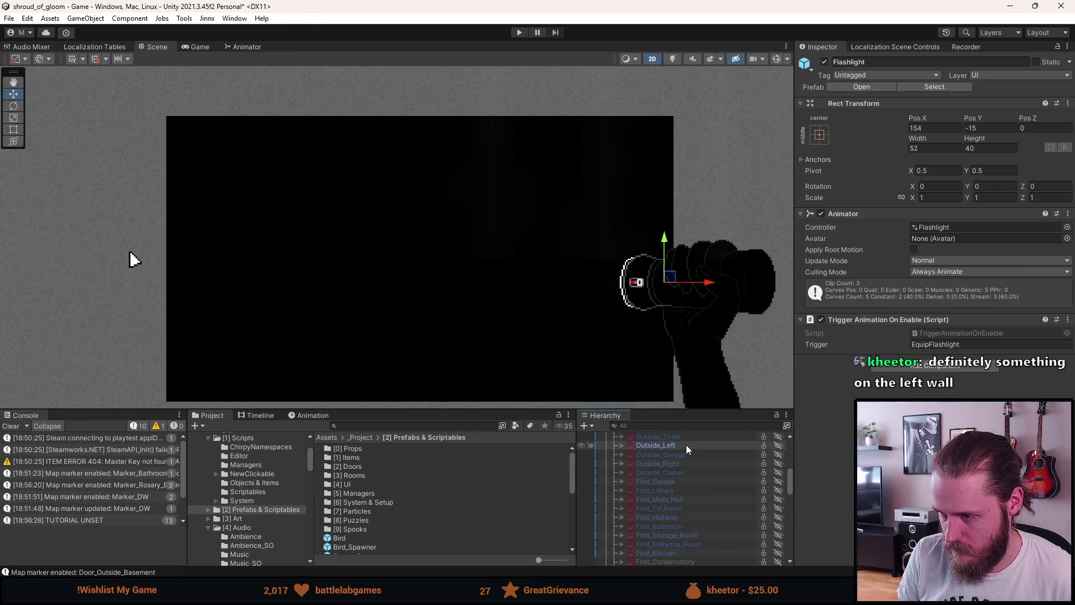
scroll(691, 498, down, 3)
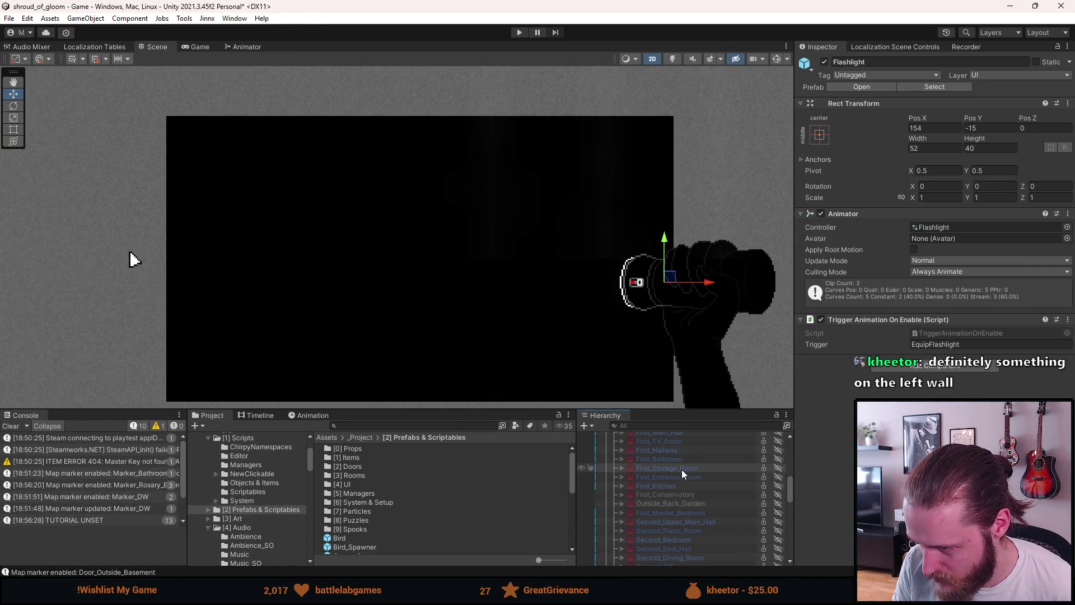
key(alt+shift+a)
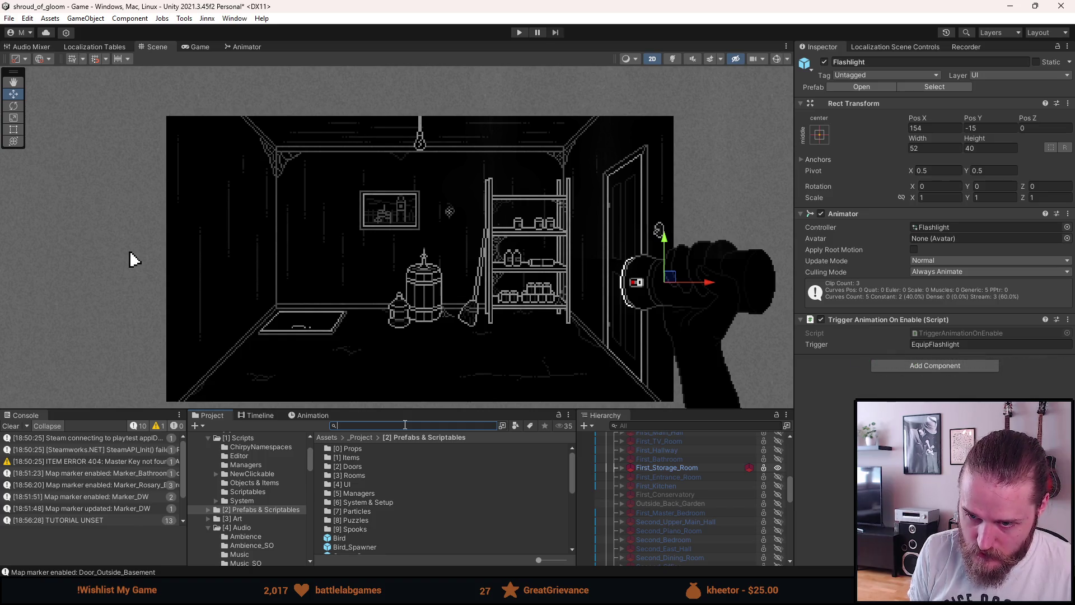
Open the [0] Props prefab folder and browse its Barrel, Box and Cabinet props
double_click(350, 449)
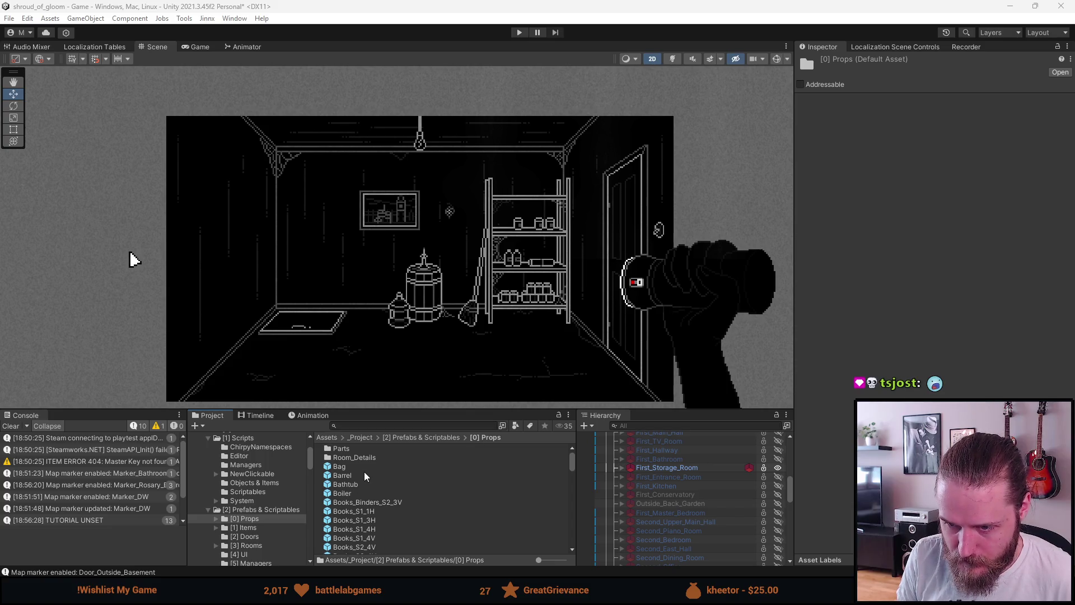
scroll(362, 474, down, 4)
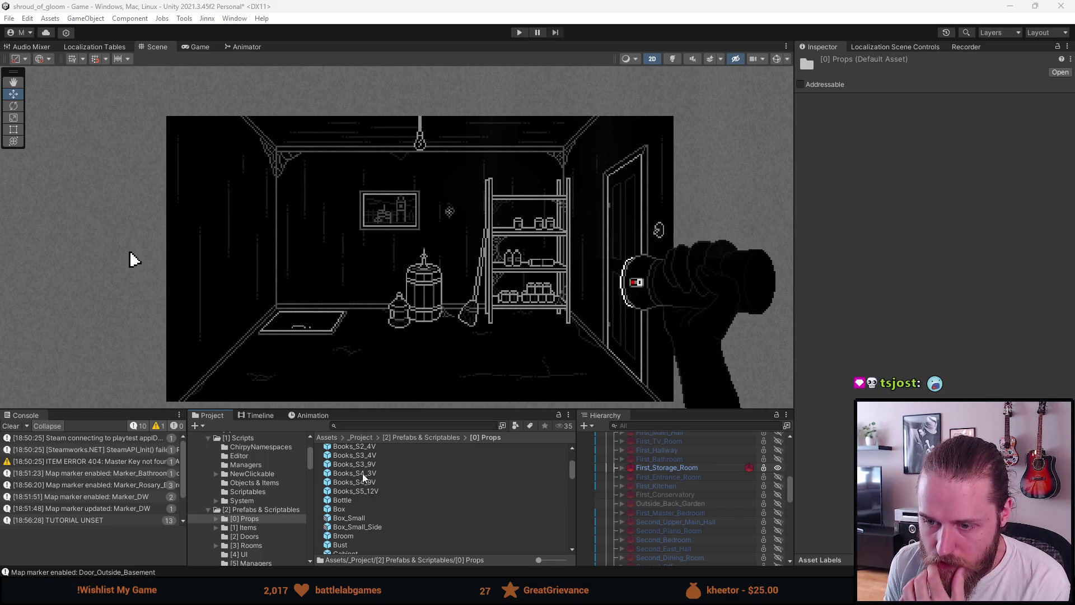
scroll(361, 473, down, 2)
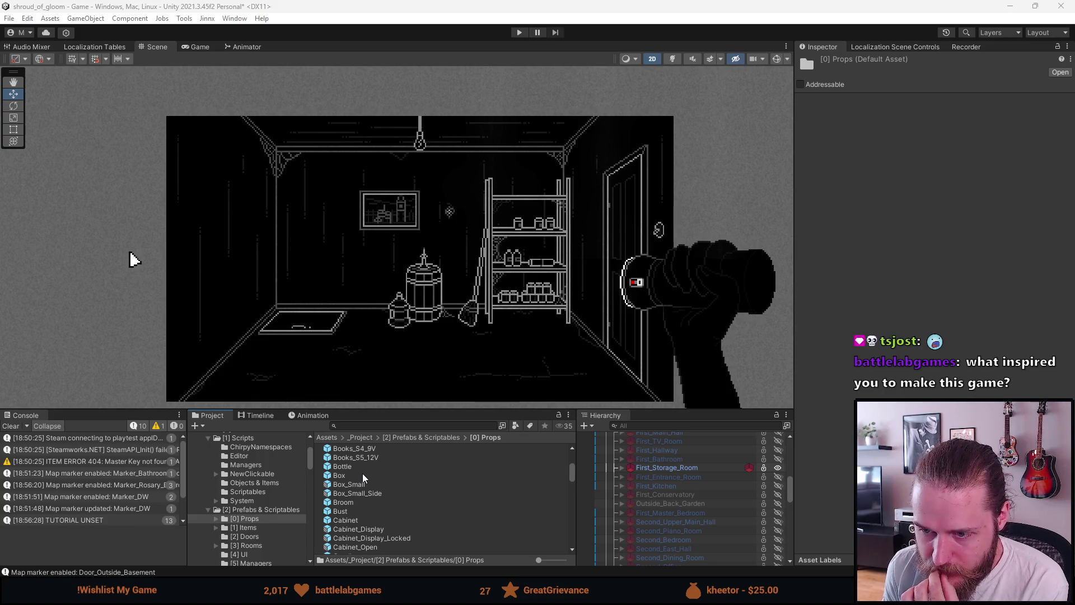
scroll(362, 473, down, 2)
scroll(361, 472, down, 2)
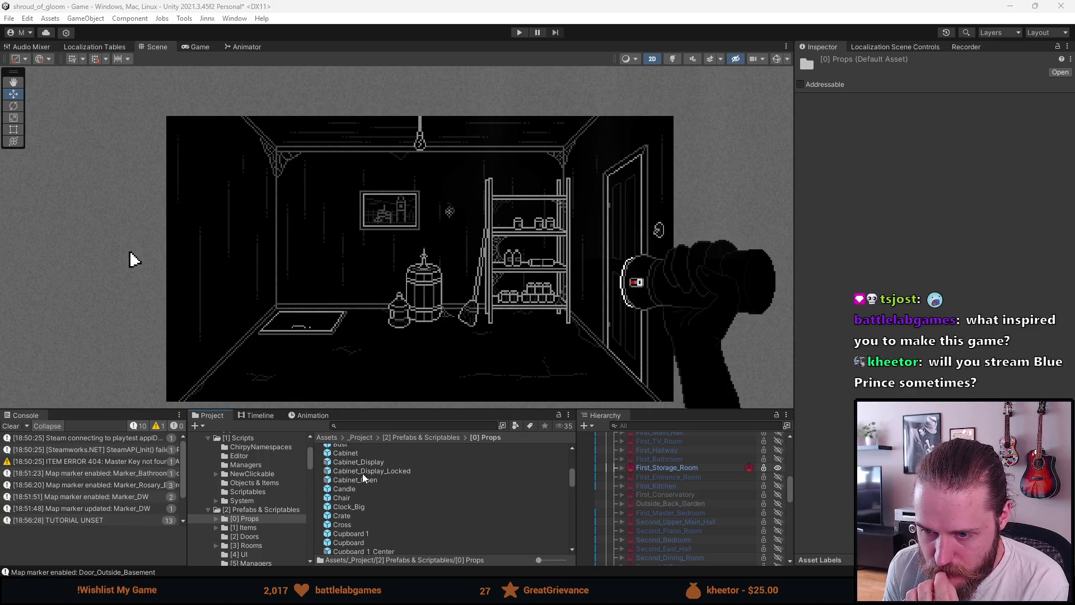
scroll(361, 472, down, 2)
scroll(361, 473, down, 2)
scroll(362, 476, up, 5)
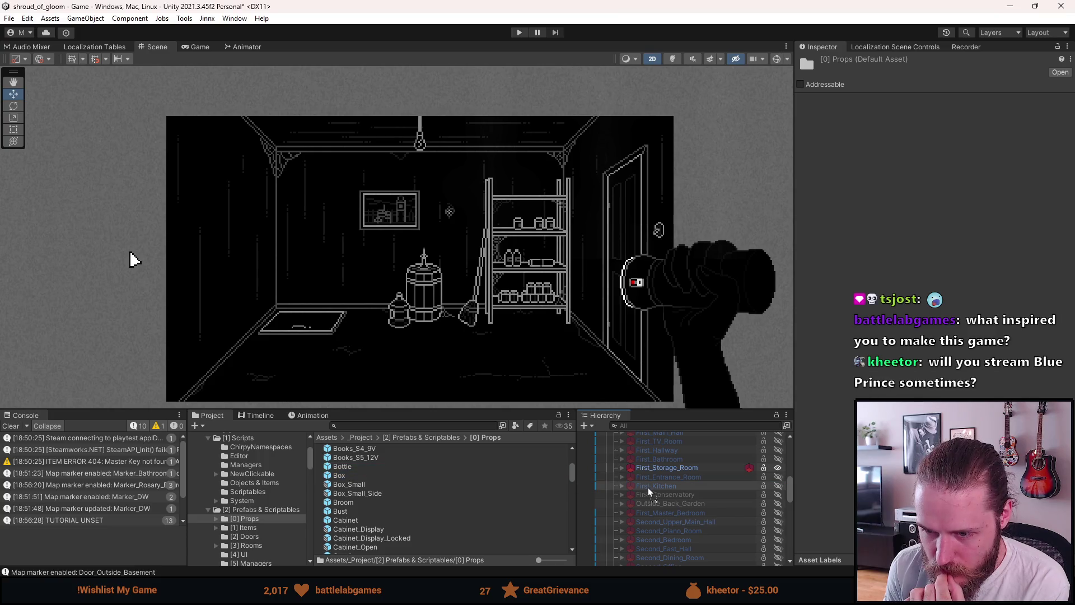
Add a Box prop with Scale X -1 and place it at the room's bottom-left, around -132.2, -75.6
drag(643, 486, 659, 468)
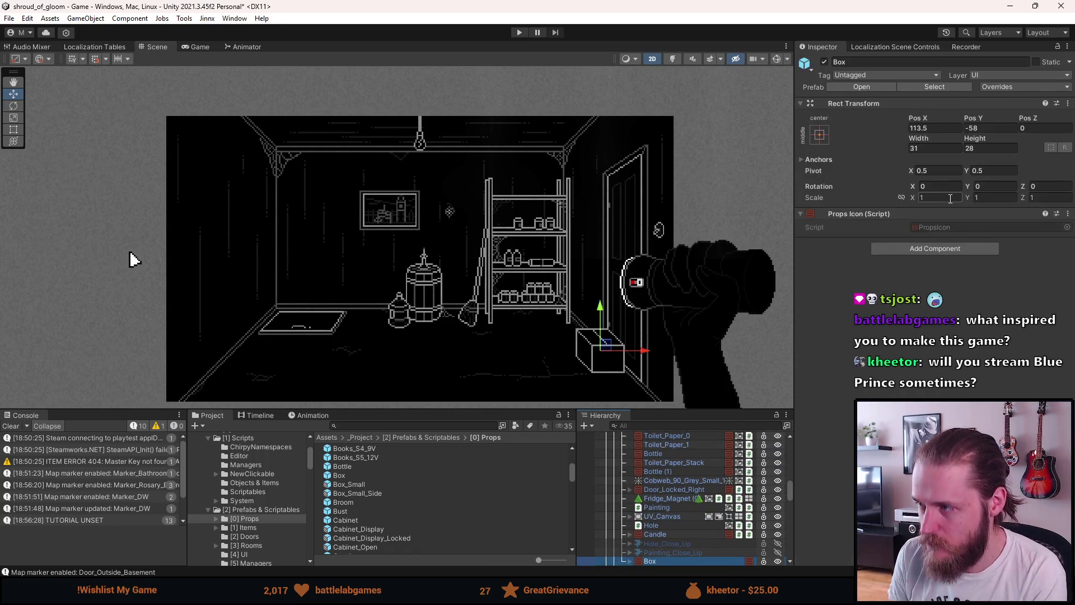
text(-1)
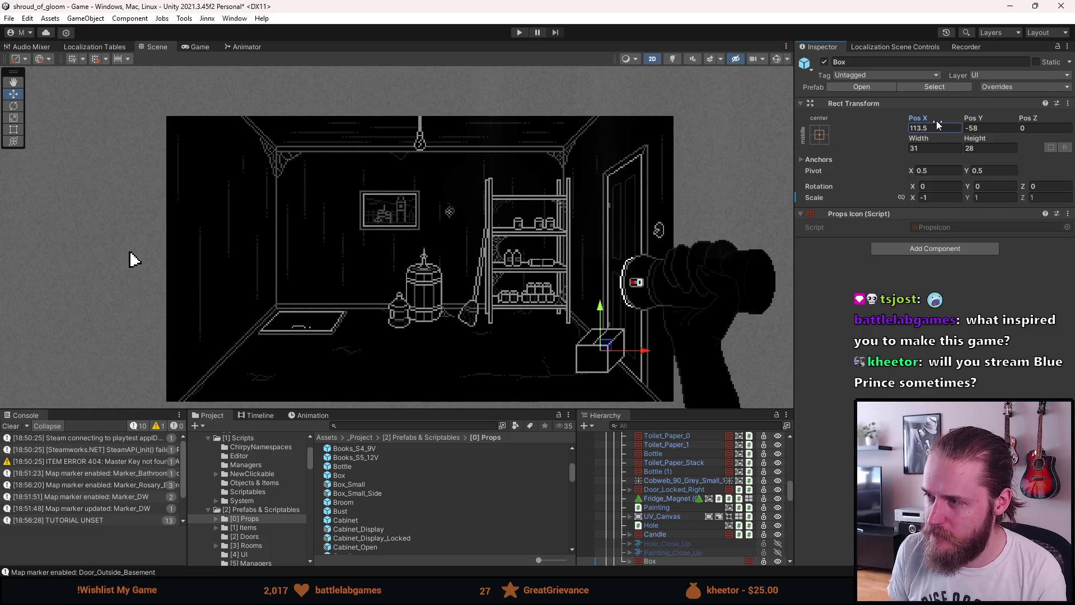
text(-)
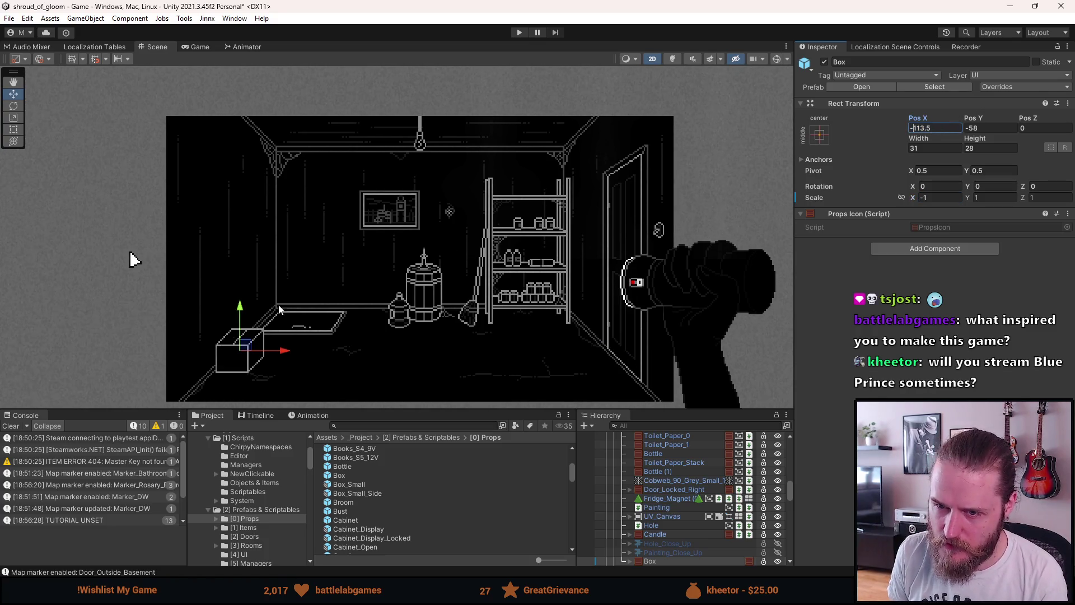
drag(245, 347, 215, 376)
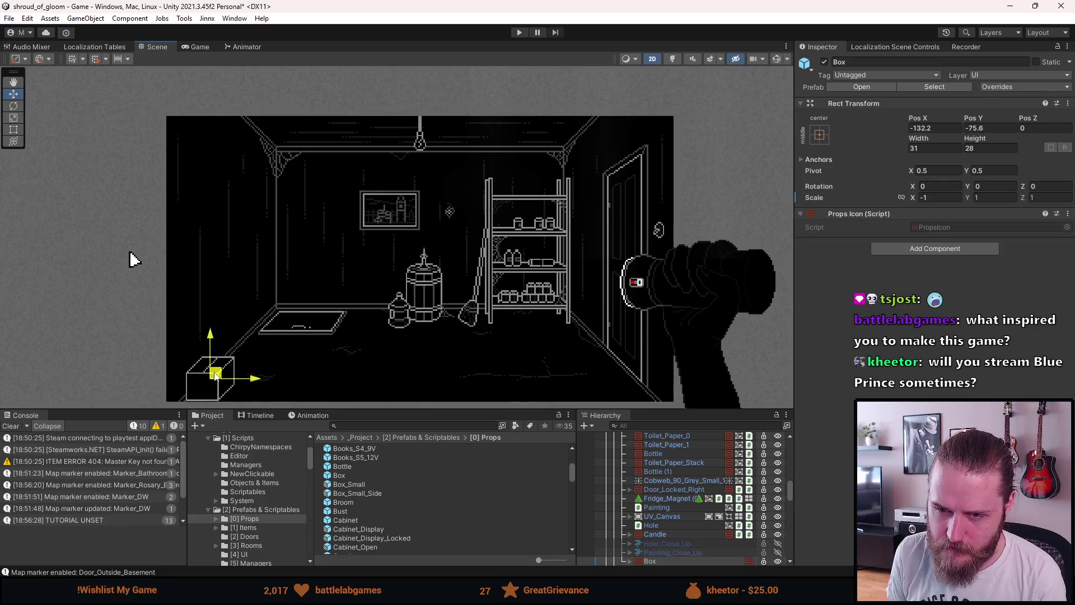
click(196, 48)
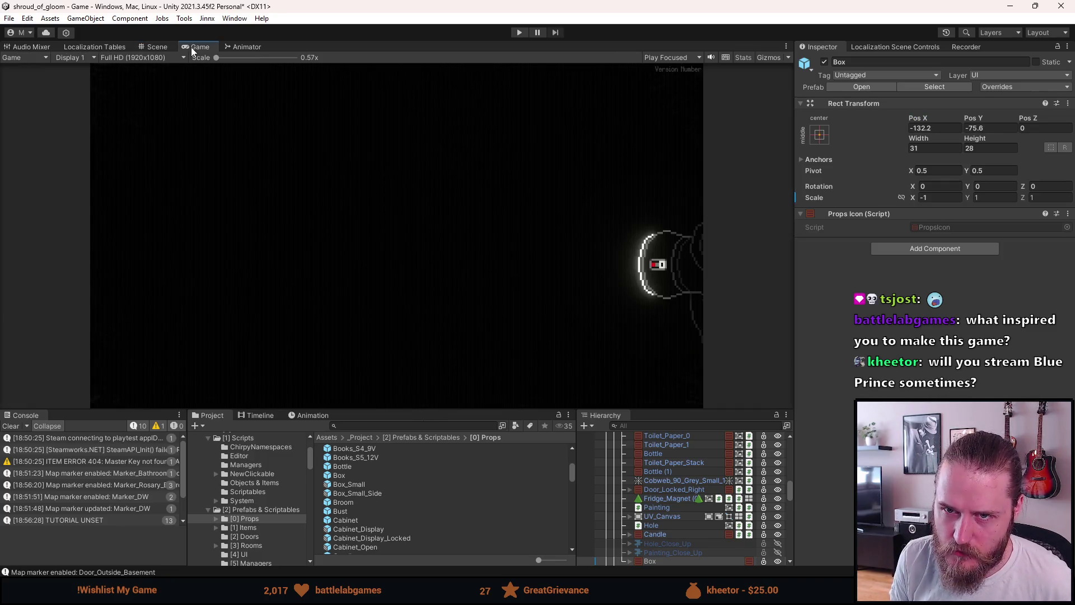
Play-test with an enlarged Game view, walking to the hallway and back to see the box, then stop
click(525, 33)
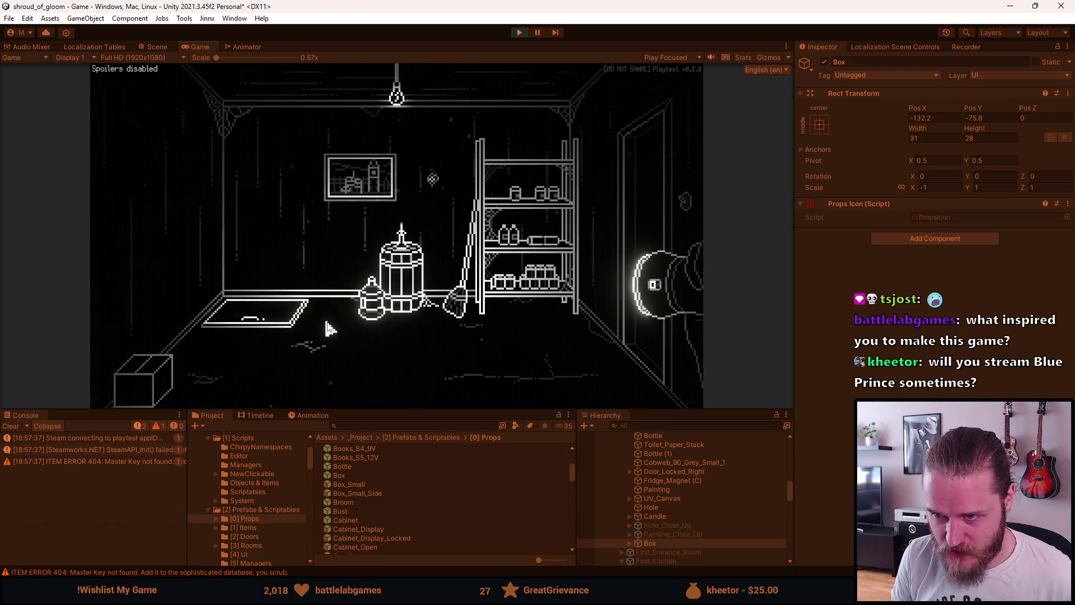
drag(431, 409, 426, 483)
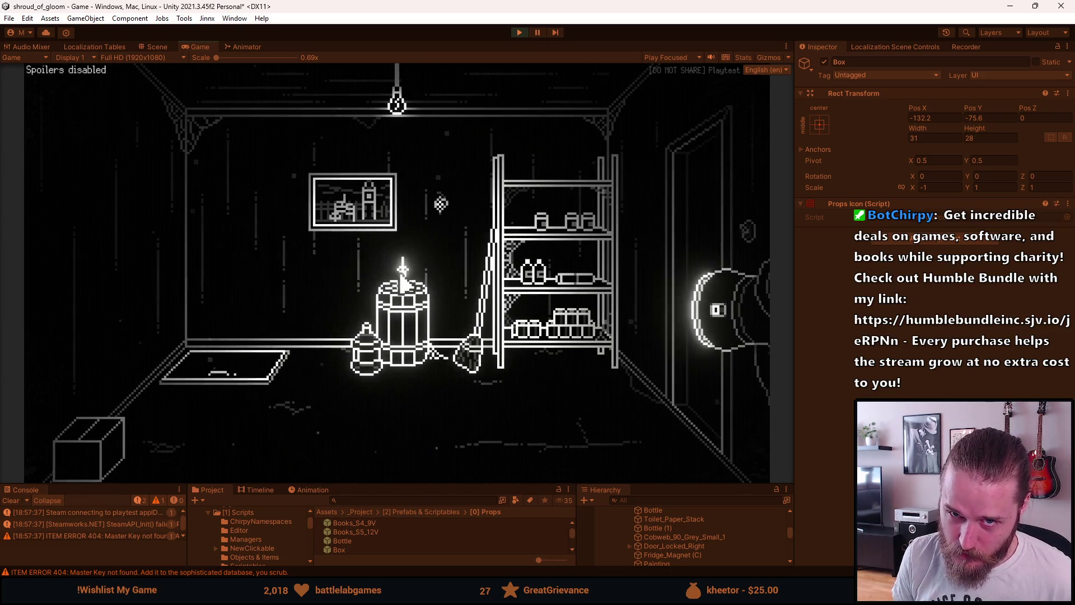
click(694, 242)
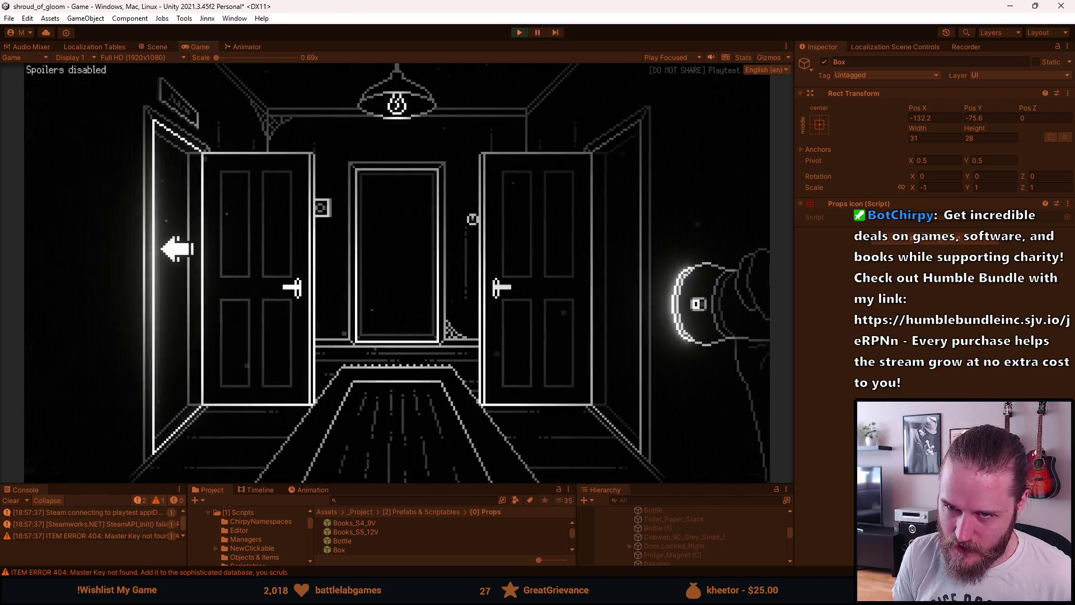
click(183, 246)
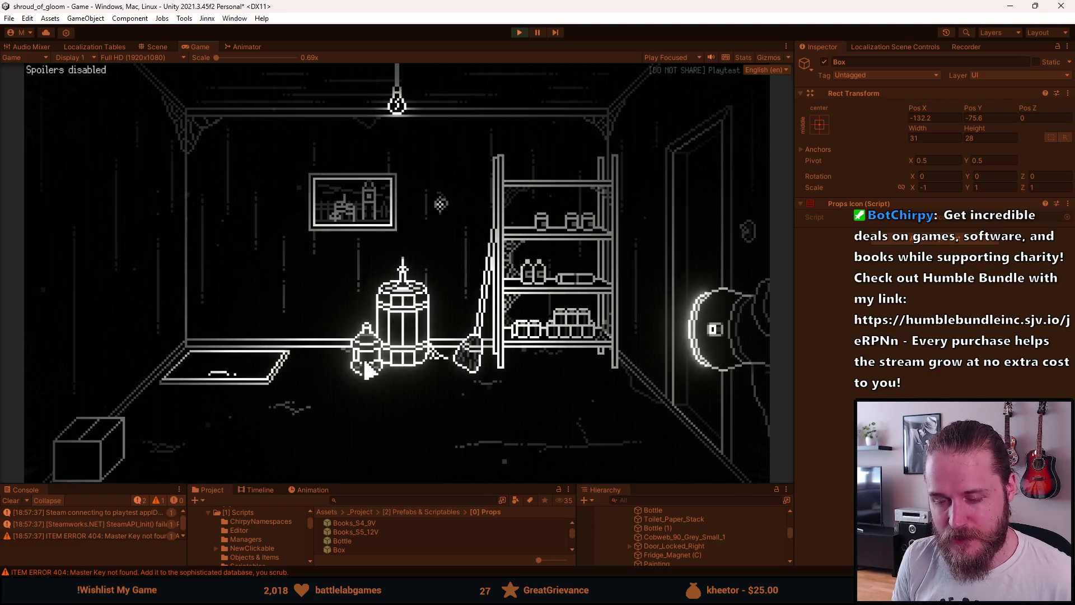
key(Escape)
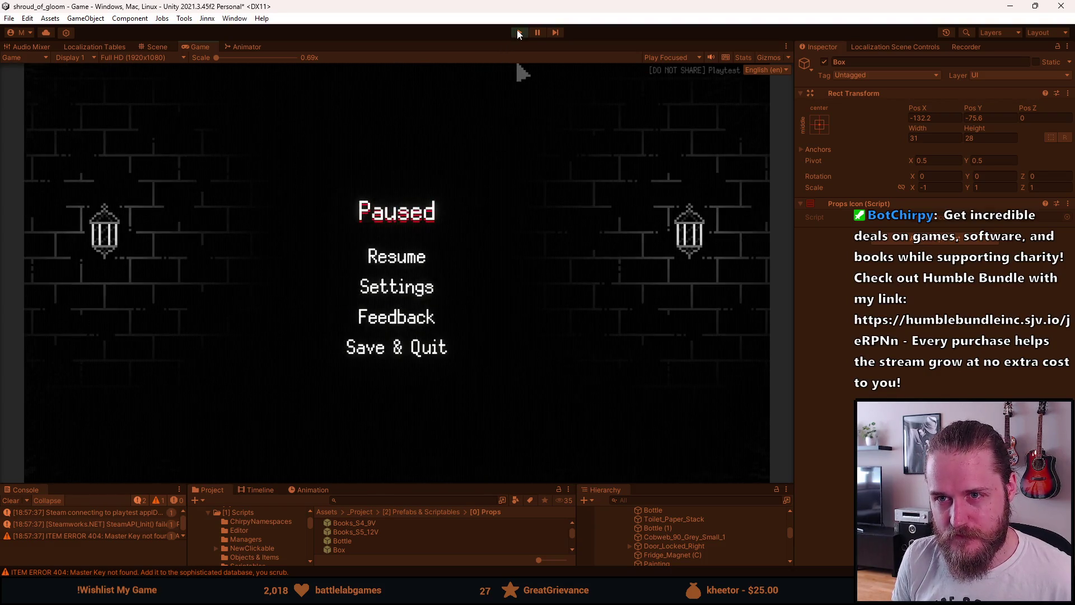
click(519, 32)
click(343, 336)
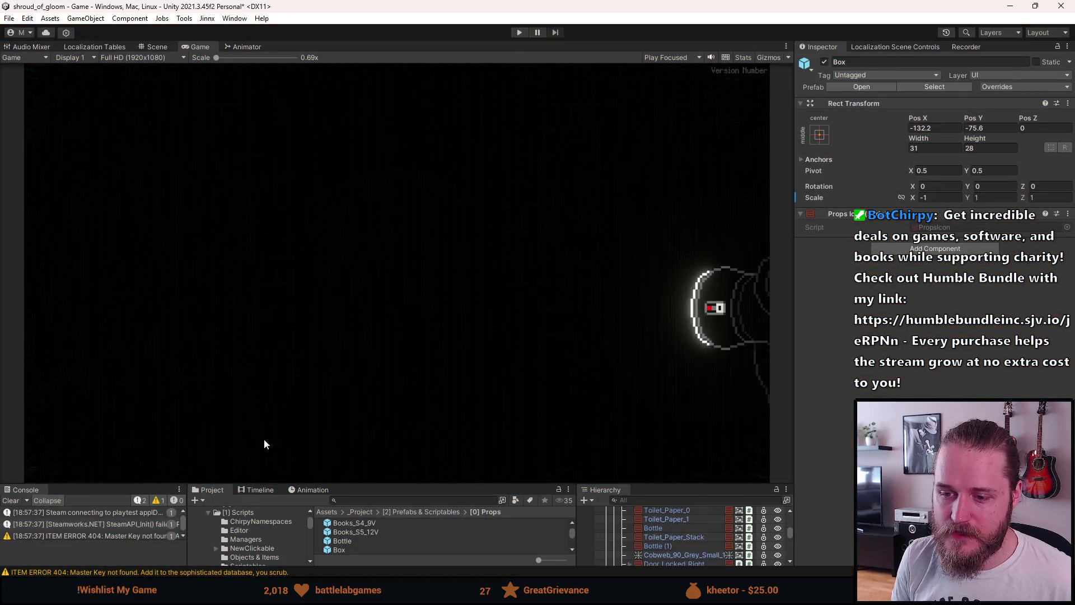
Enlarge the bottom panels, clear the Console log, and return to the Scene view
drag(352, 482, 352, 430)
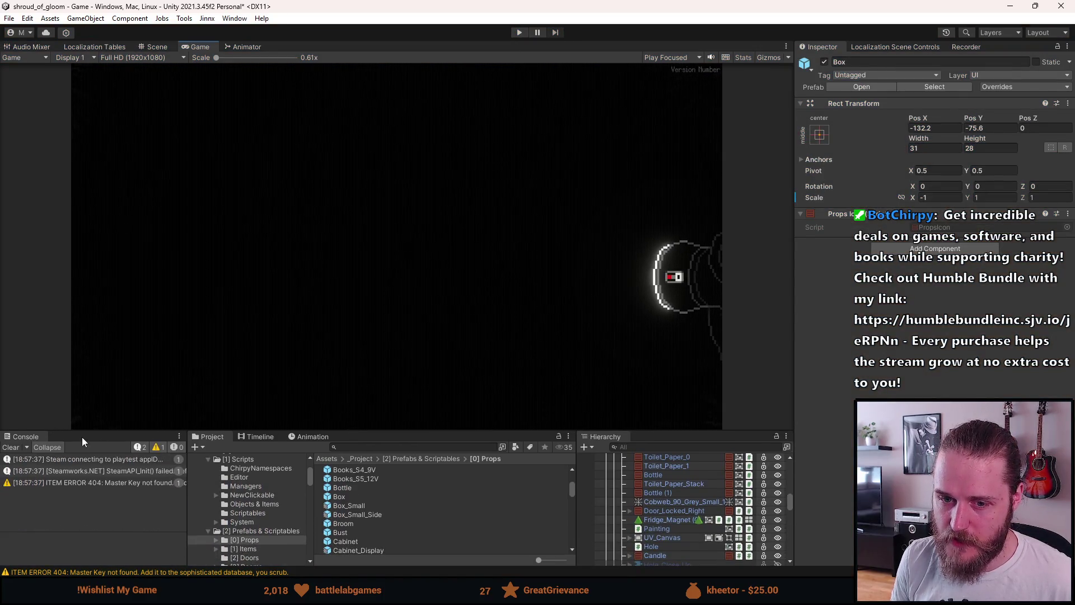
click(9, 447)
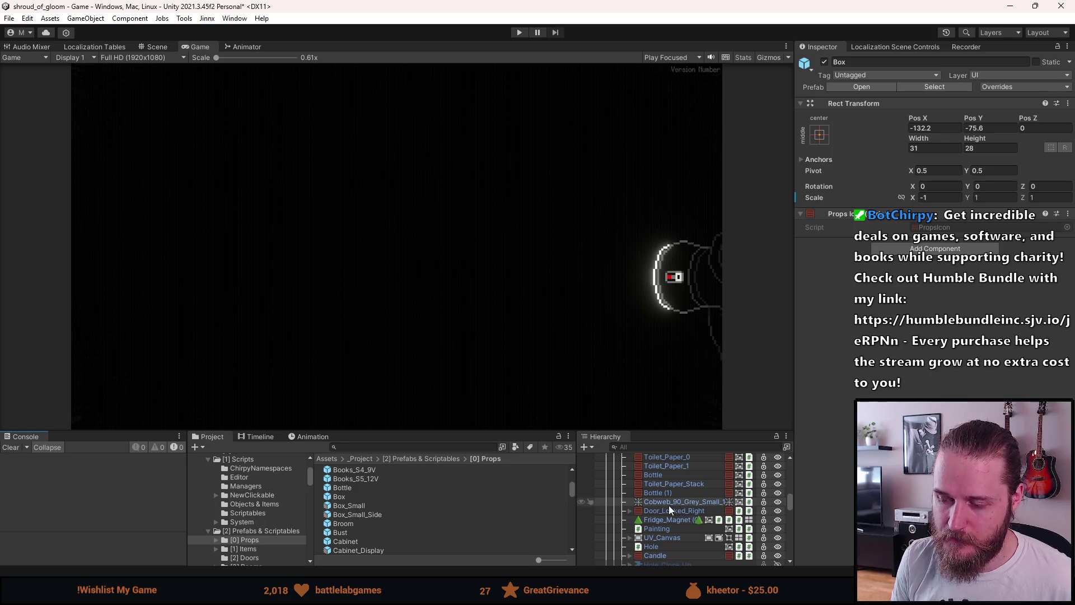
scroll(666, 505, up, 3)
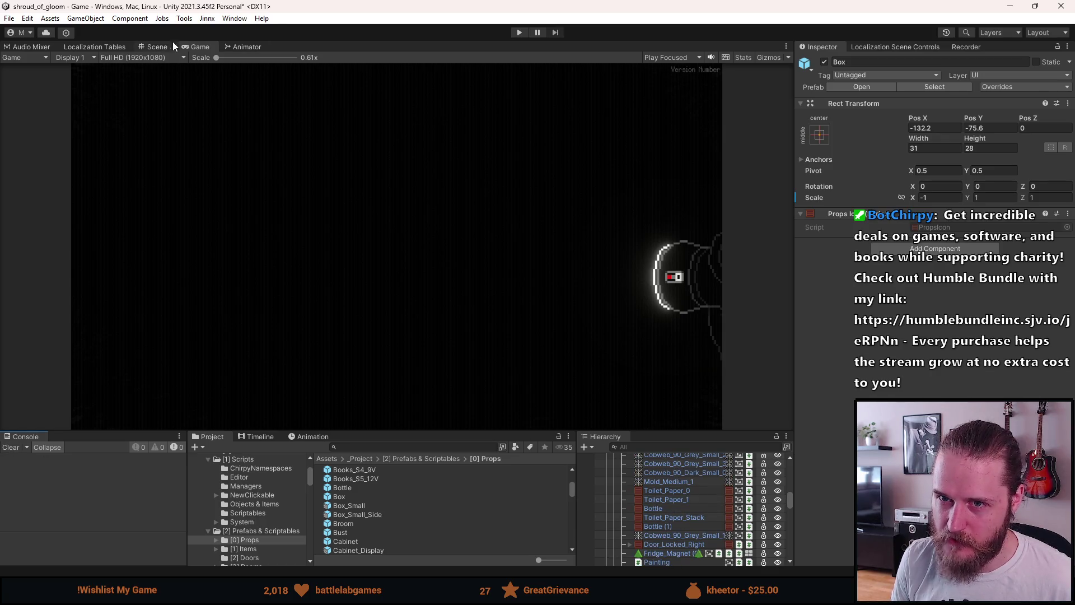
click(156, 47)
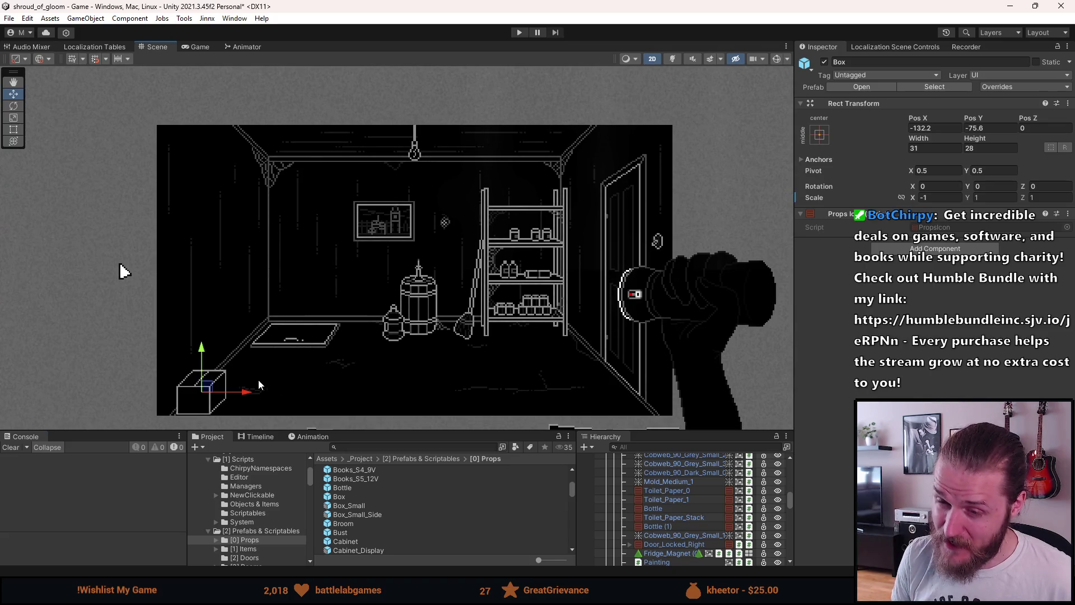
scroll(258, 380, up, 5)
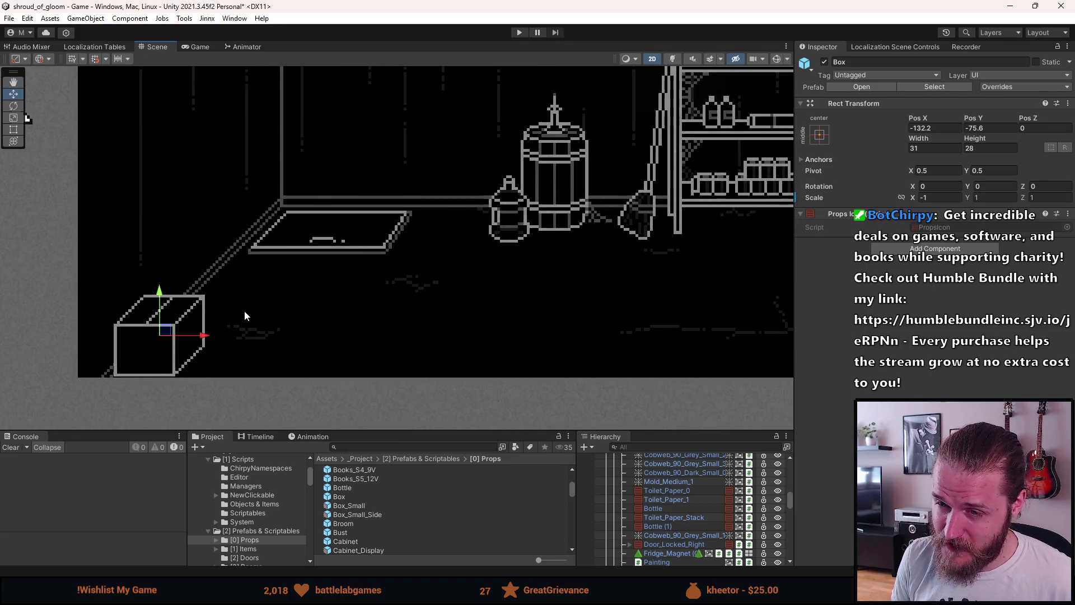
scroll(244, 315, up, 1)
Move the Box up and right to position -112.5, -58 near the wall corner
drag(169, 340, 227, 292)
scroll(226, 292, down, 4)
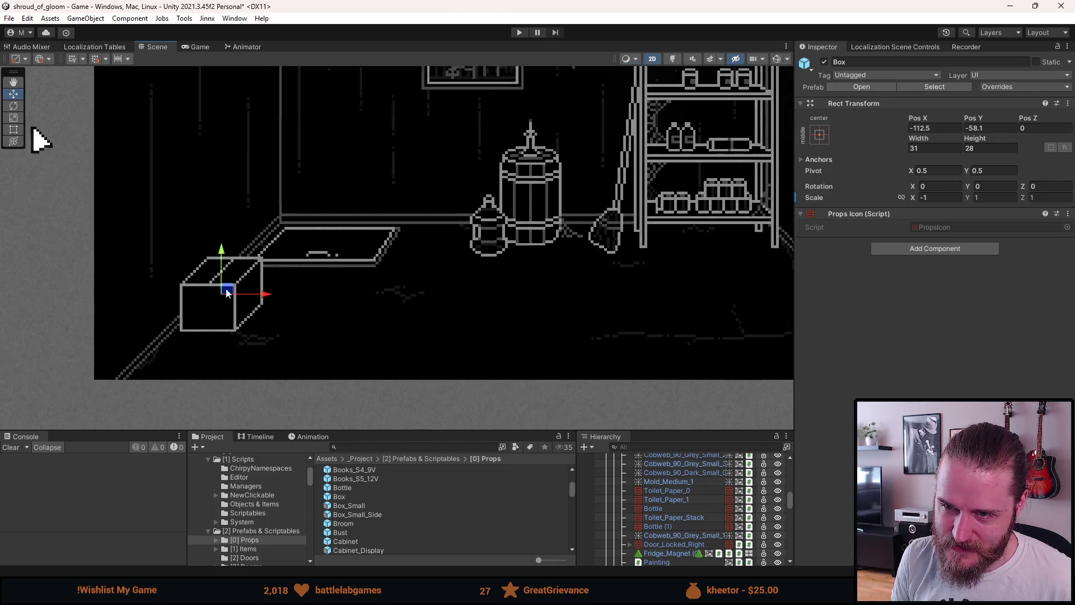
scroll(226, 292, up, 6)
scroll(225, 286, up, 2)
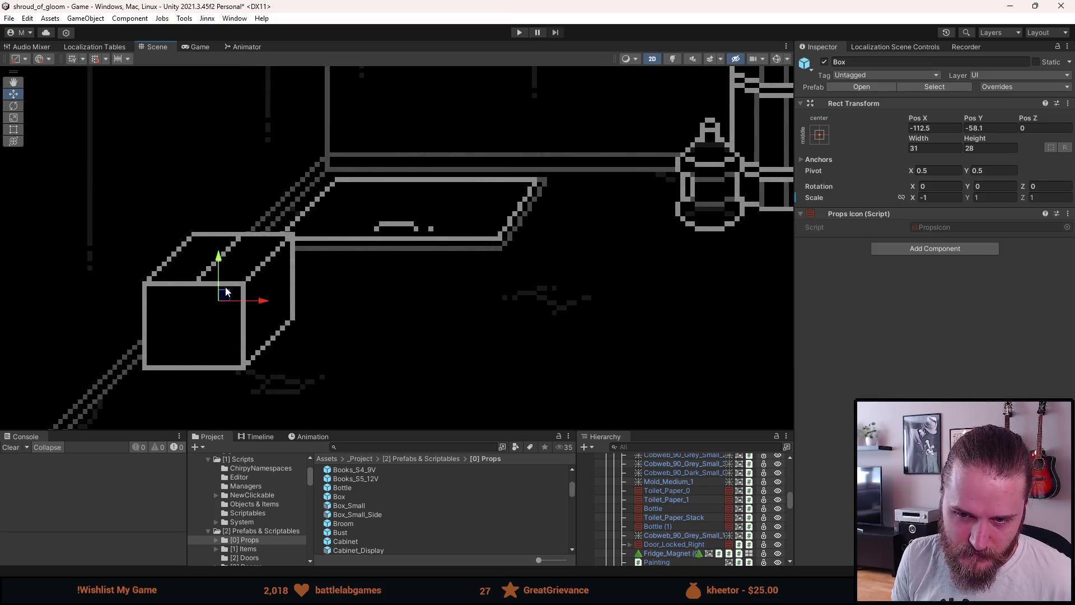
click(974, 128)
text(8)
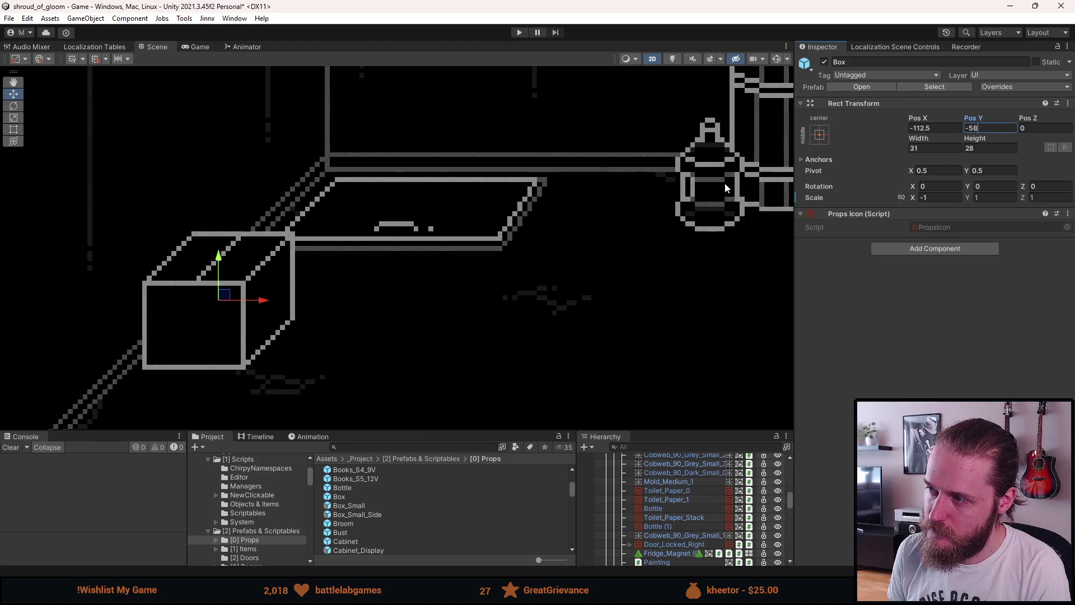
scroll(375, 249, down, 4)
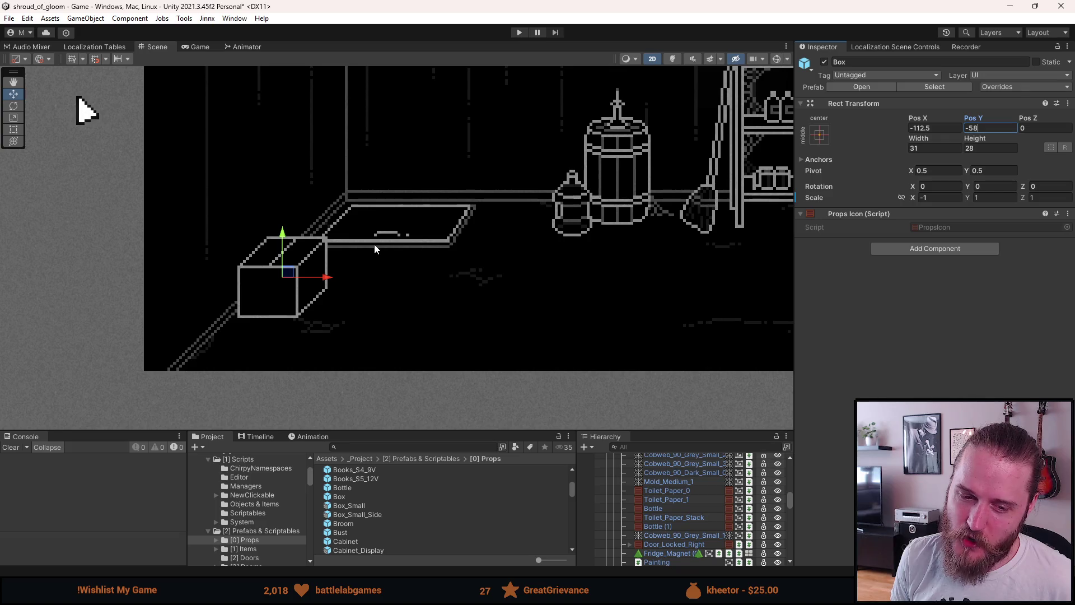
drag(375, 248, 349, 303)
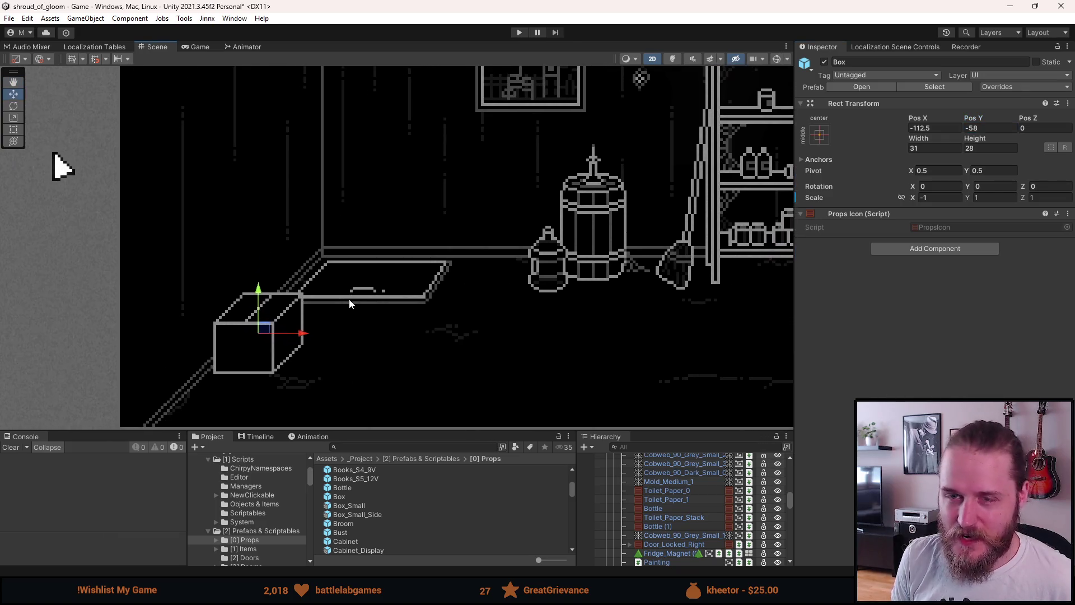
scroll(680, 508, down, 2)
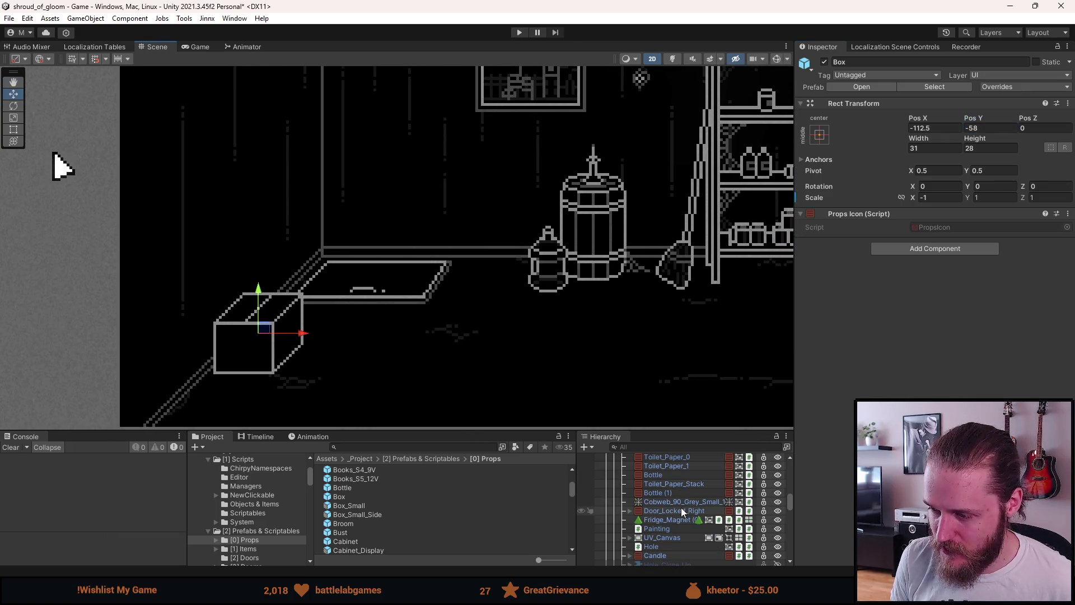
scroll(677, 503, down, 3)
click(653, 516)
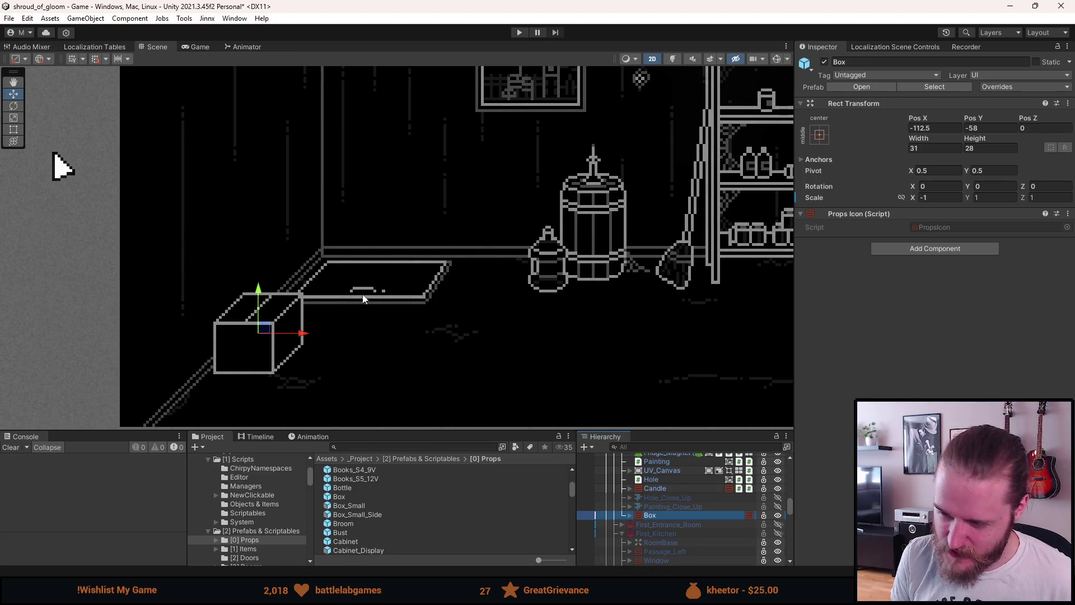
Duplicate the Box and raise the copy, Box (1), to Pos Y -41 on top of it
key(ctrl+d)
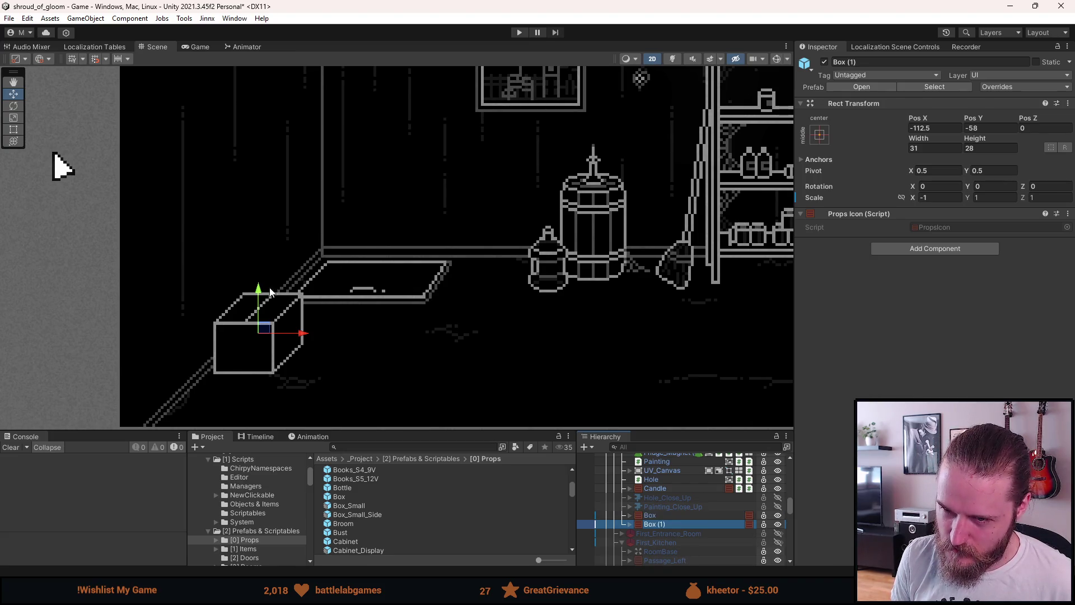
drag(257, 289, 255, 242)
scroll(255, 241, down, 5)
scroll(253, 242, up, 5)
scroll(253, 242, up, 1)
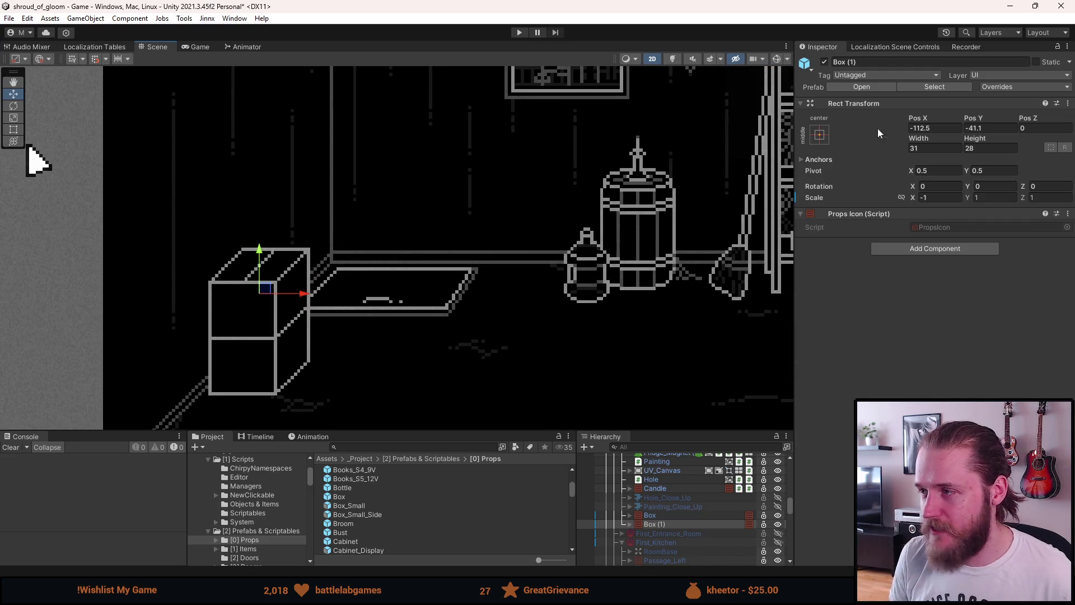
click(975, 129)
text(41)
scroll(240, 364, up, 5)
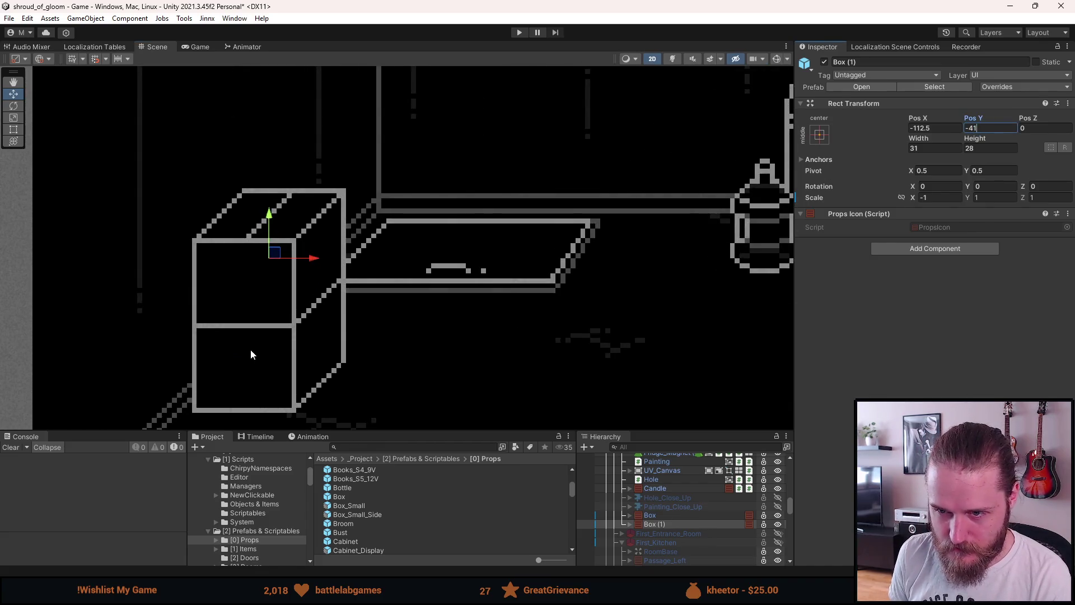
Toggle Box (1)'s active checkbox off and on to check the stacking
click(827, 63)
click(827, 63)
click(828, 63)
click(828, 62)
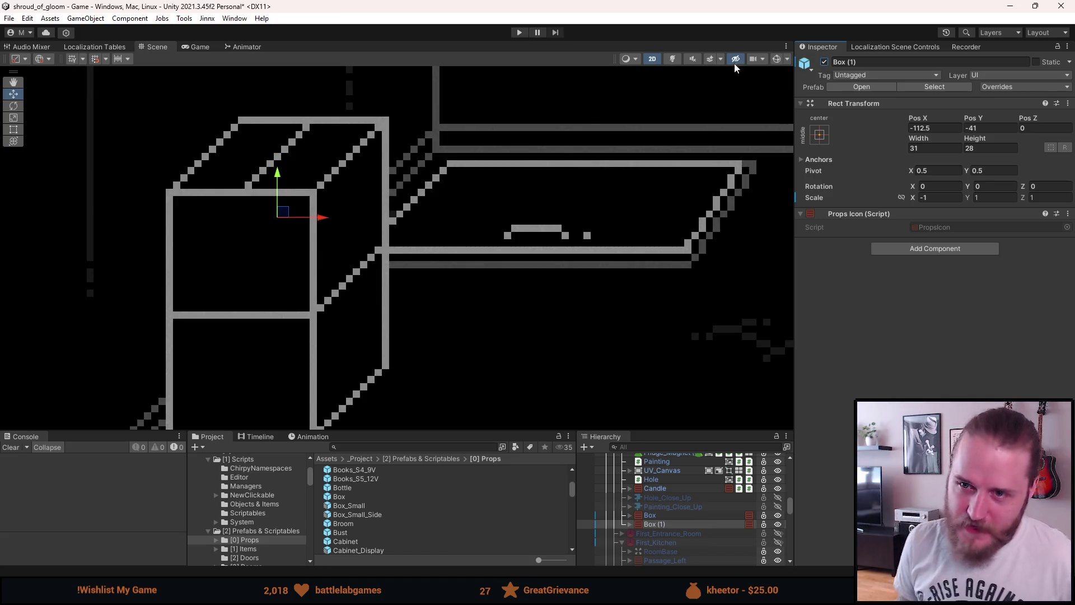
scroll(449, 140, down, 2)
scroll(448, 140, down, 3)
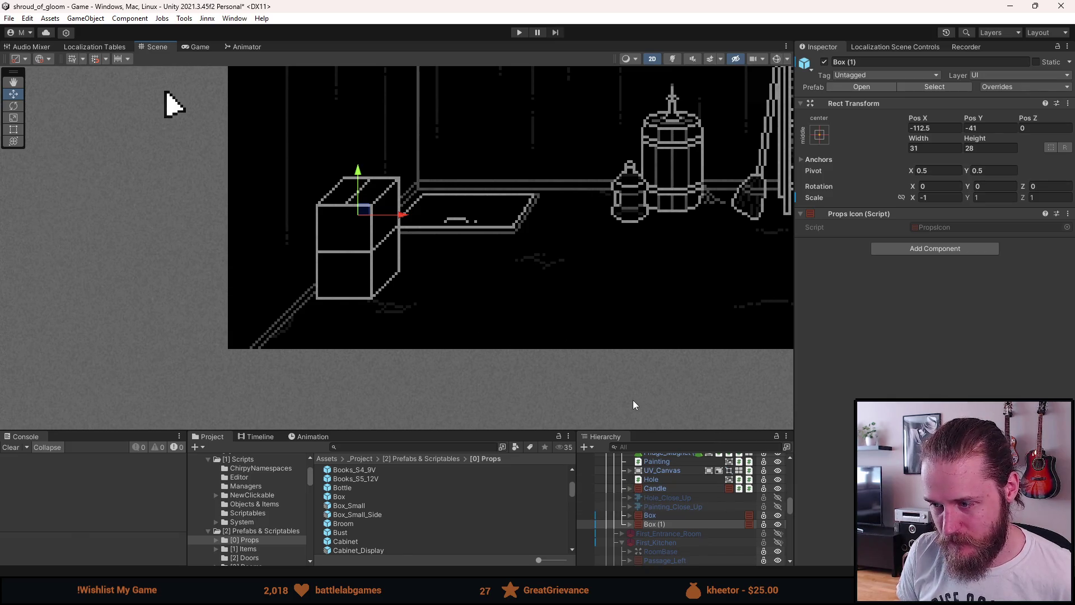
key(ctrl+d)
mouse_move(364, 211)
mouse_down()
mouse_move(331, 273)
mouse_move(339, 287)
mouse_up()
scroll(339, 297, down, 3)
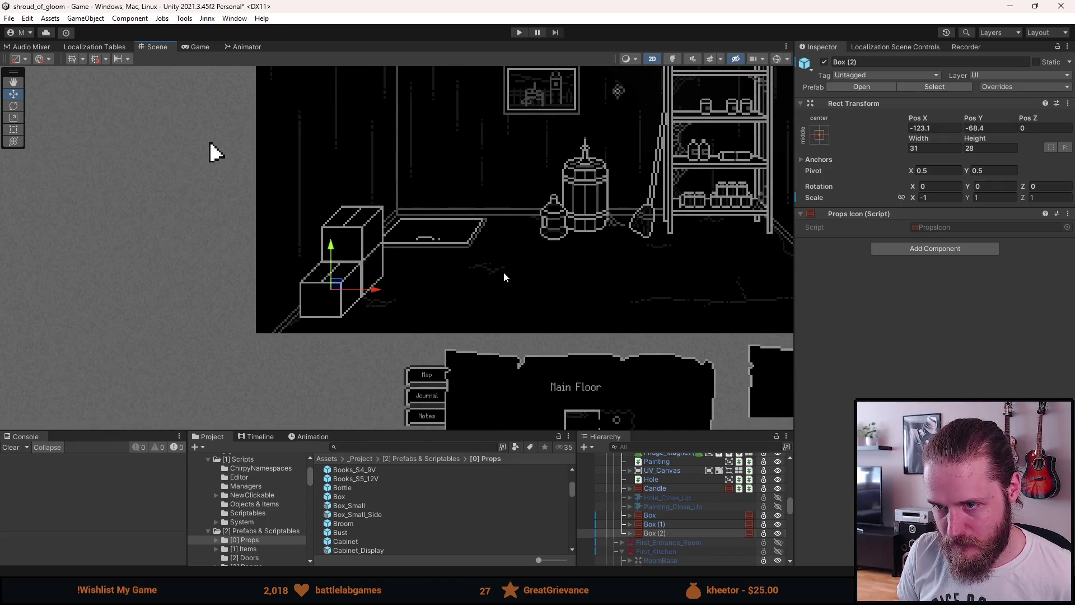
scroll(354, 313, down, 5)
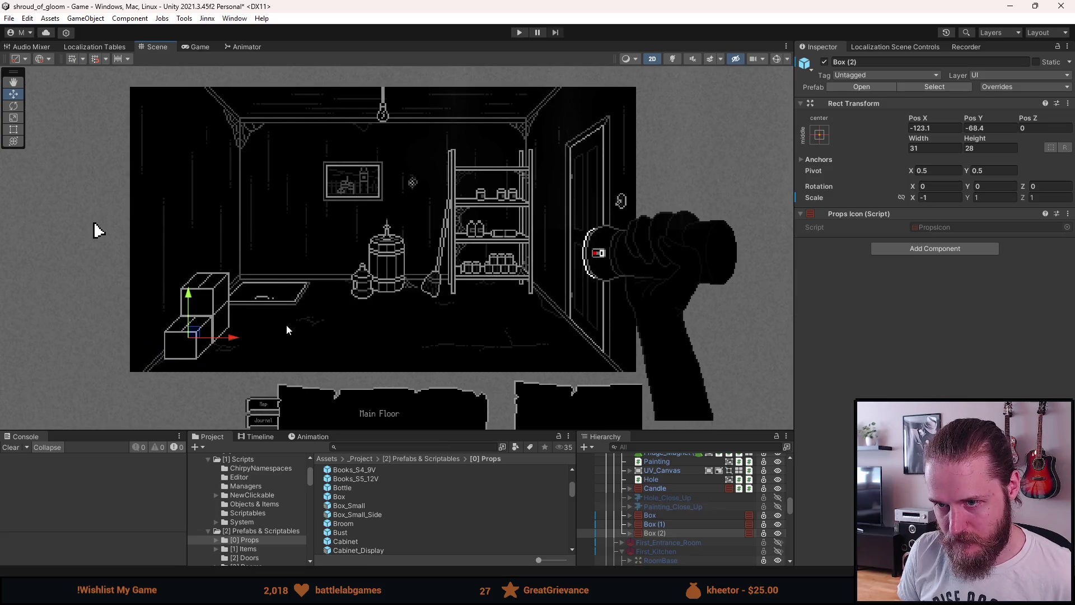
scroll(193, 336, up, 8)
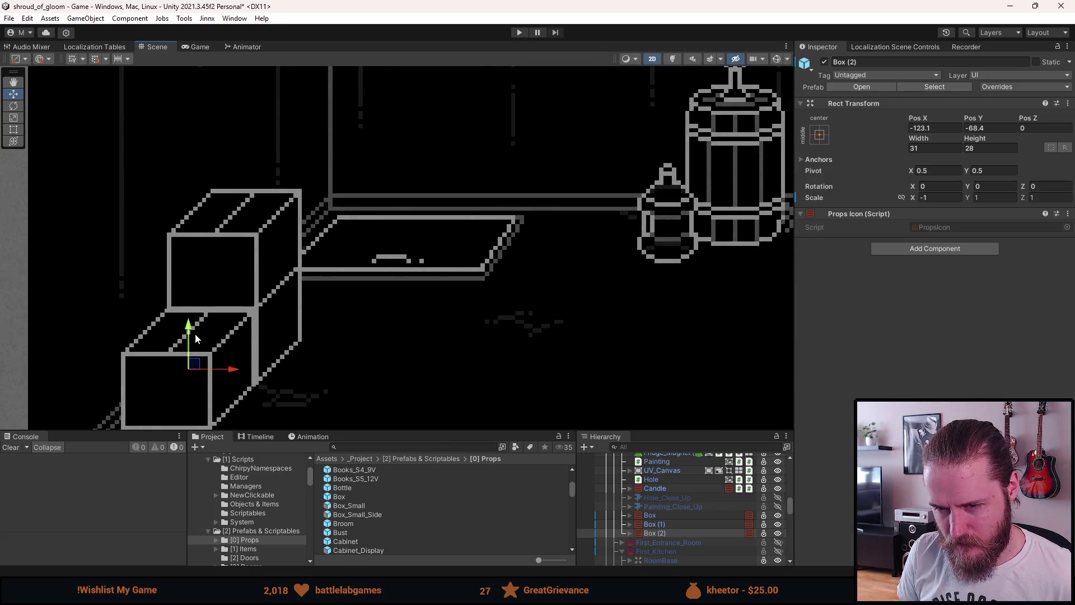
drag(194, 363, 199, 367)
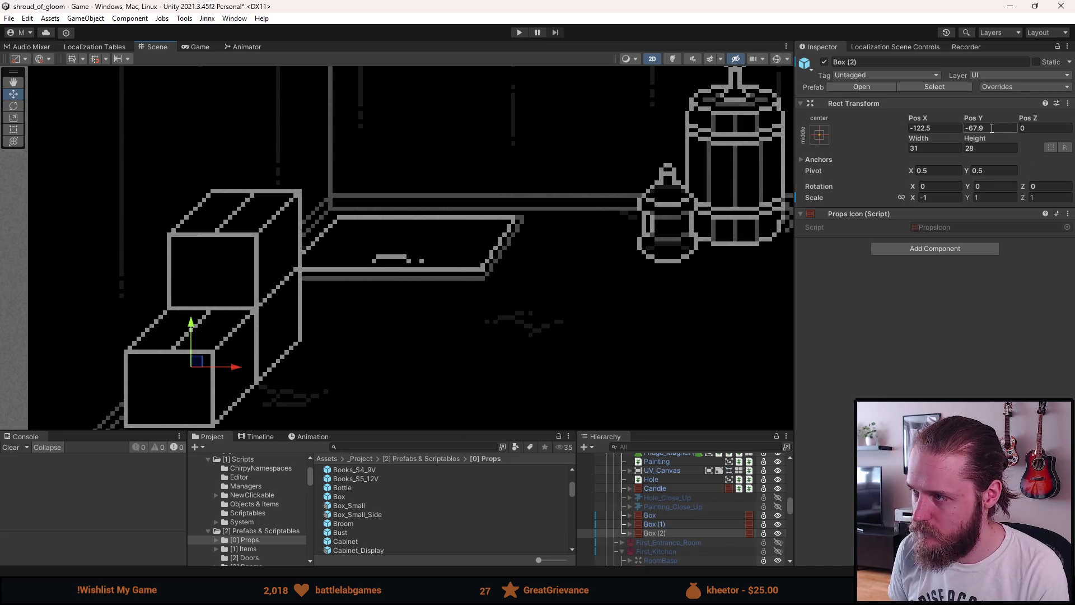
scroll(506, 270, down, 3)
scroll(163, 89, up, 2)
scroll(338, 305, up, 2)
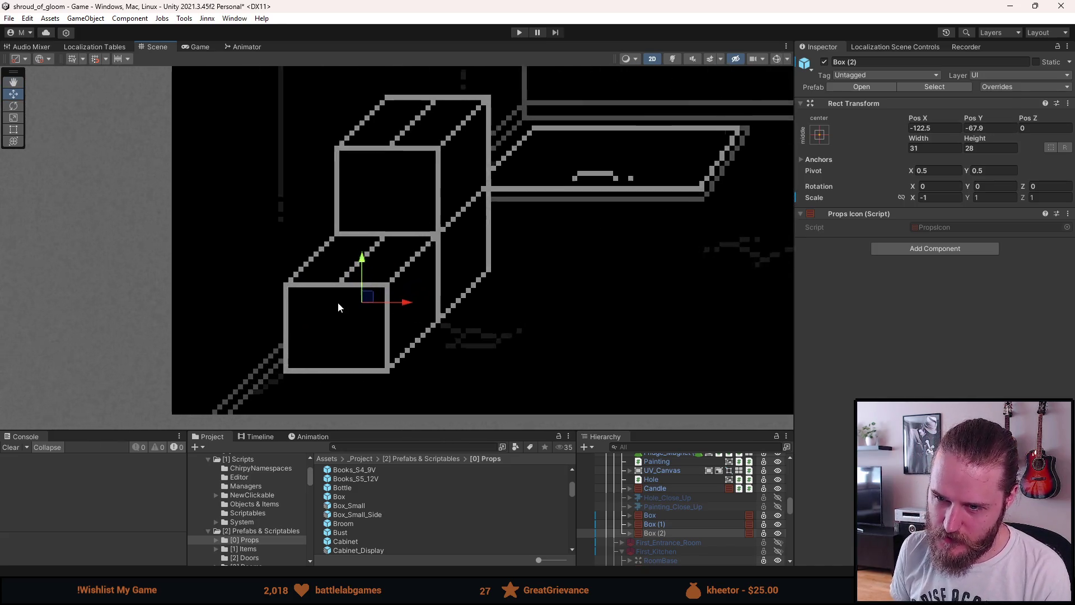
drag(371, 296, 359, 311)
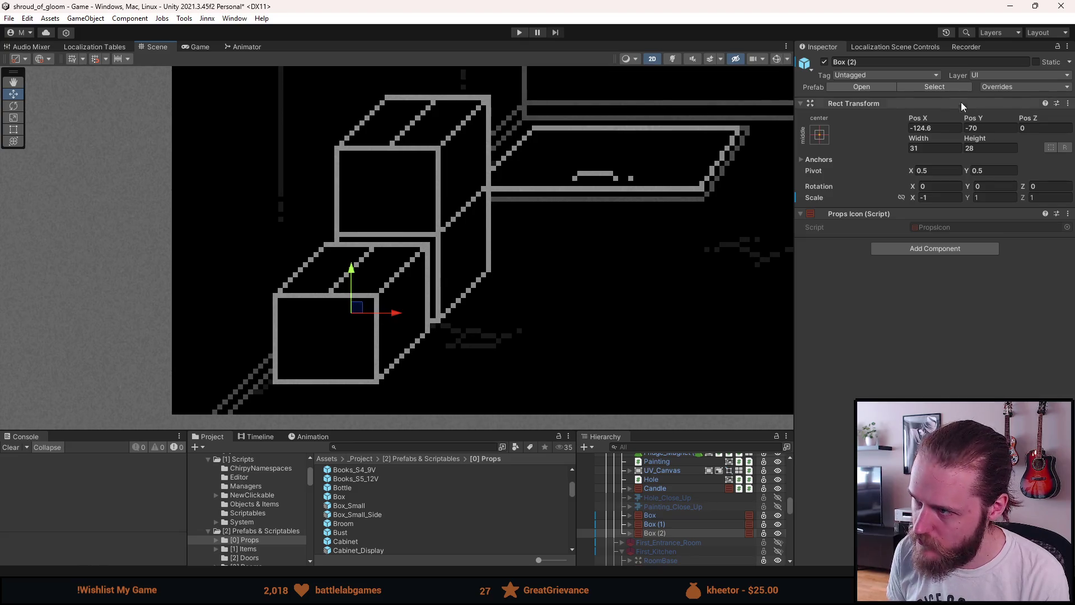
click(934, 126)
key(BackSpace)
text(5)
key(Return)
scroll(575, 220, down, 2)
scroll(422, 270, down, 2)
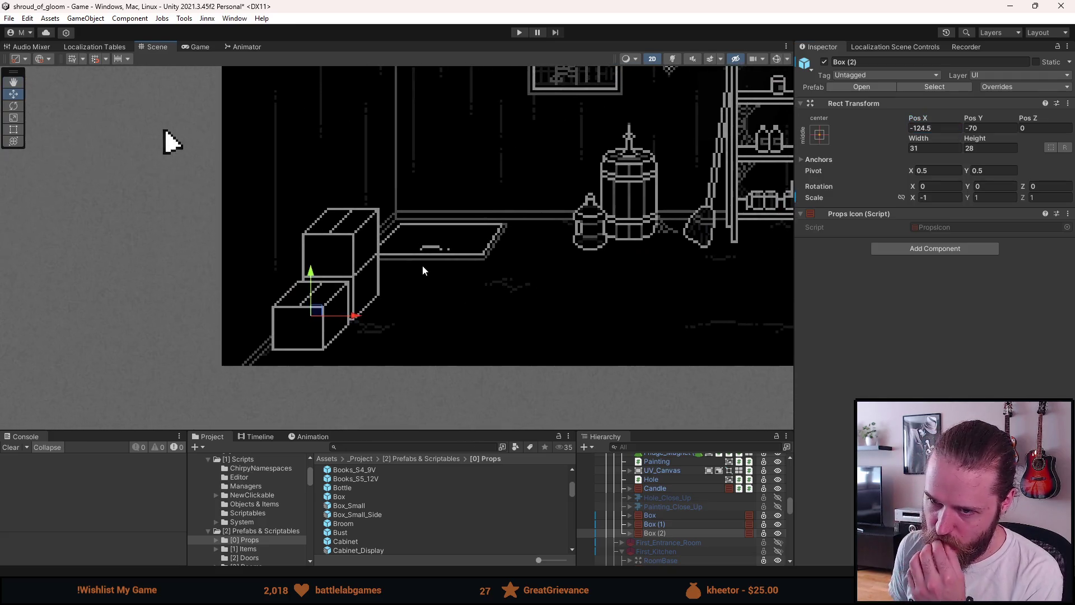
click(423, 270)
scroll(422, 270, down, 3)
scroll(422, 270, up, 4)
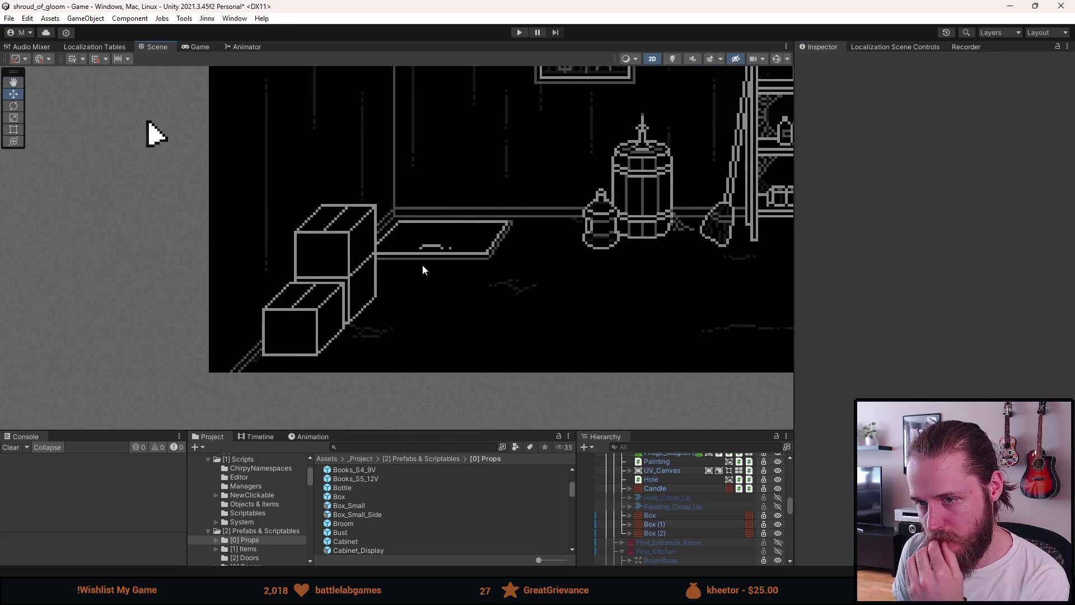
click(671, 532)
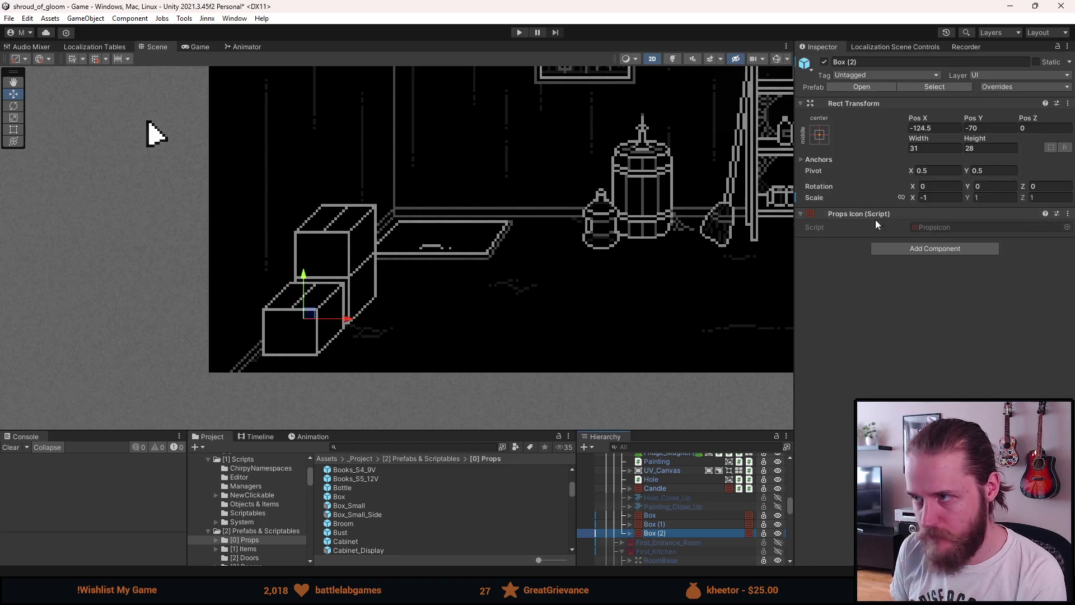
click(922, 128)
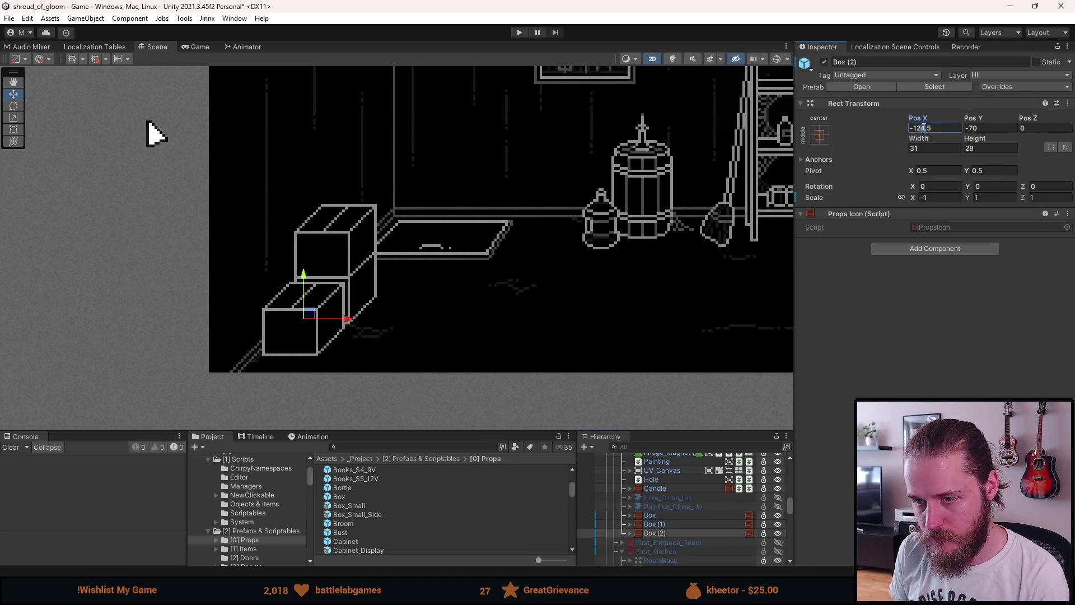
click(686, 192)
scroll(656, 179, down, 2)
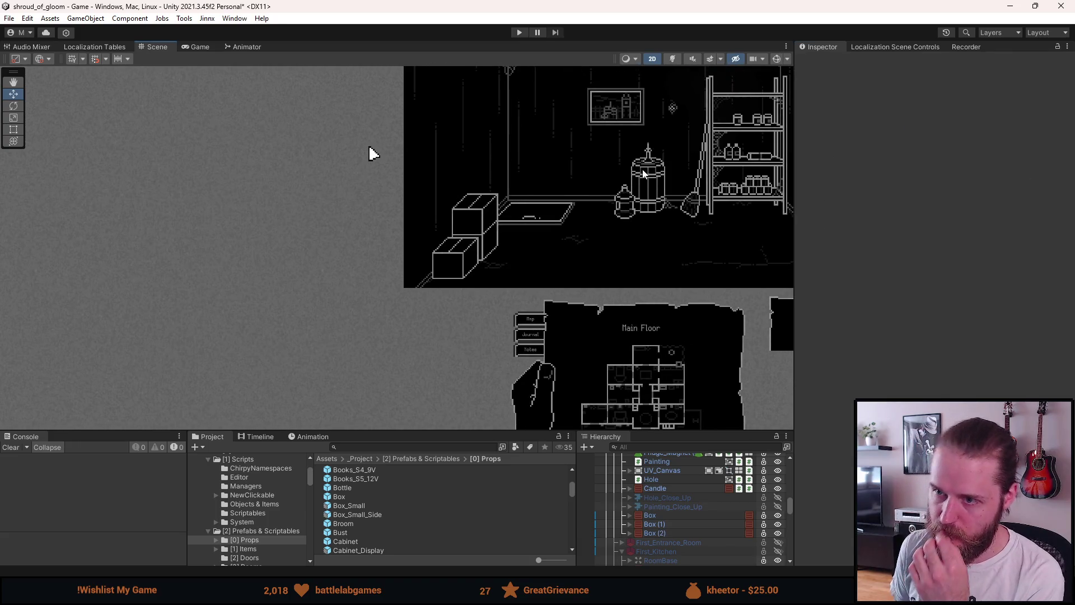
scroll(644, 175, up, 3)
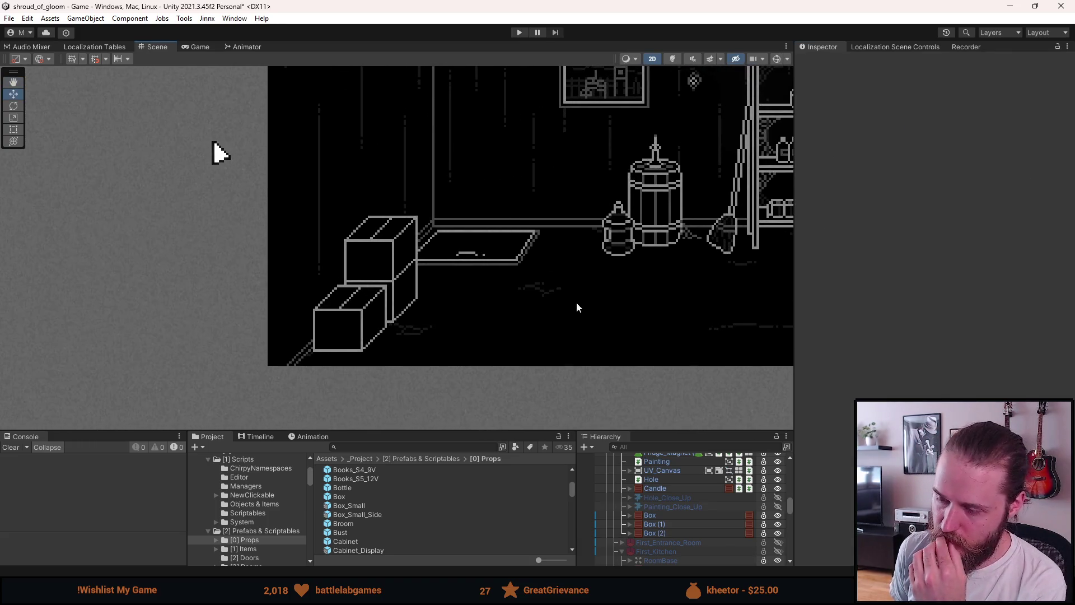
mouse_move(369, 514)
mouse_down()
mouse_move(464, 507)
mouse_move(661, 538)
mouse_up()
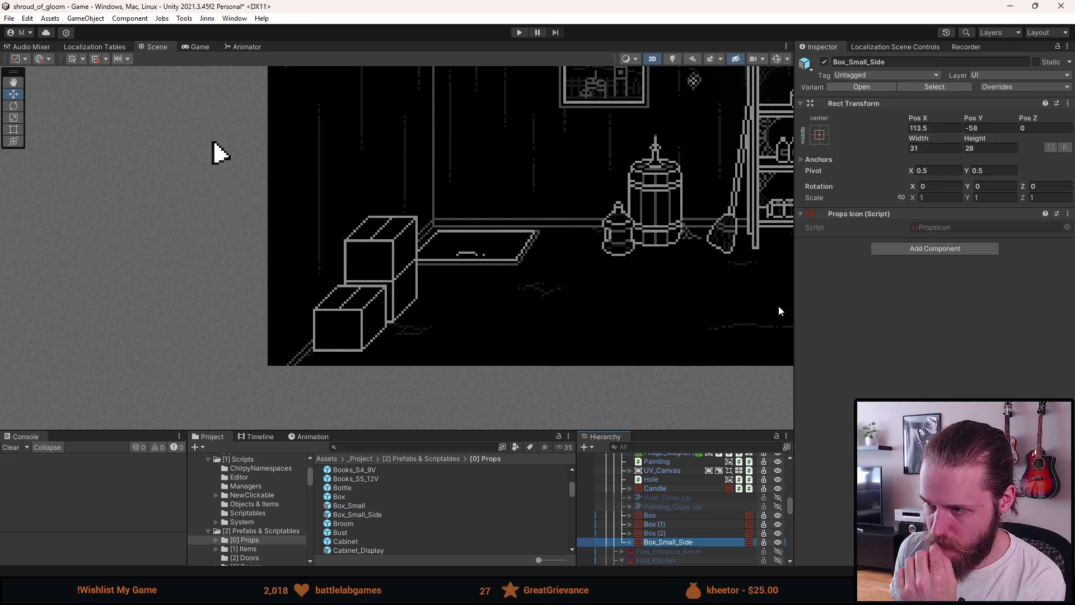
Set Box_Small_Side to Pos X 0 and Scale X -1, then place it against the stack at -127.5, -60.5
click(941, 129)
text(0)
click(936, 197)
text(-1)
mouse_move(657, 283)
mouse_down()
mouse_move(350, 285)
mouse_move(347, 305)
mouse_up()
scroll(351, 285, up, 5)
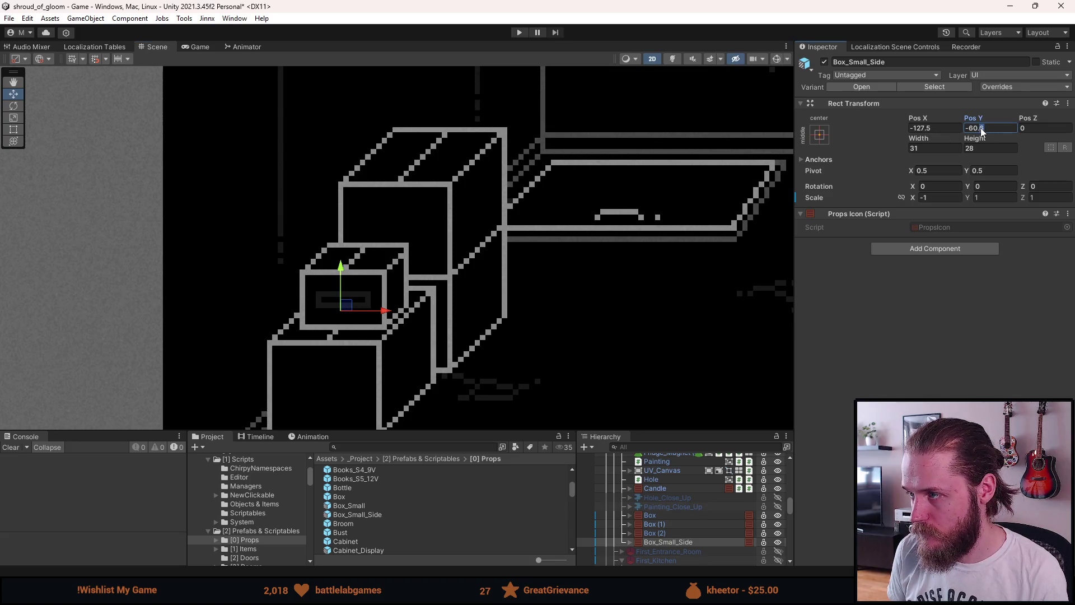
scroll(653, 236, down, 3)
Frame the whole room and select Box_Small_Side in the Hierarchy
click(652, 236)
scroll(653, 236, down, 3)
drag(650, 243, 358, 324)
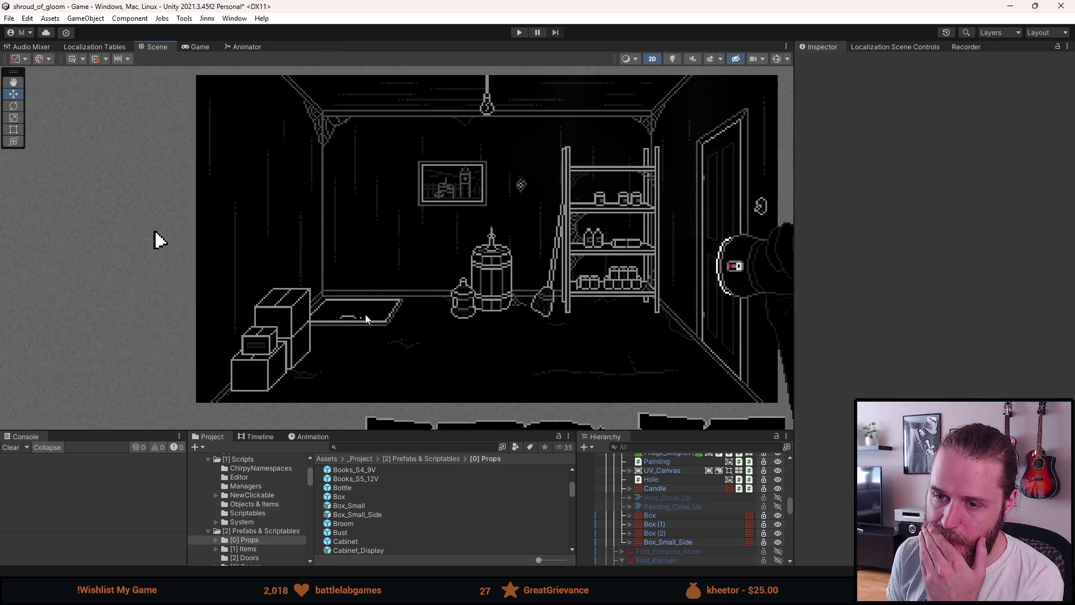
click(683, 532)
click(680, 540)
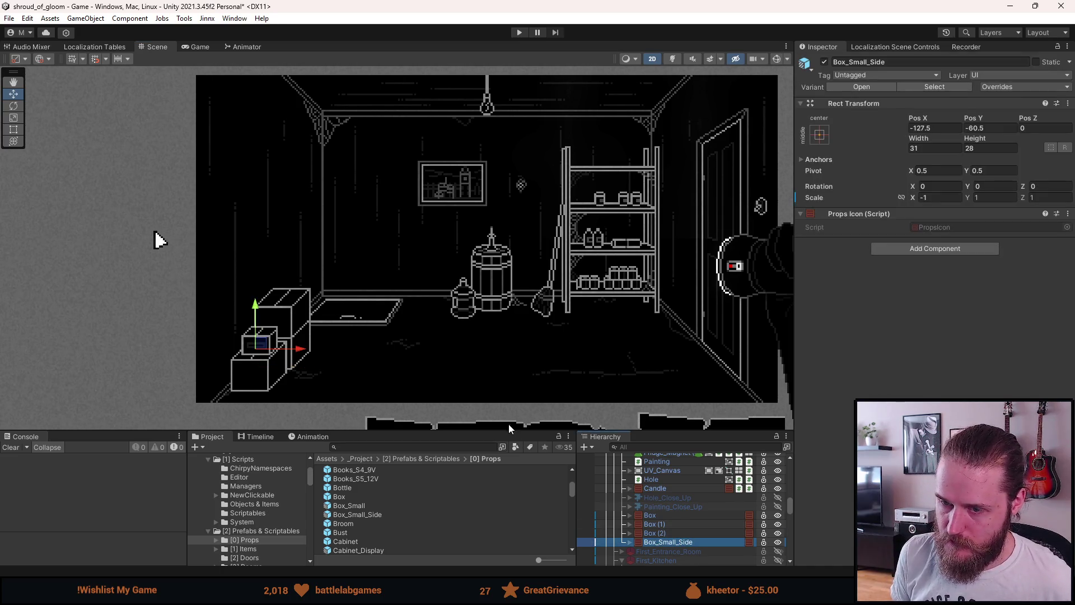
Duplicate Box_Small_Side and place the copy at -104.5, -74.5 beside the lower box
key(ctrl+d)
scroll(254, 340, up, 3)
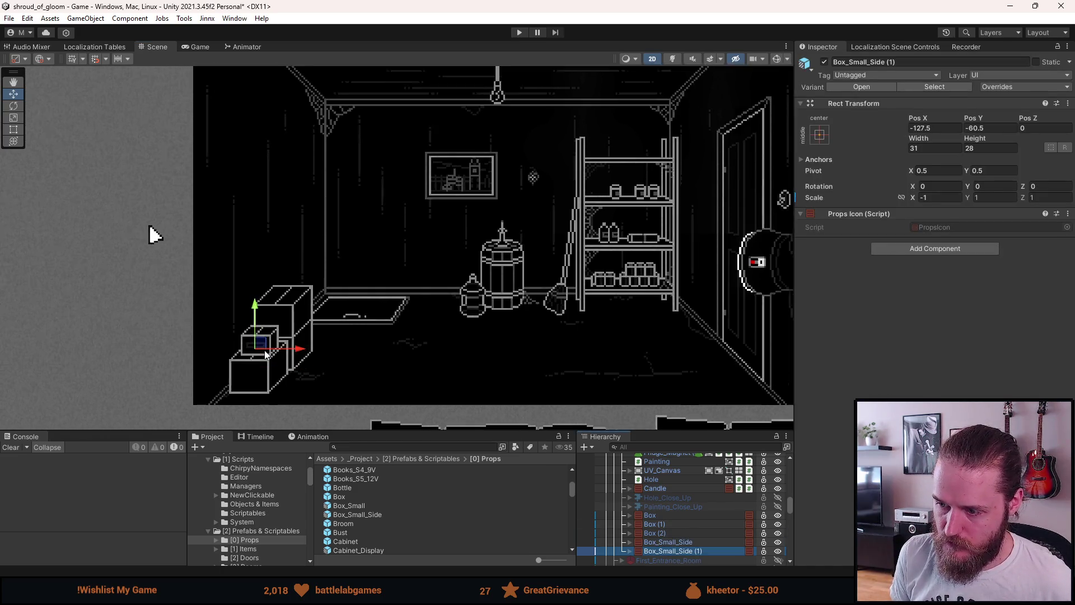
mouse_move(261, 347)
mouse_down()
mouse_move(318, 365)
mouse_move(317, 386)
mouse_up()
scroll(322, 384, up, 3)
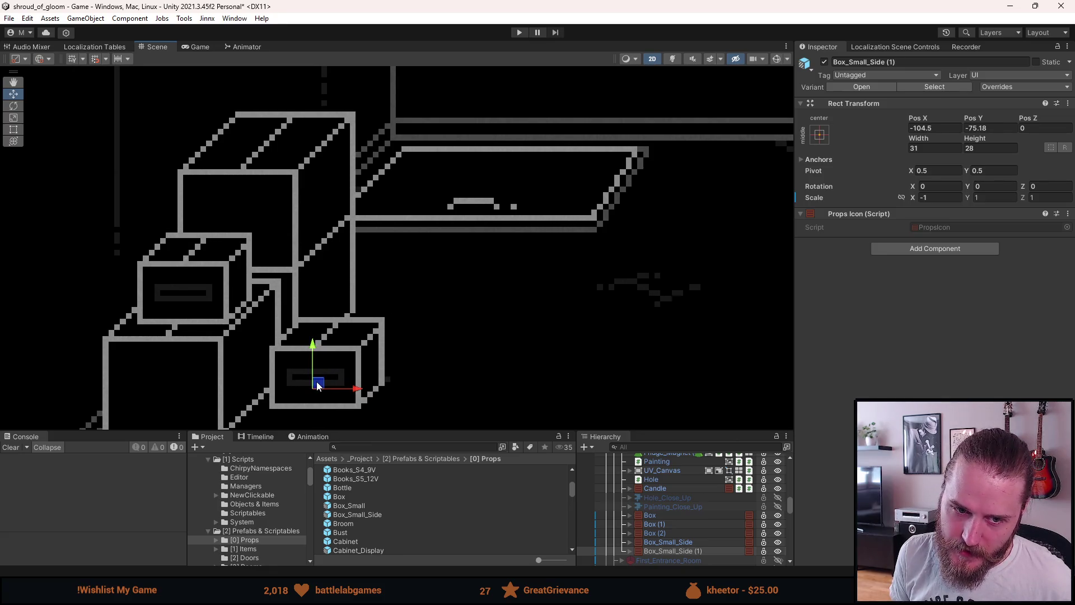
scroll(317, 378, up, 2)
scroll(338, 311, up, 2)
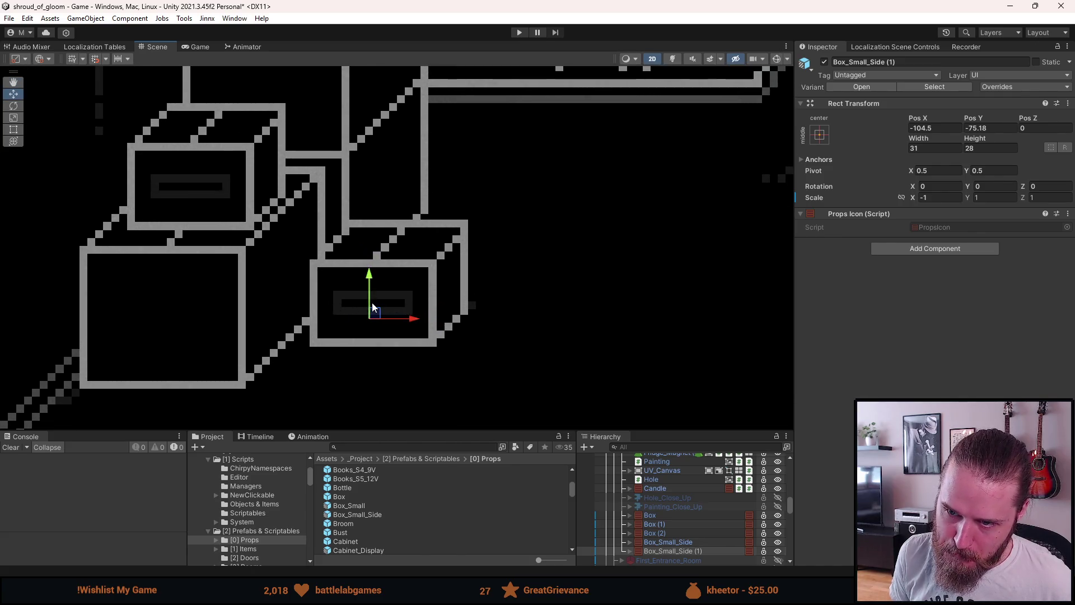
drag(369, 276, 367, 272)
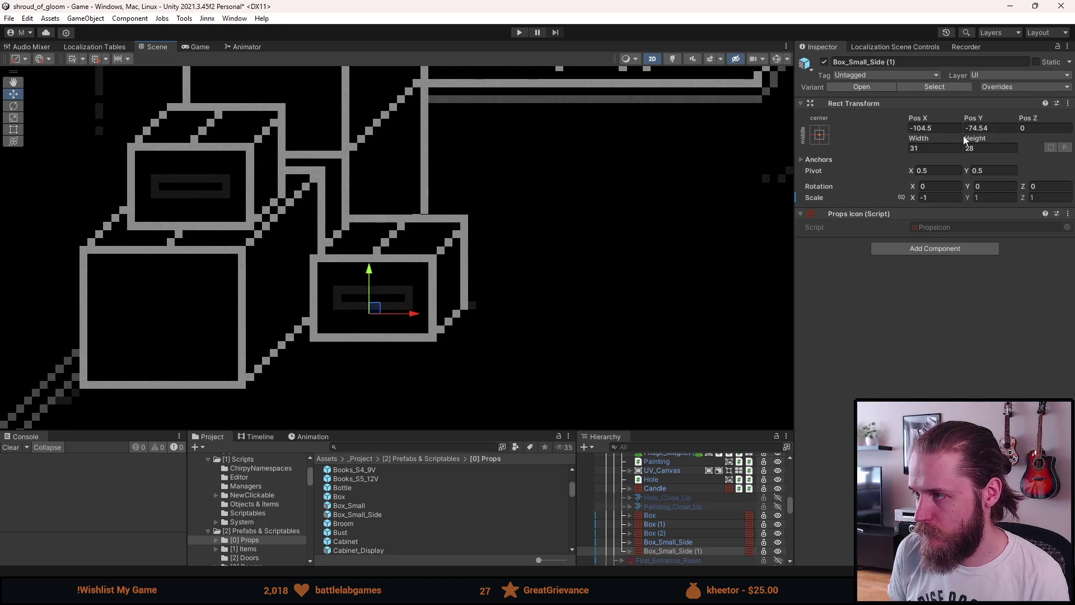
scroll(516, 220, down, 3)
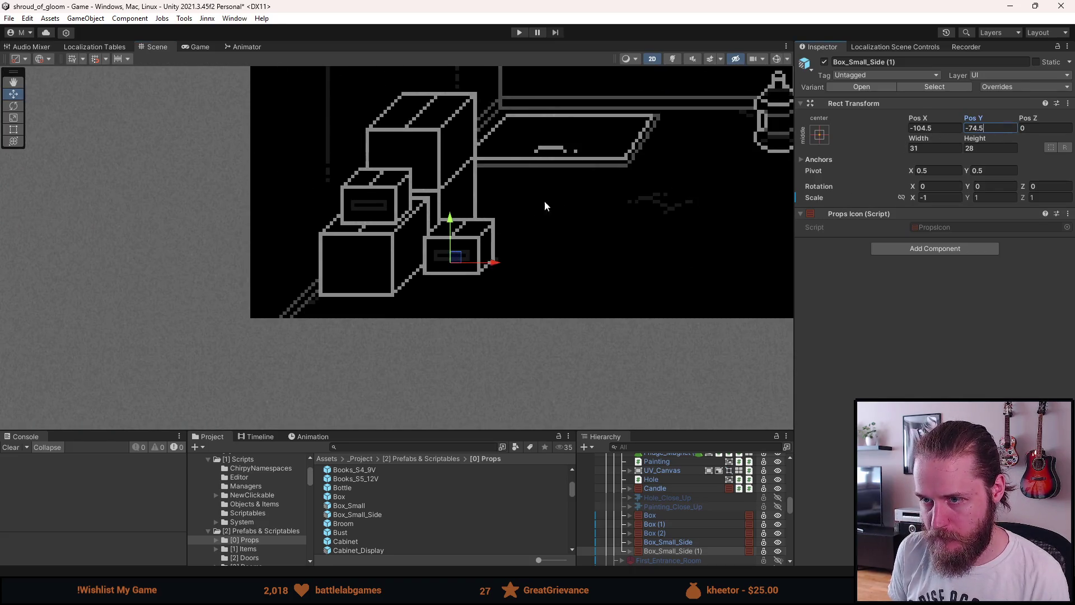
click(589, 189)
scroll(490, 237, down, 8)
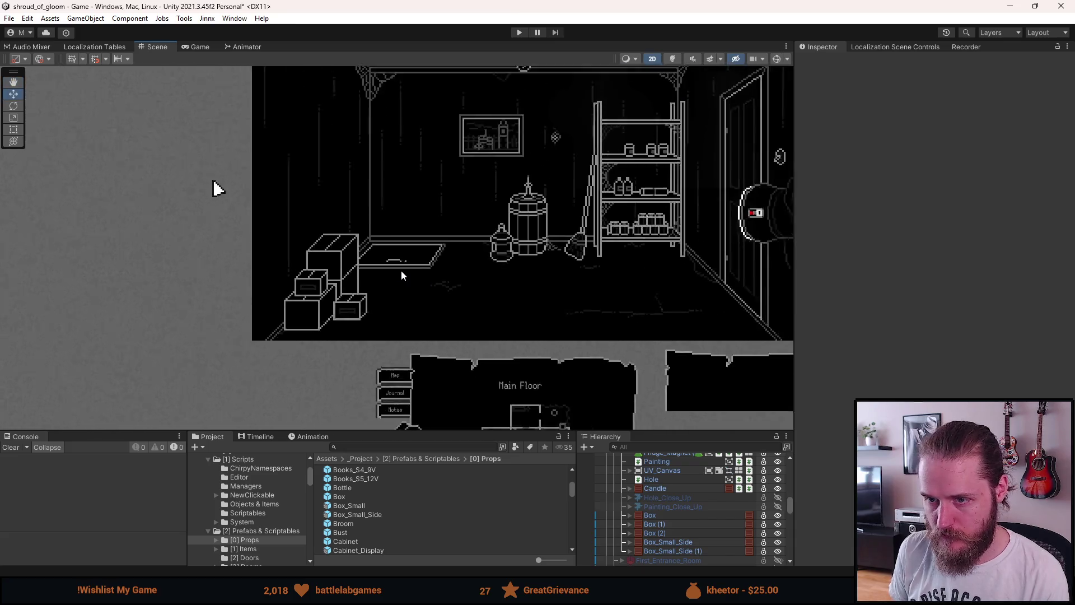
scroll(402, 272, up, 3)
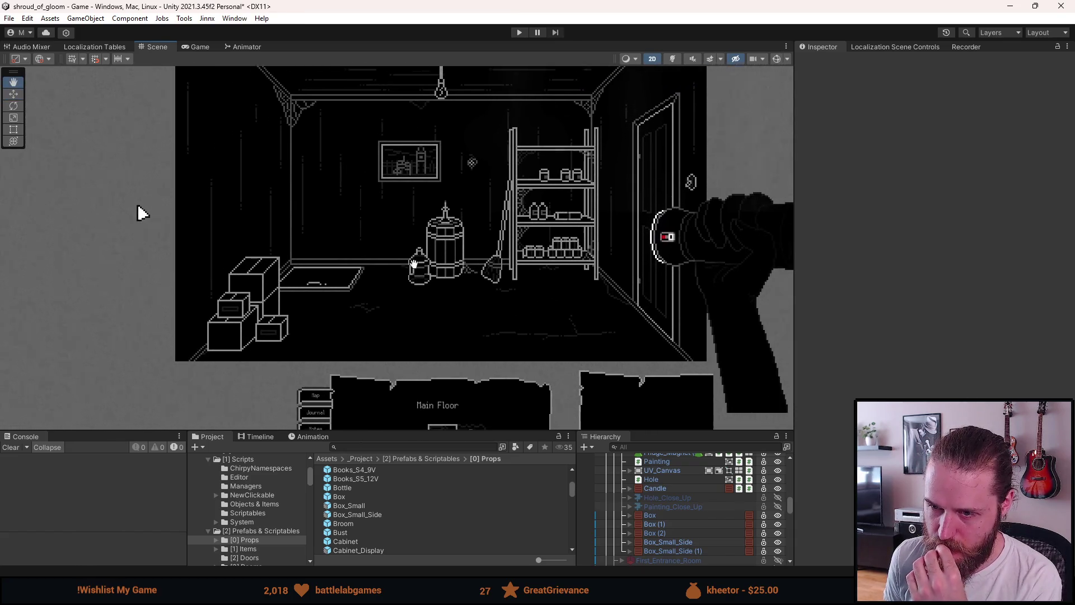
scroll(409, 273, up, 2)
click(200, 47)
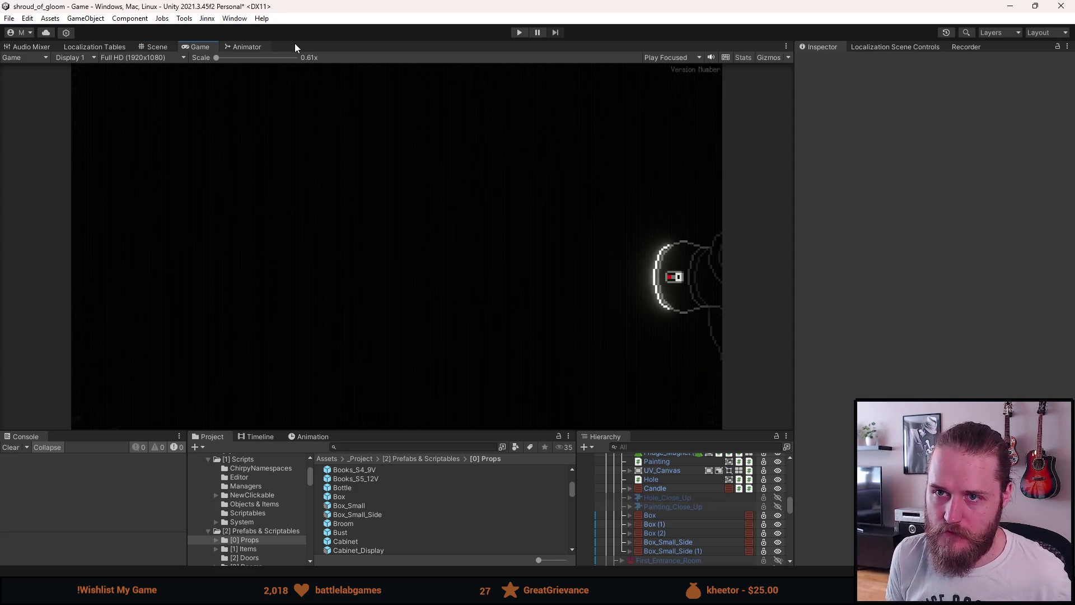
Run the scene in Play mode to test the box pile, then pause it
click(519, 32)
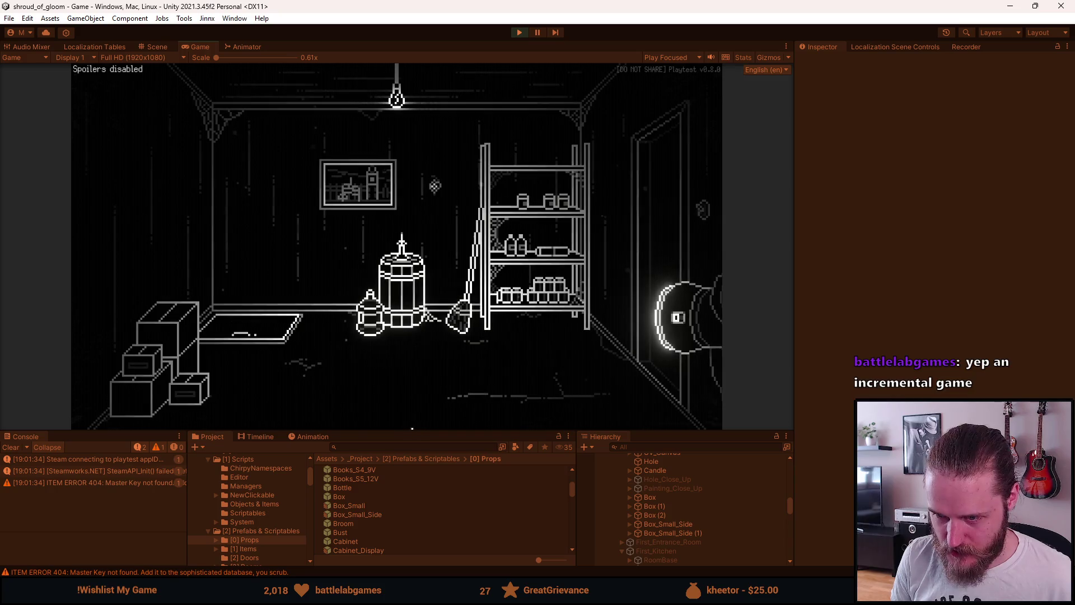
key(Escape)
Enlarge the Game view, resume and play through the storage room, then pause and stop
drag(406, 431, 397, 502)
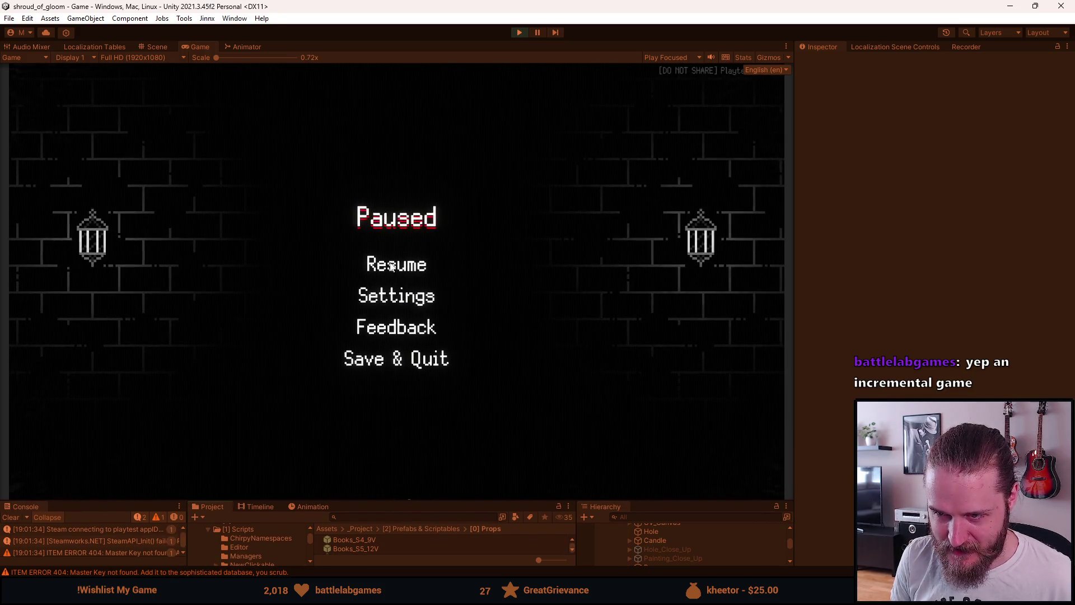
click(391, 266)
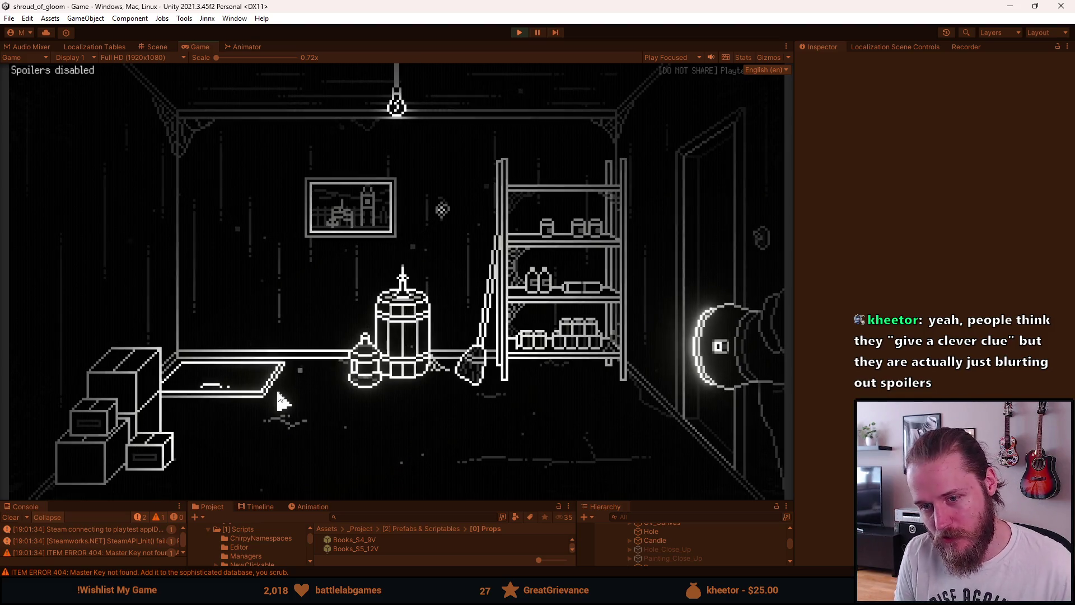
key(Escape)
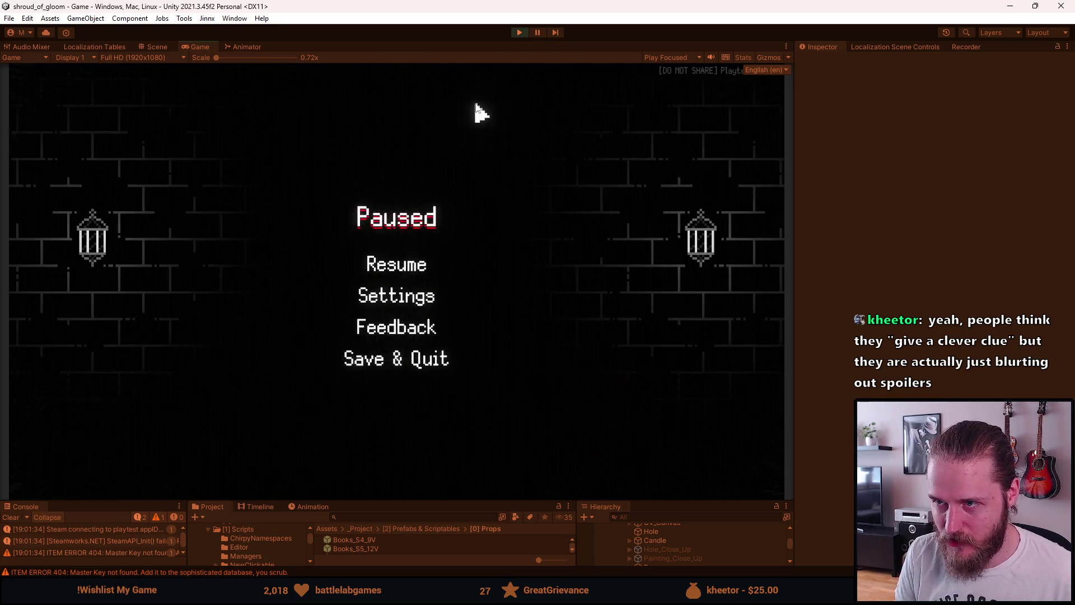
click(519, 33)
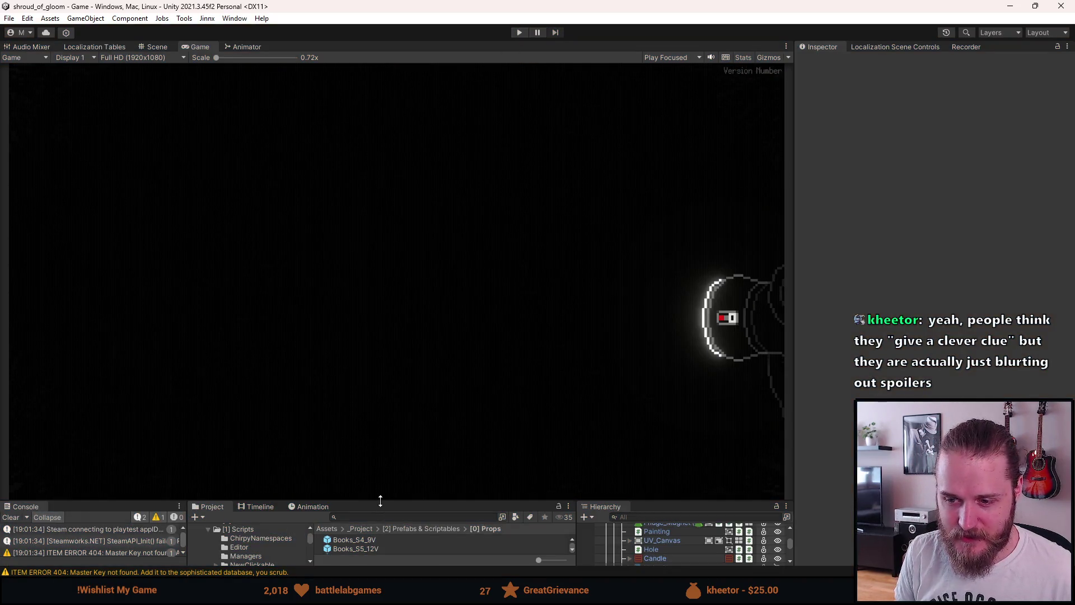
Shrink the Game view, clear the Console messages, and return to the Scene view
drag(381, 501, 365, 457)
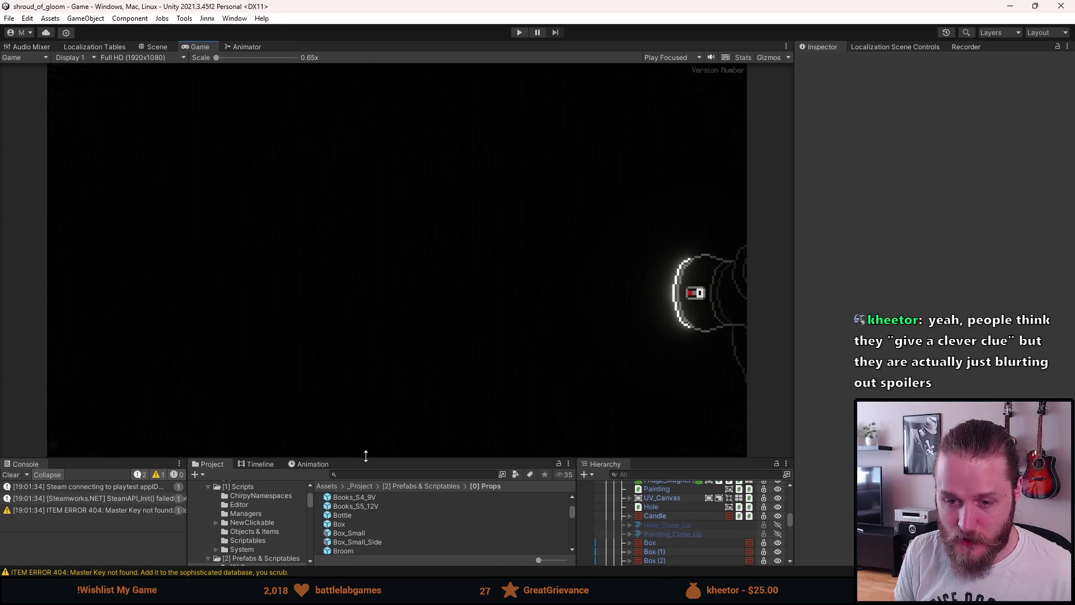
click(11, 474)
scroll(666, 535, down, 3)
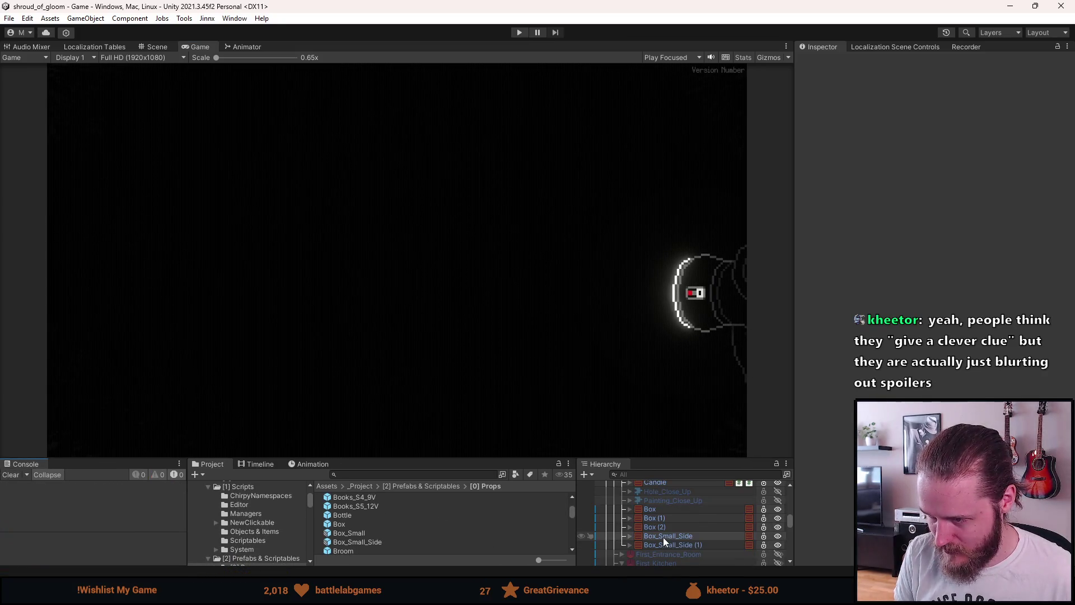
scroll(663, 537, down, 5)
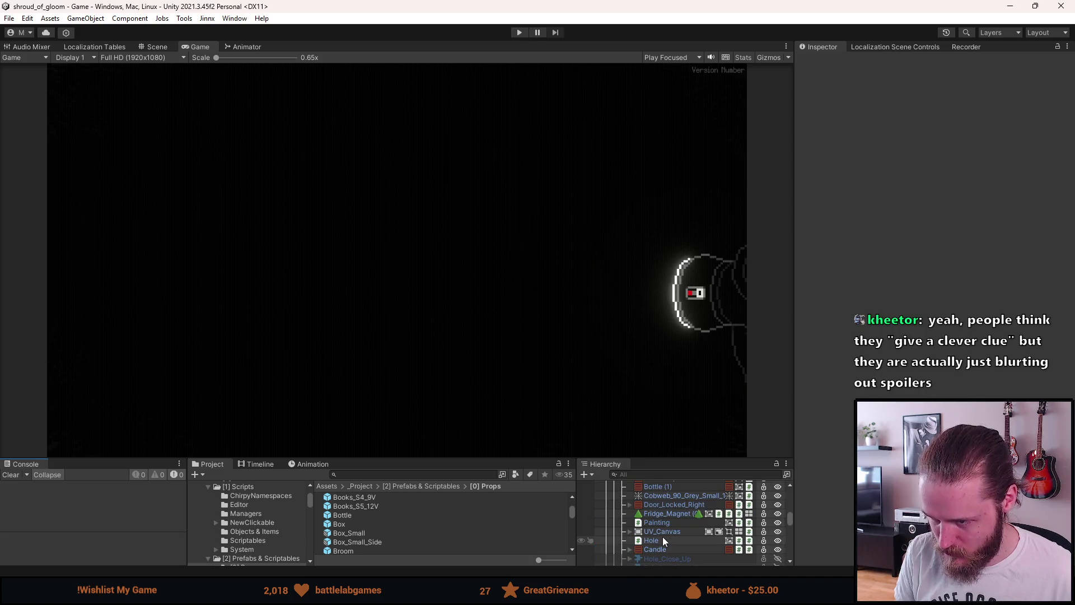
click(167, 49)
scroll(211, 358, up, 5)
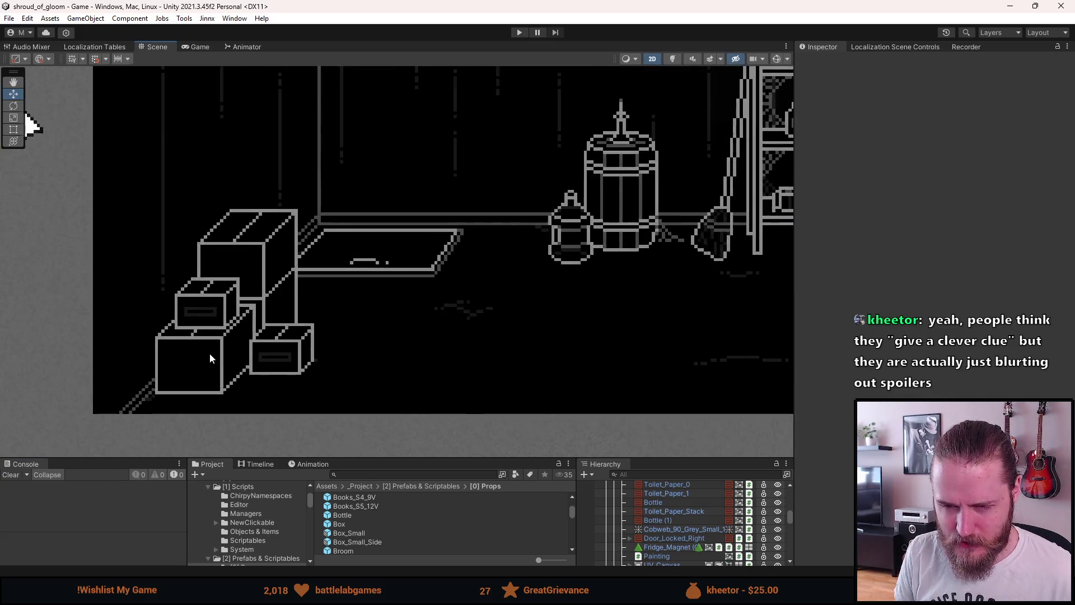
scroll(209, 359, up, 1)
scroll(681, 543, down, 3)
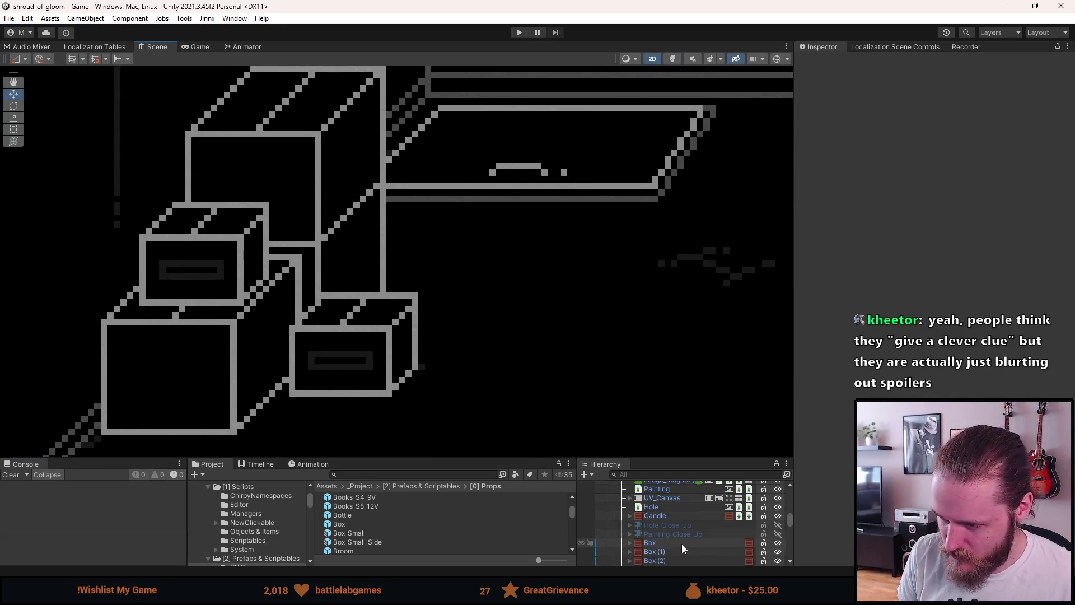
scroll(669, 531, down, 2)
Set the original Box_Small_Side's Pos X to -128.5, then preview the room in the Game view
click(667, 542)
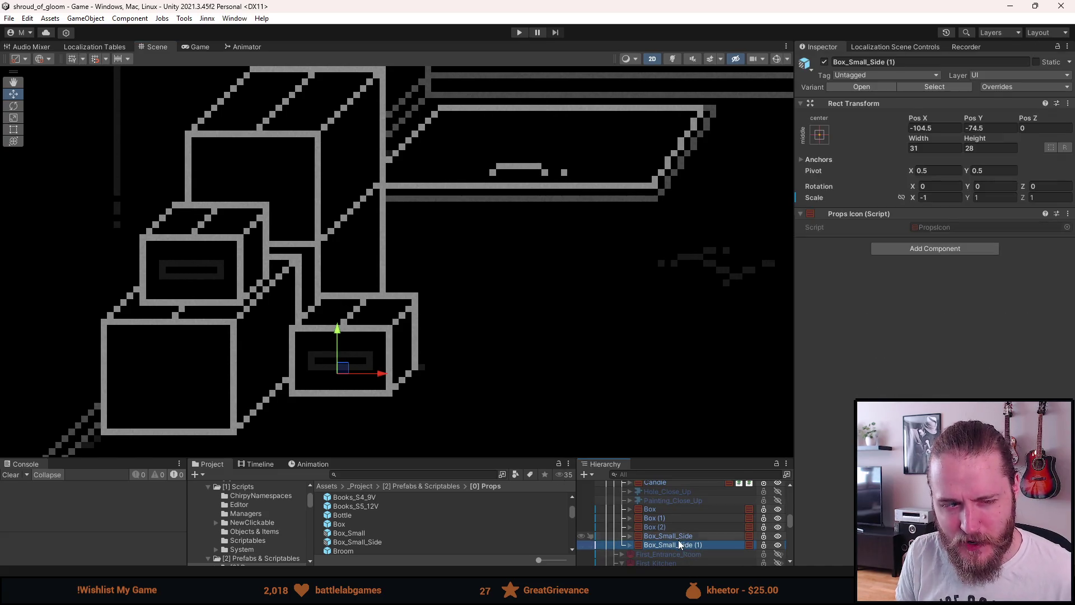
click(683, 535)
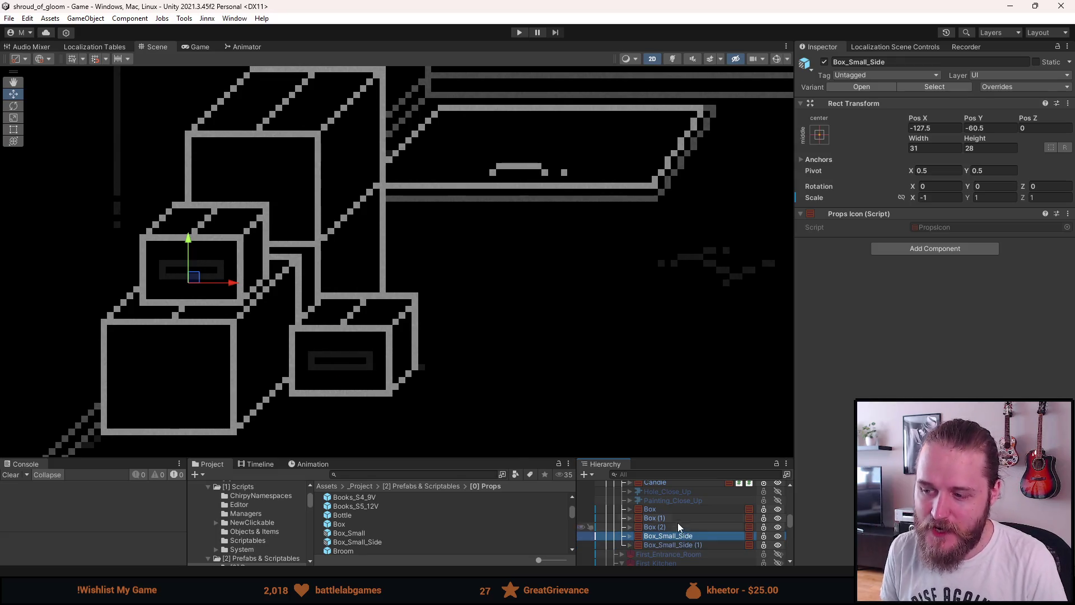
click(920, 128)
text(8)
key(Return)
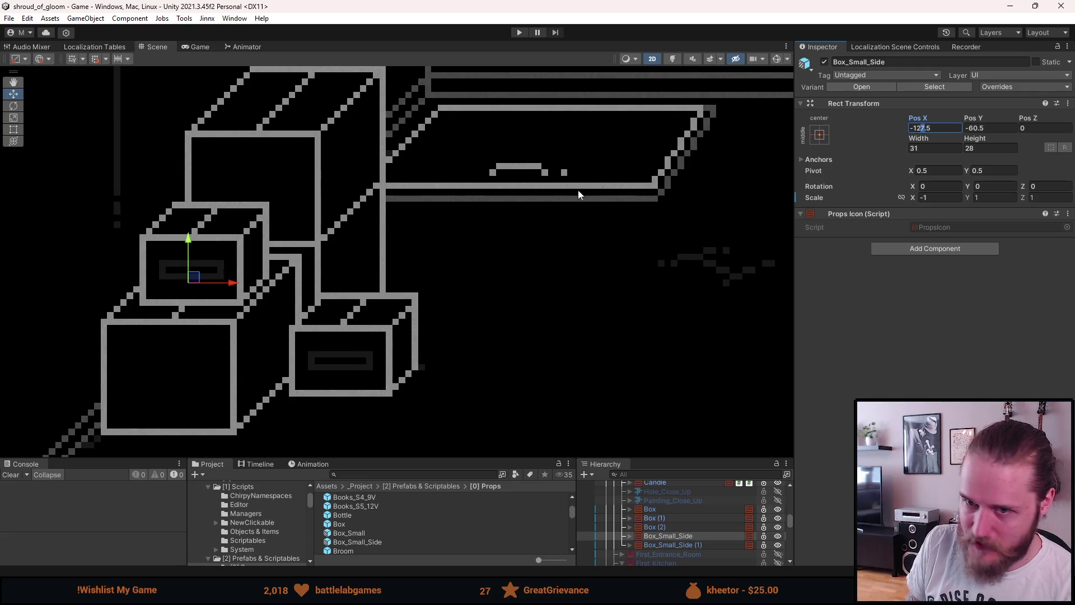
scroll(400, 278, down, 5)
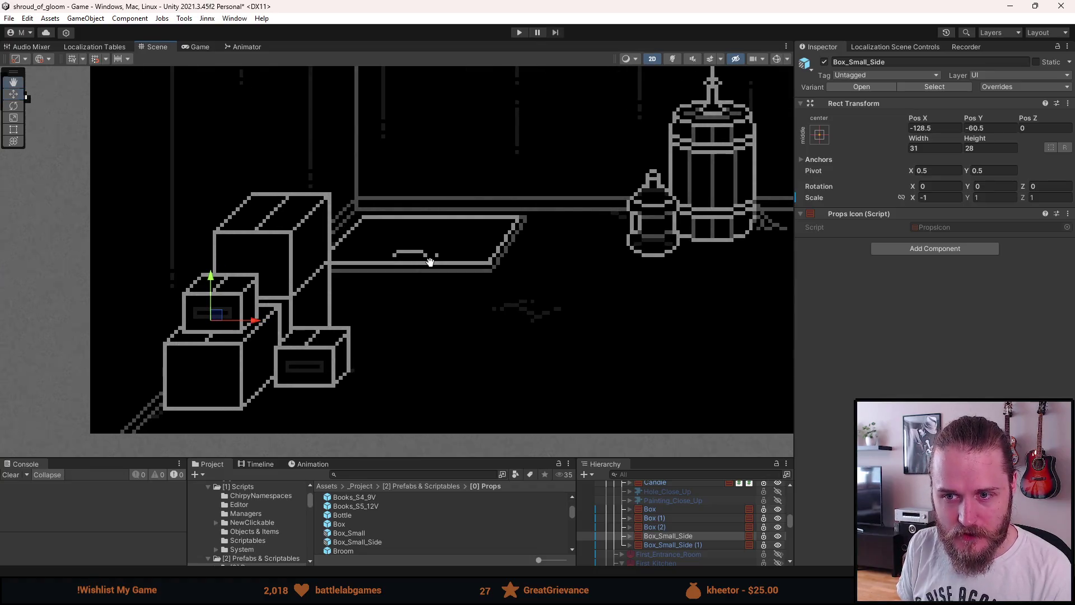
scroll(400, 278, down, 5)
scroll(362, 301, down, 3)
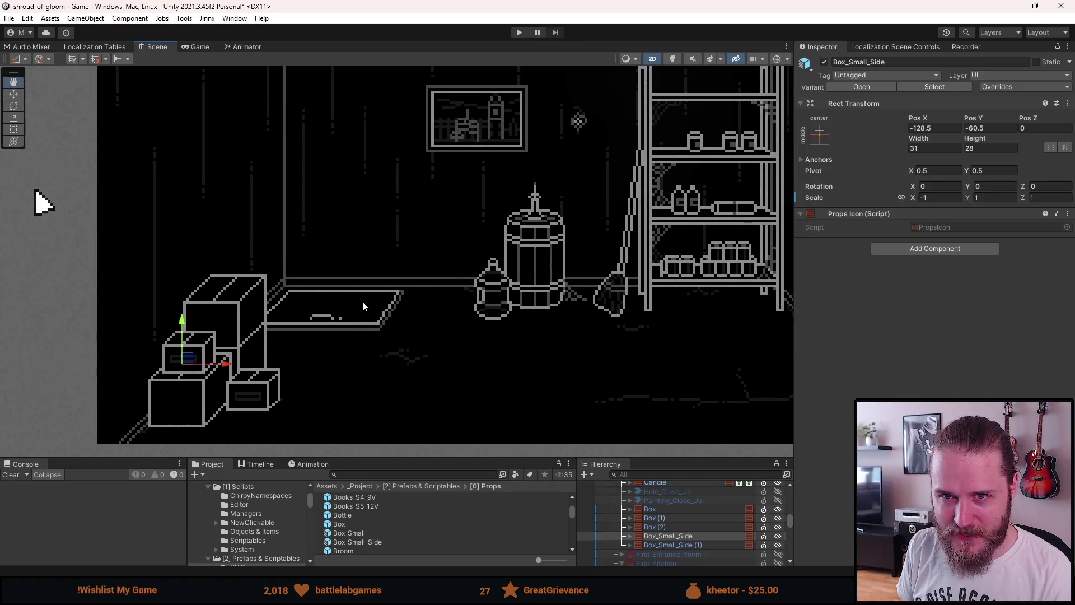
scroll(366, 303, up, 3)
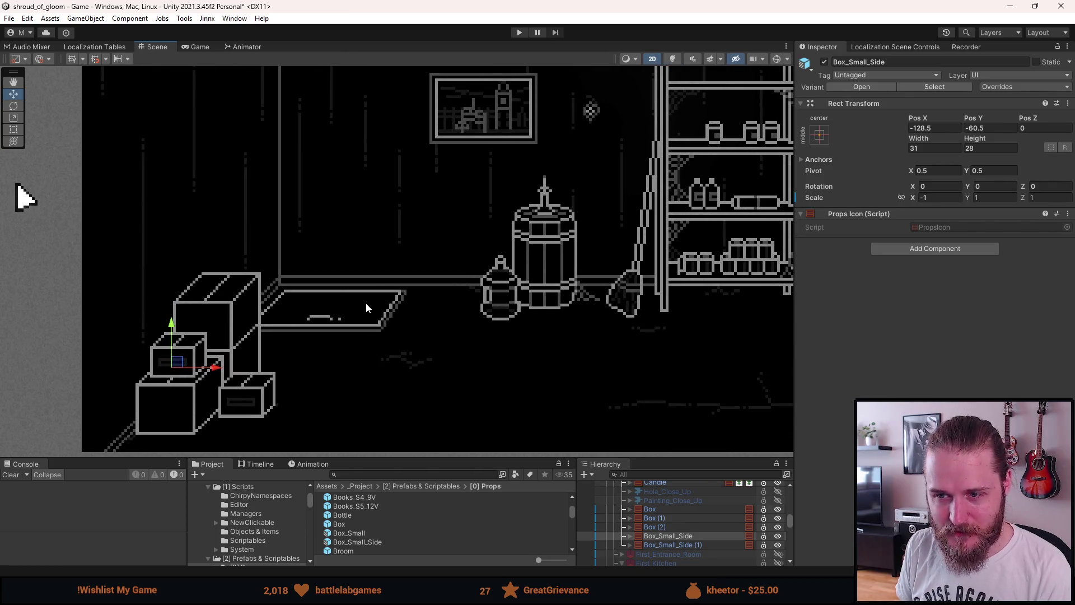
drag(372, 268, 354, 271)
scroll(359, 269, down, 4)
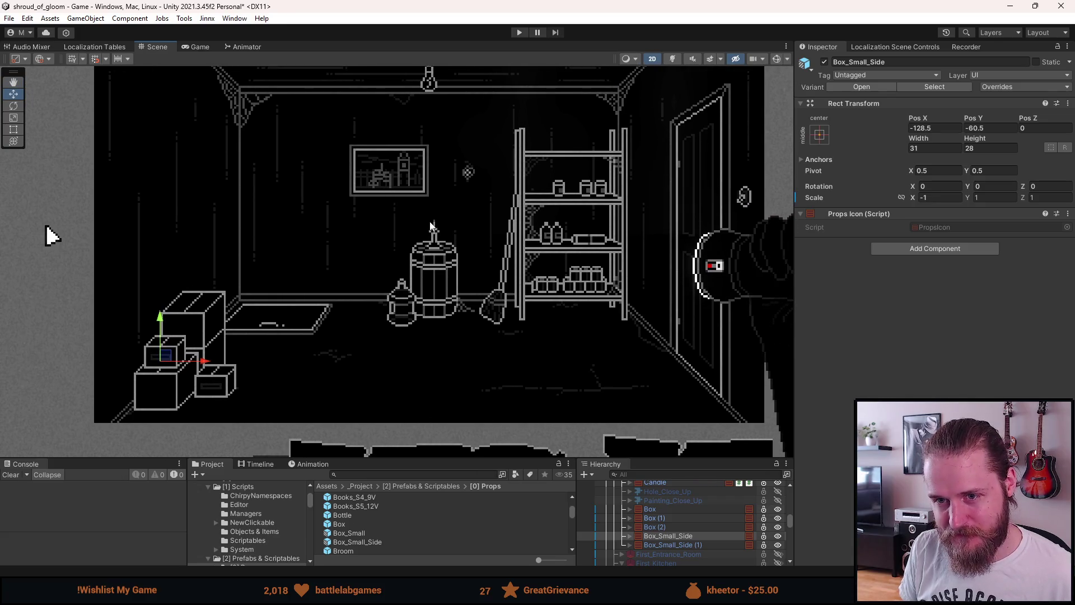
click(197, 48)
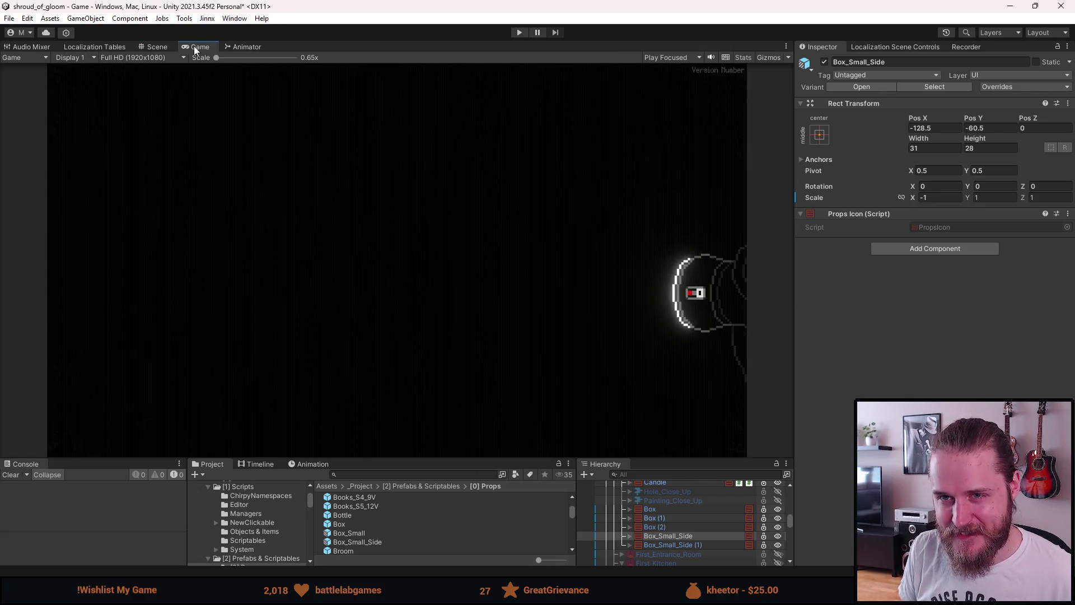
Save the storage room scene and go back to the Scene view, panning across the room
key(ctrl+s)
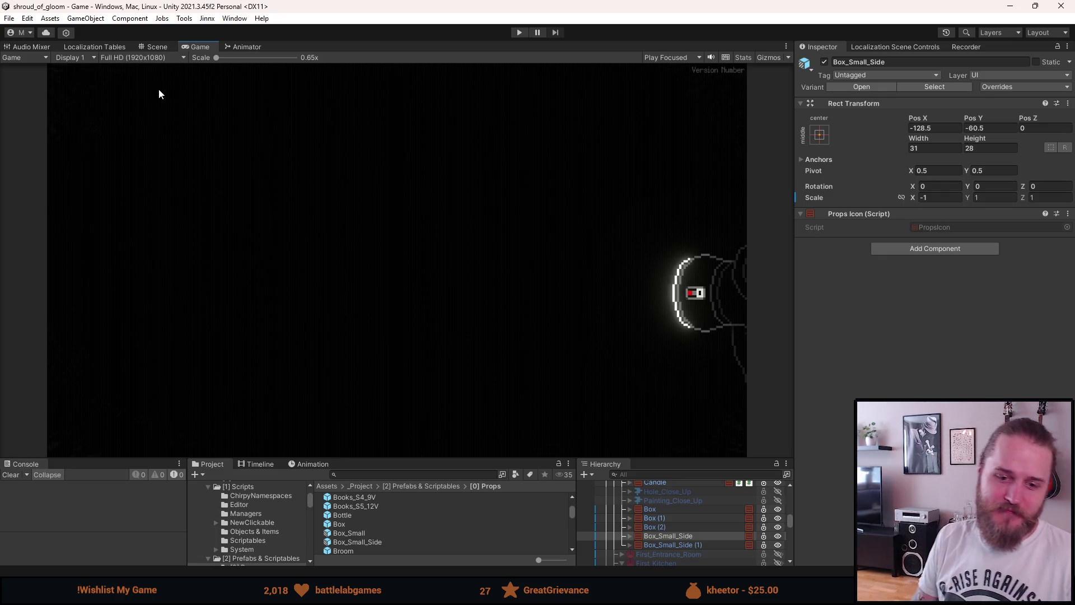
click(152, 47)
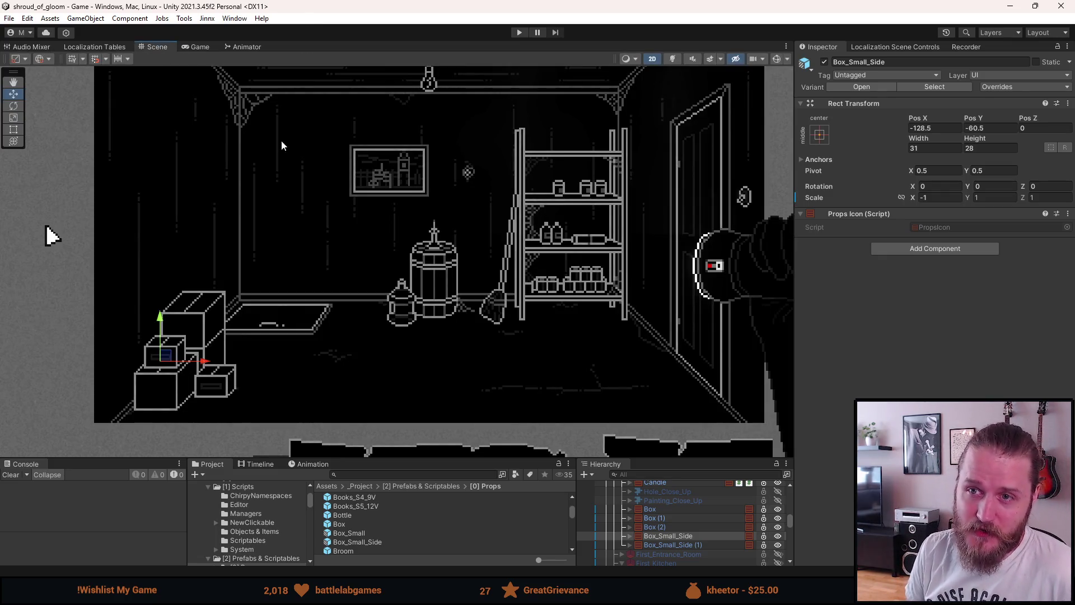
scroll(322, 255, down, 3)
scroll(323, 255, up, 2)
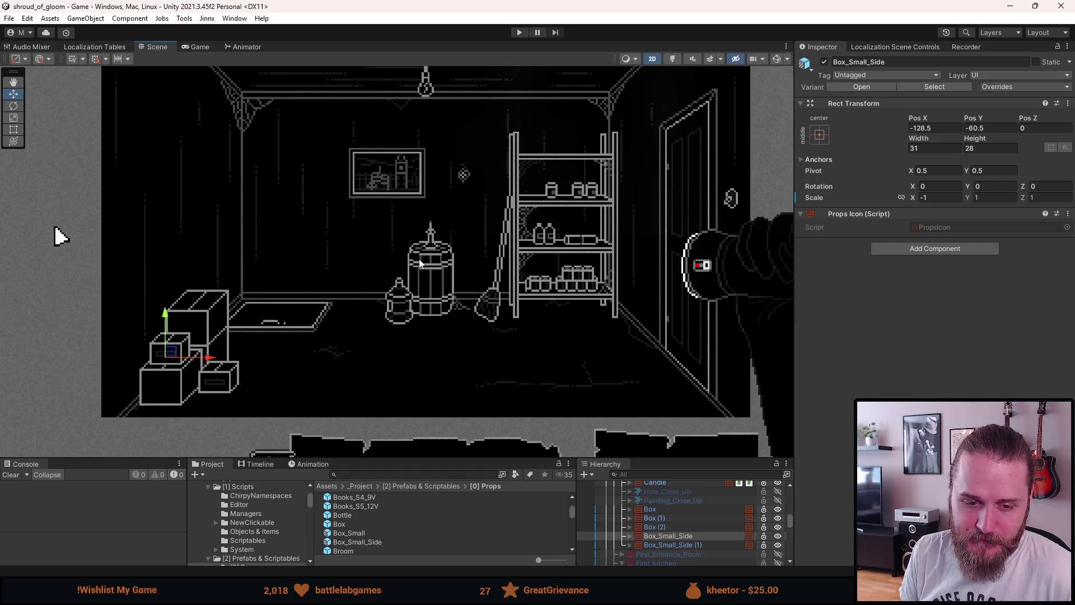
drag(408, 287, 376, 308)
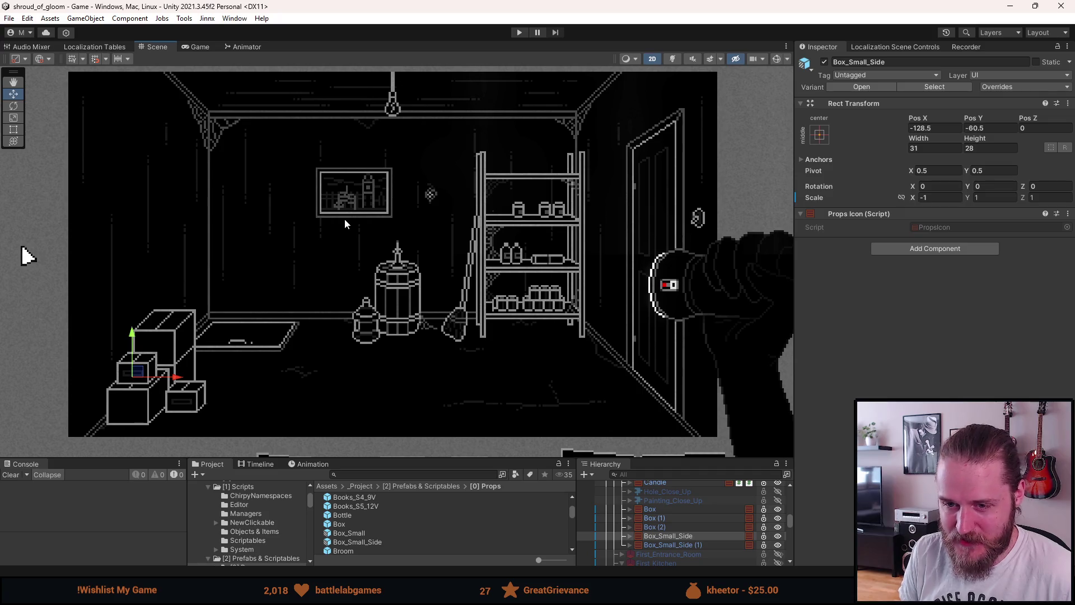
Preview the Game view, then switch to the Move tool, deselect Box_Small_Side and select Box (1)
click(196, 47)
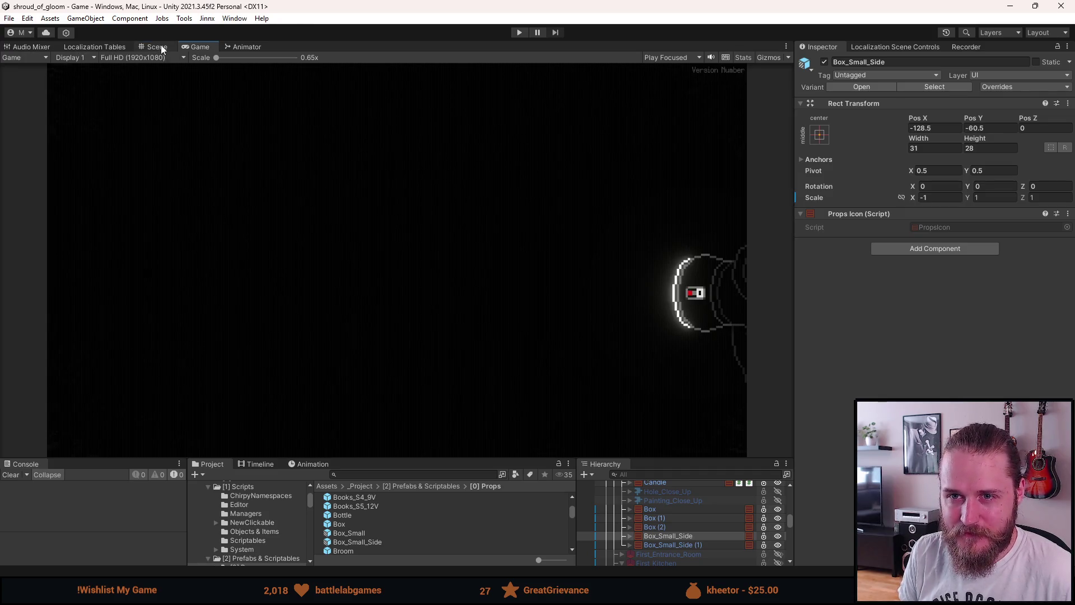
click(161, 48)
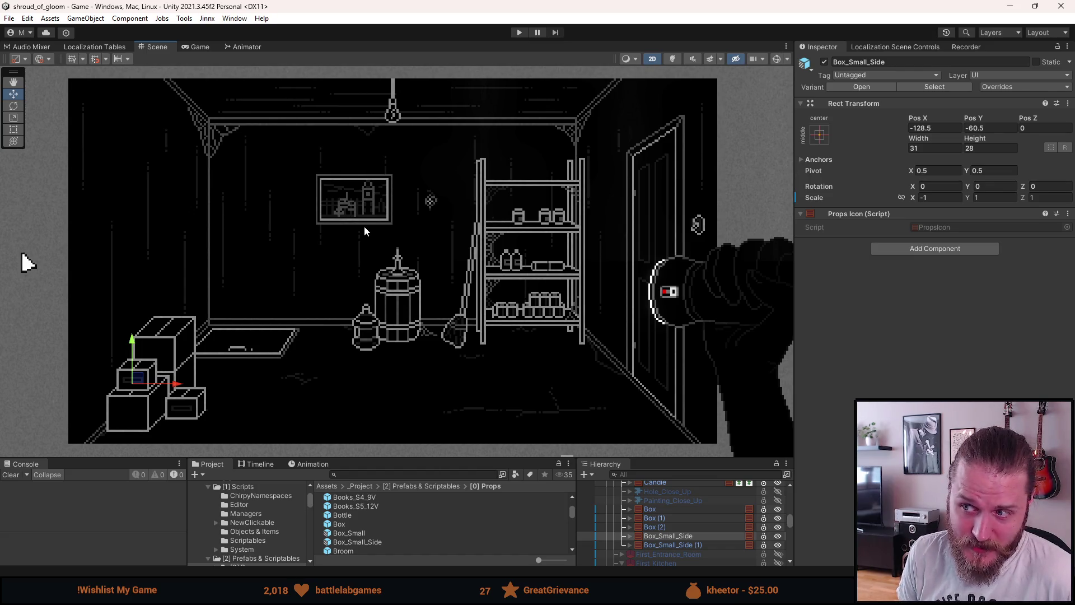
drag(372, 234, 380, 235)
key(w)
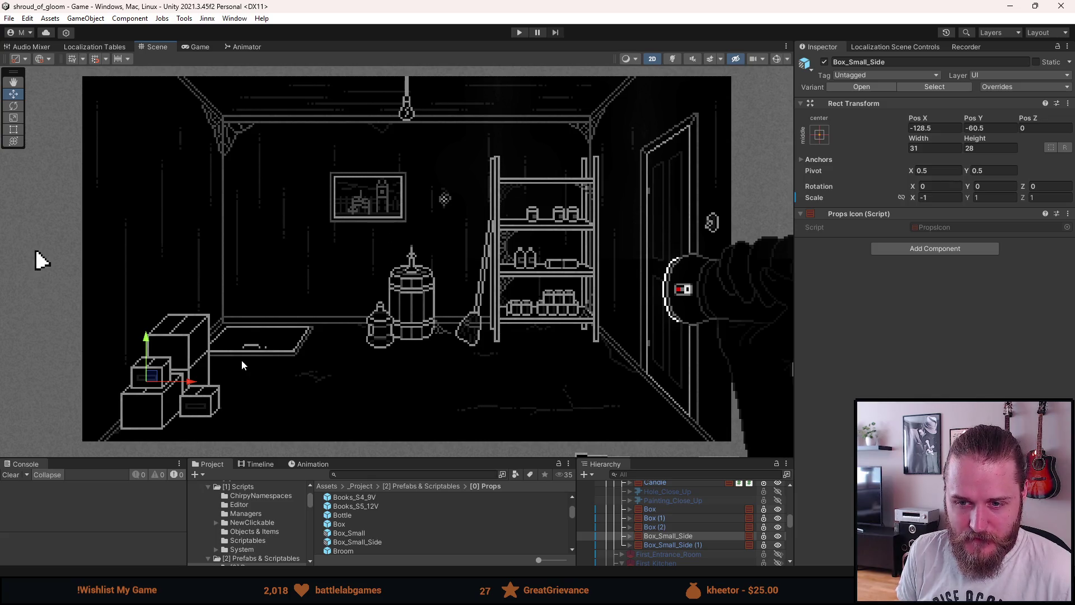
scroll(224, 325, up, 4)
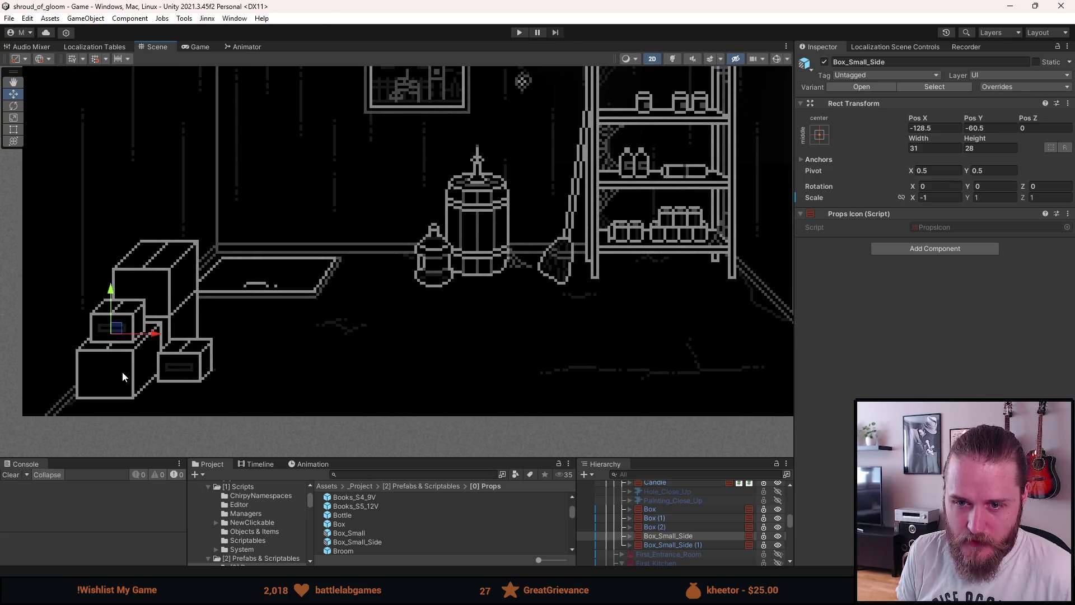
scroll(122, 371, up, 2)
click(225, 412)
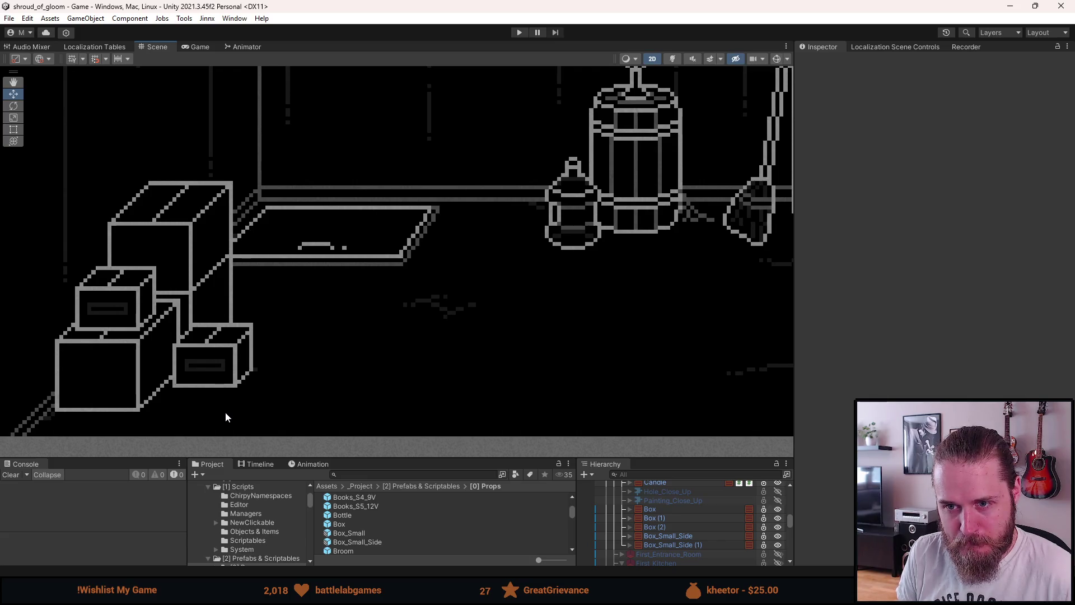
scroll(225, 415, down, 5)
scroll(224, 415, up, 5)
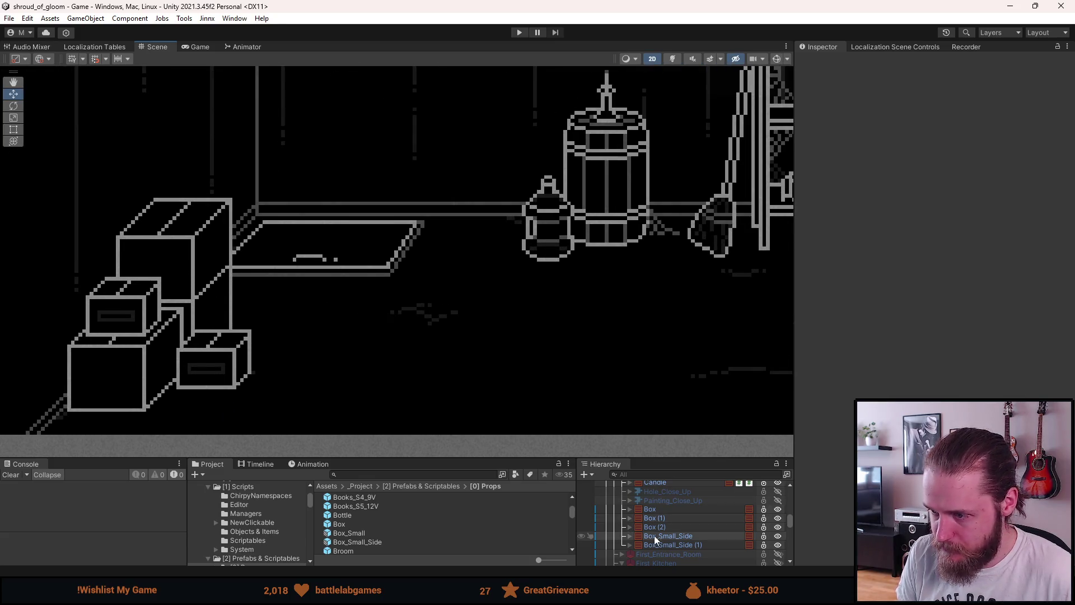
click(669, 520)
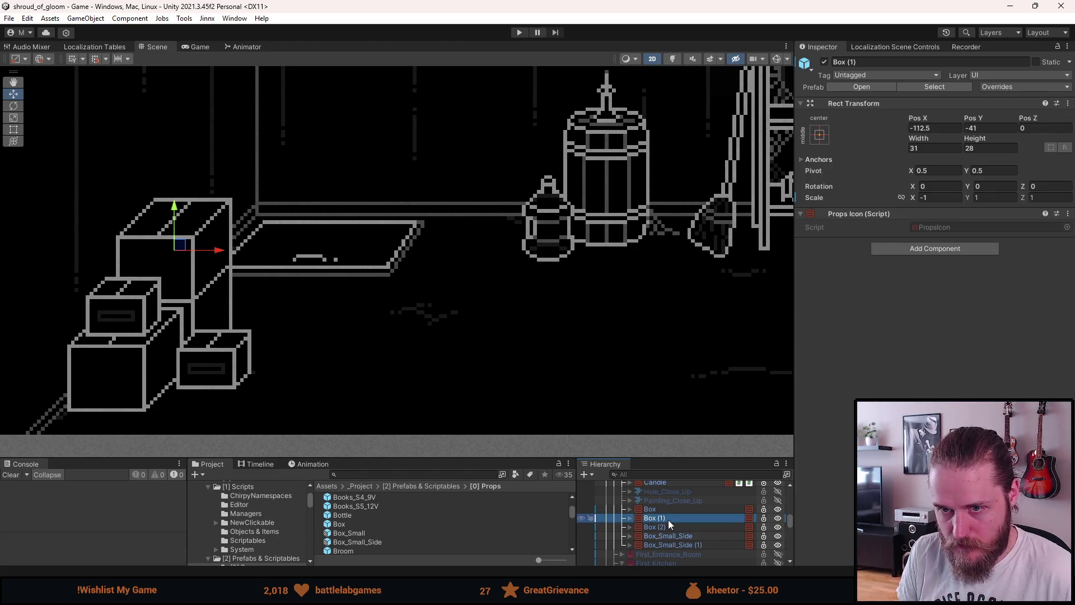
Shift Box (1) left by setting its Pos X to -115.5
click(924, 128)
key(BackSpace)
text(3)
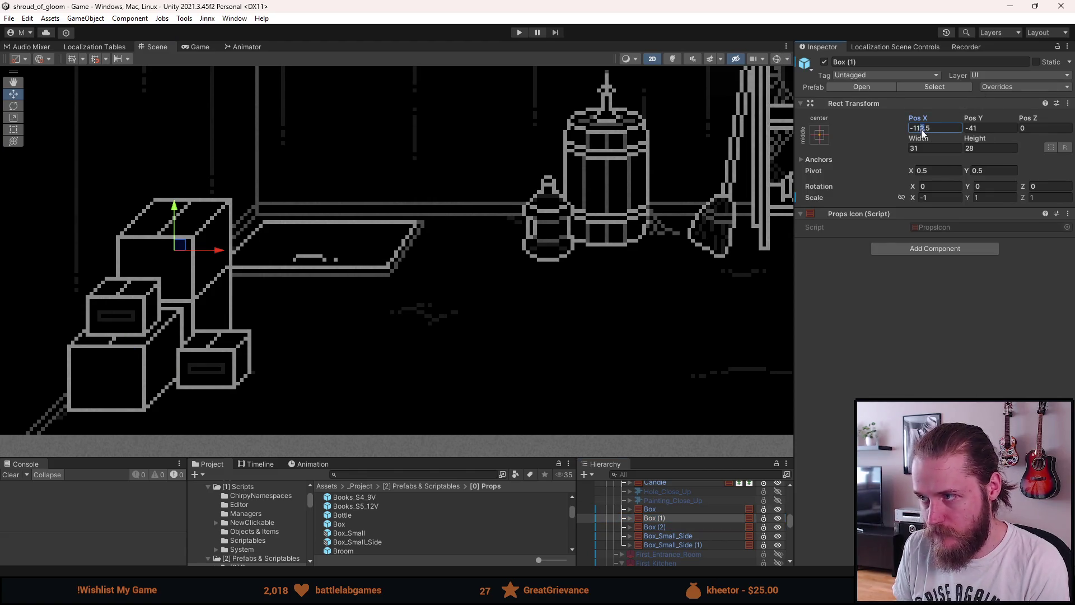
key(BackSpace)
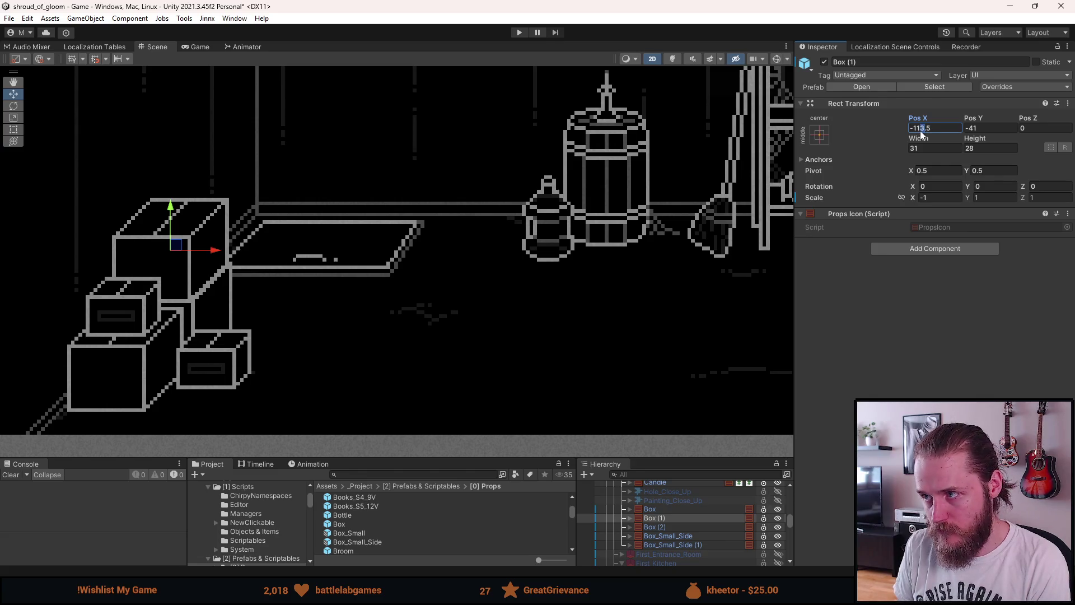
text(4)
scroll(566, 245, down, 3)
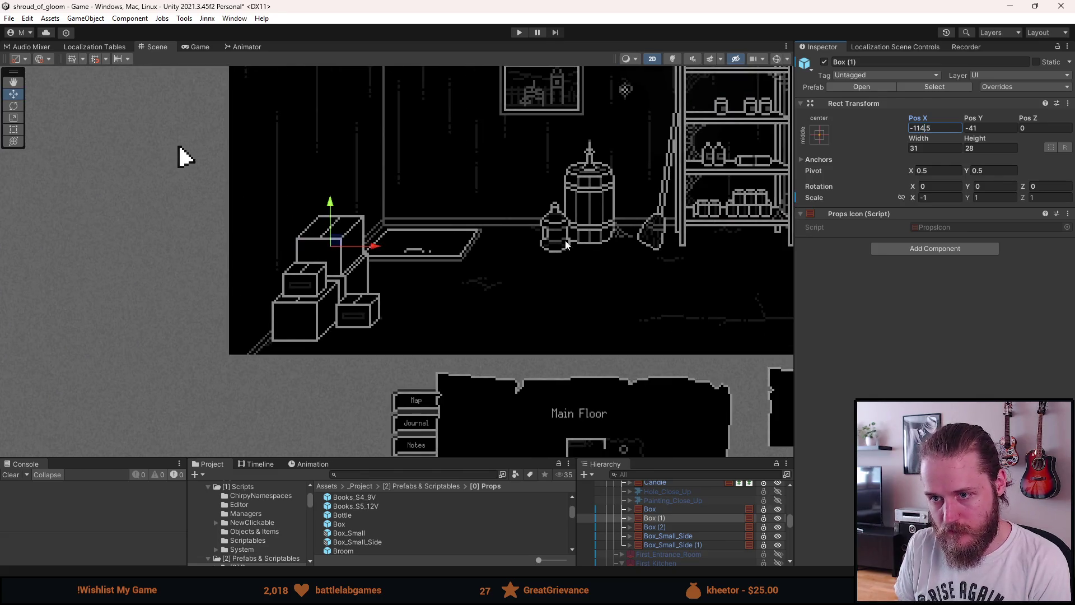
scroll(566, 245, up, 3)
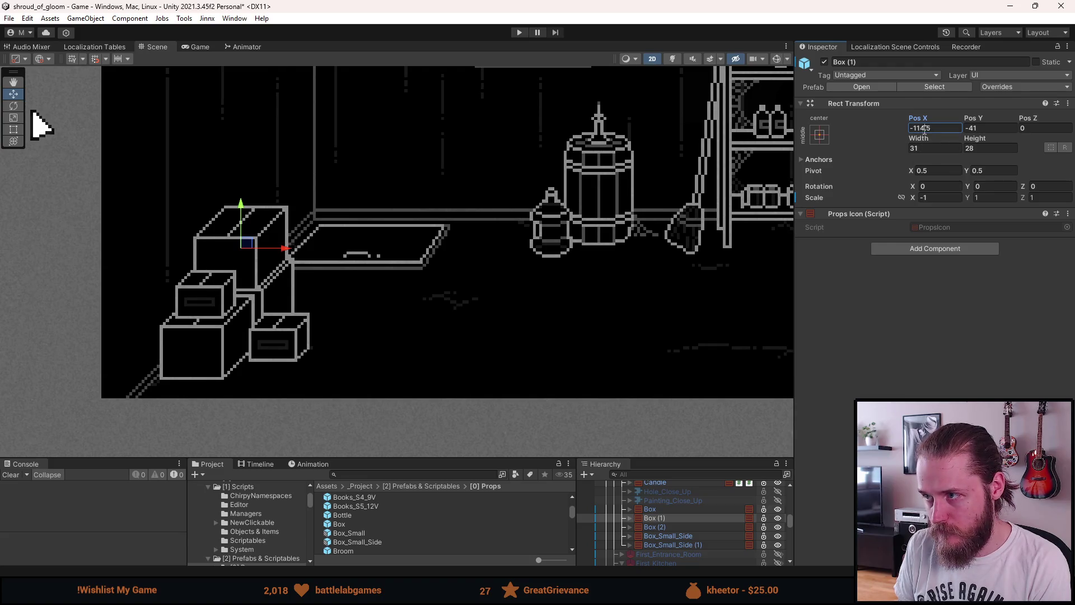
key(BackSpace)
text(5)
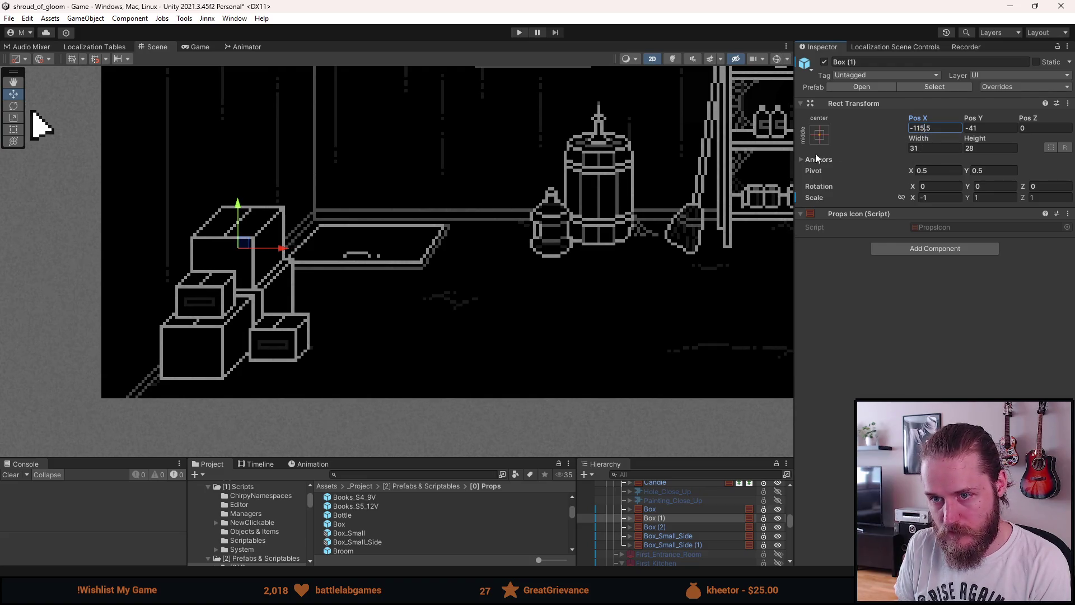
Lower Box (1) by setting its Pos Y to -44
click(974, 128)
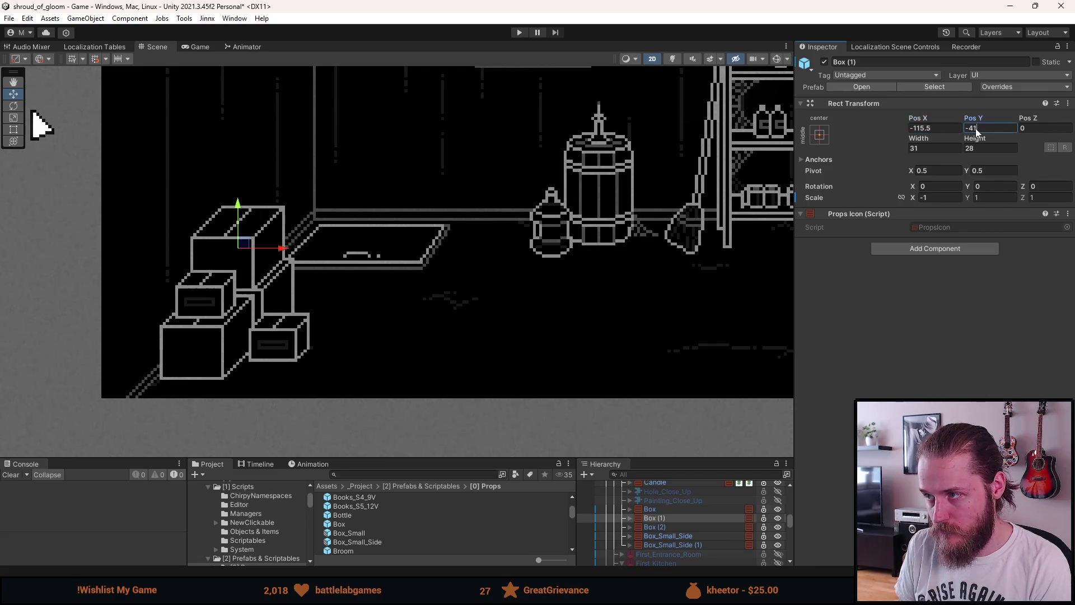
key(BackSpace)
text(2)
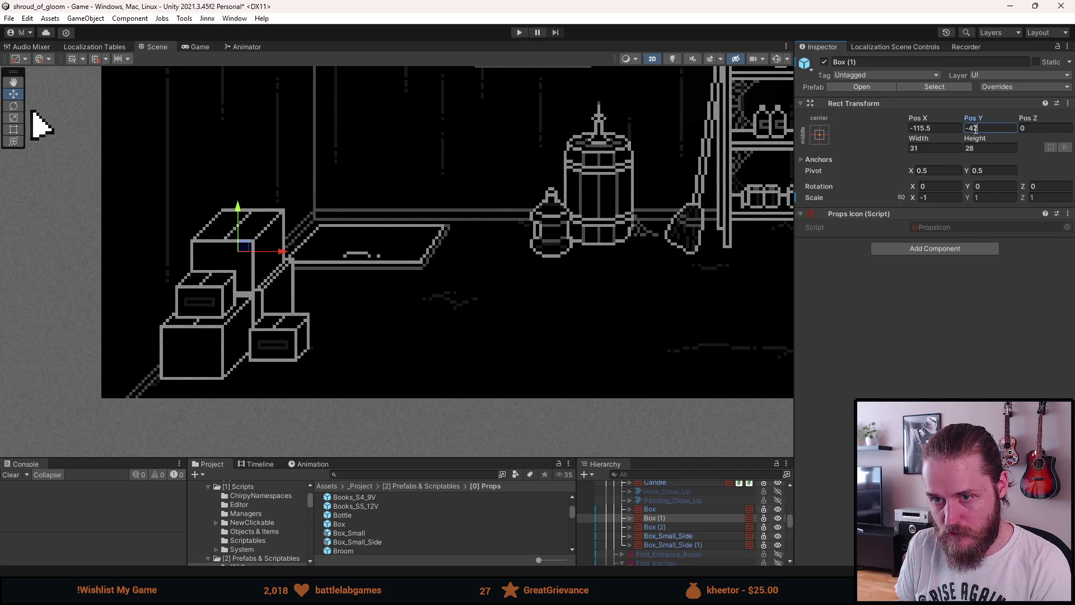
key(BackSpace)
text(4)
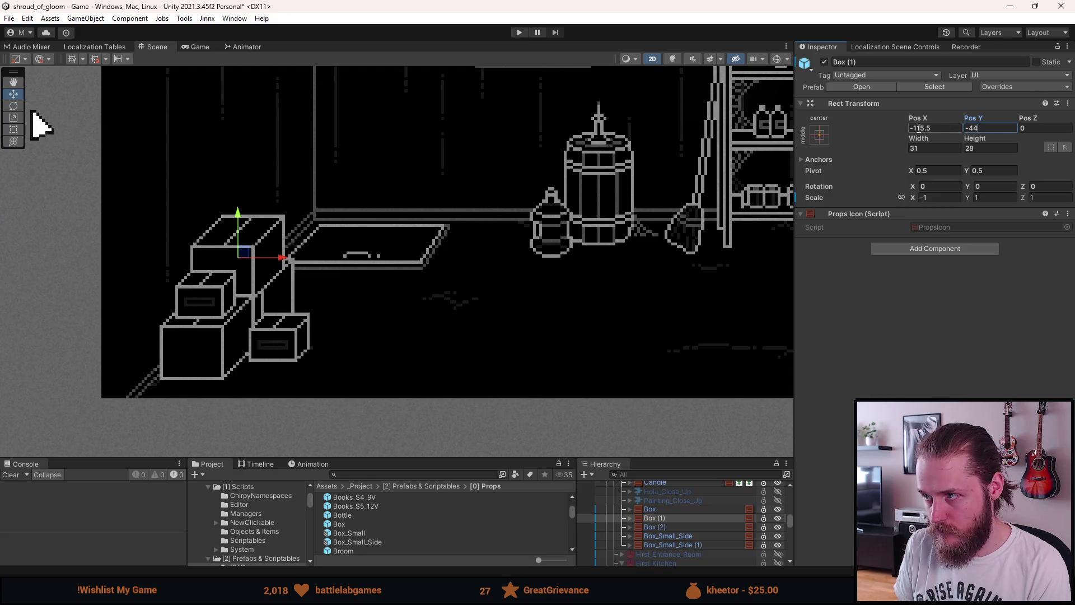
Move Box (1) to Pos X -118.5 and Pos Y -47
click(924, 129)
key(BackSpace)
text(8)
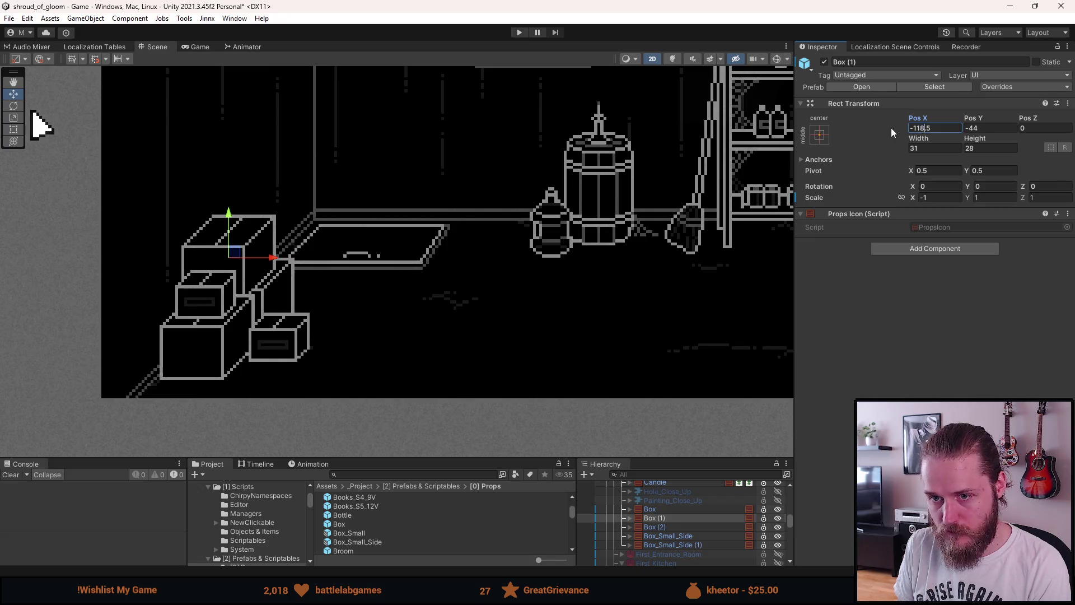
scroll(650, 204, down, 4)
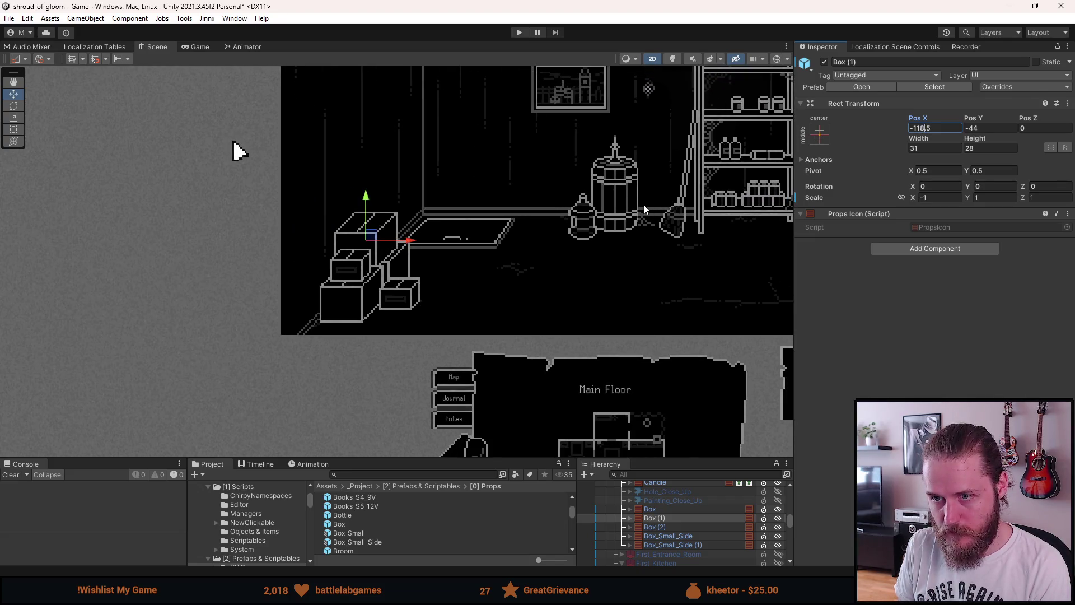
scroll(616, 203, up, 3)
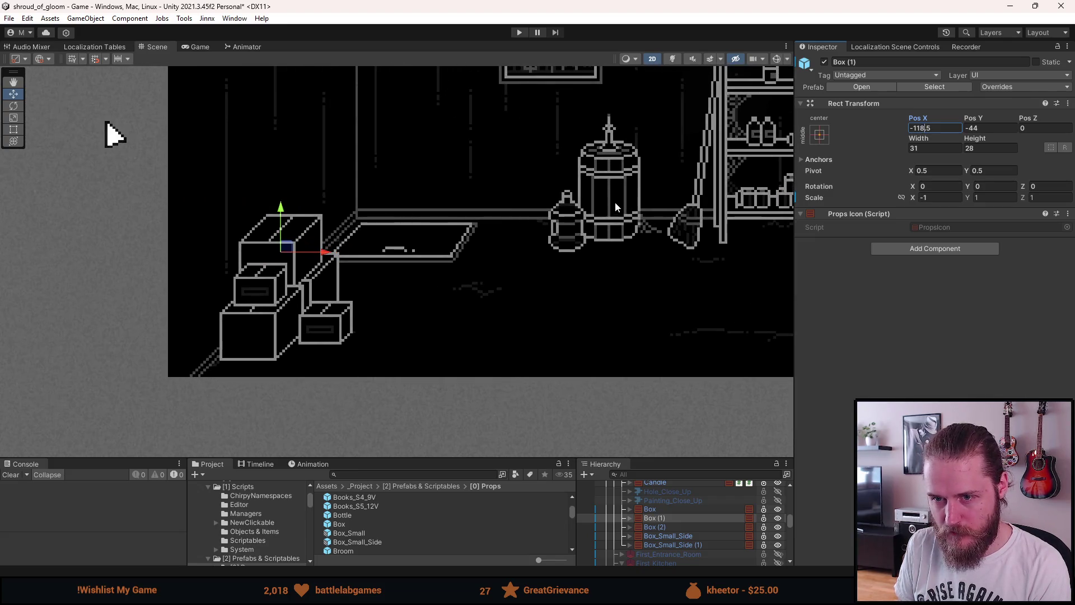
click(977, 128)
key(BackSpace)
text(8)
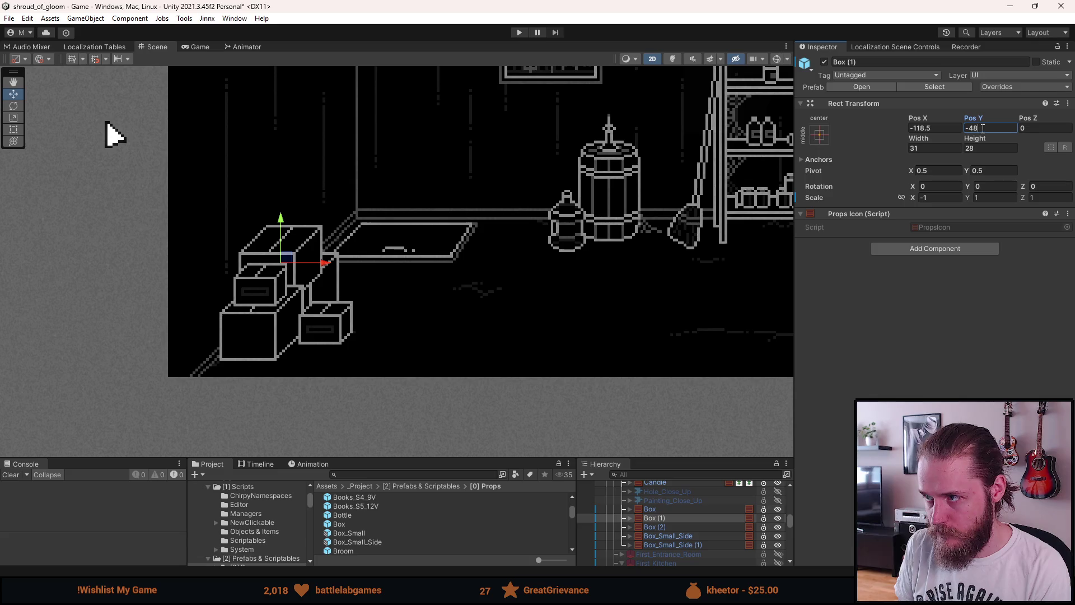
key(BackSpace)
text(7)
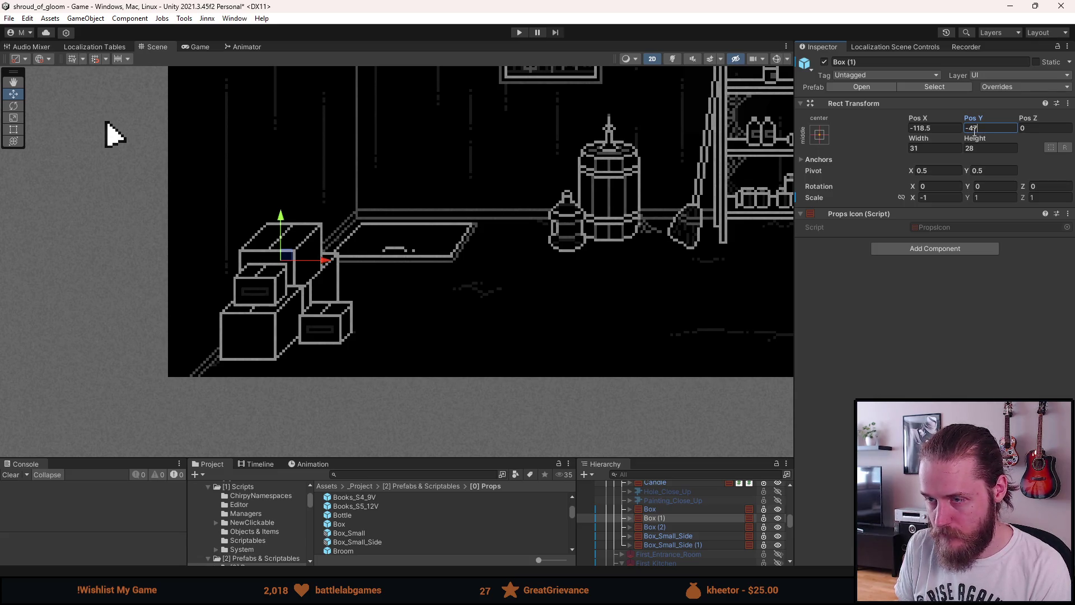
Place Box (1) after Box (2) in the Hierarchy and set its Pos X to -121.5
drag(668, 519, 667, 530)
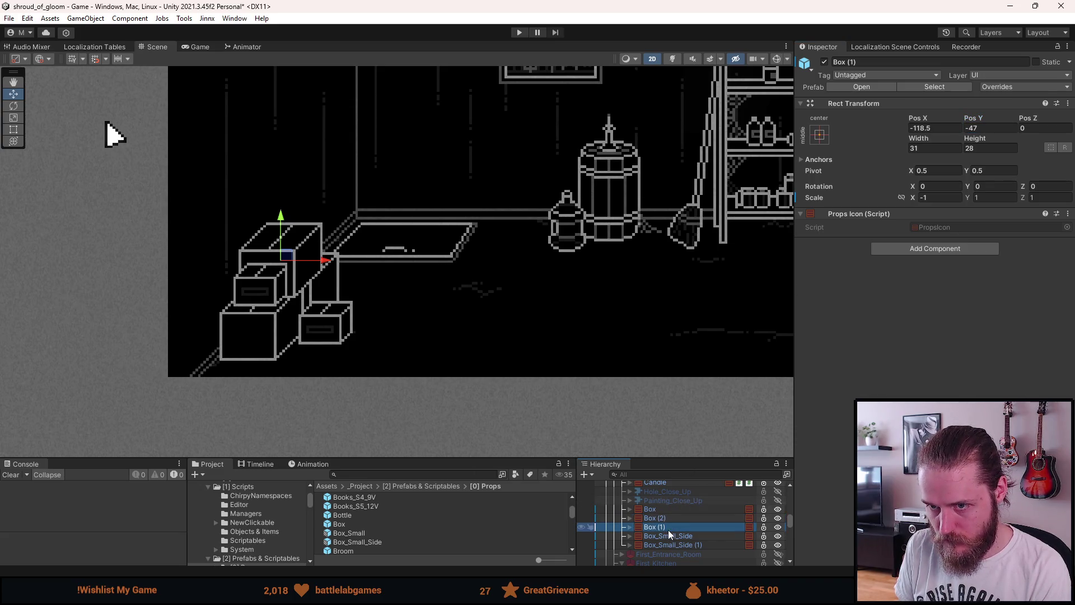
click(925, 128)
key(BackSpace)
key(BackSpace)
text(22)
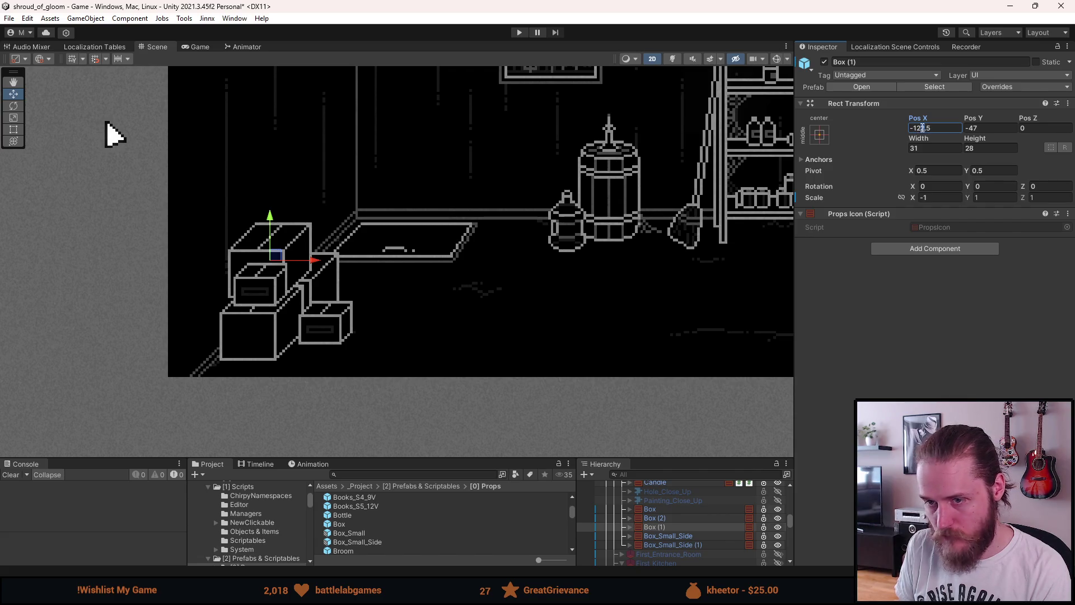
key(BackSpace)
text(1)
scroll(734, 212, down, 2)
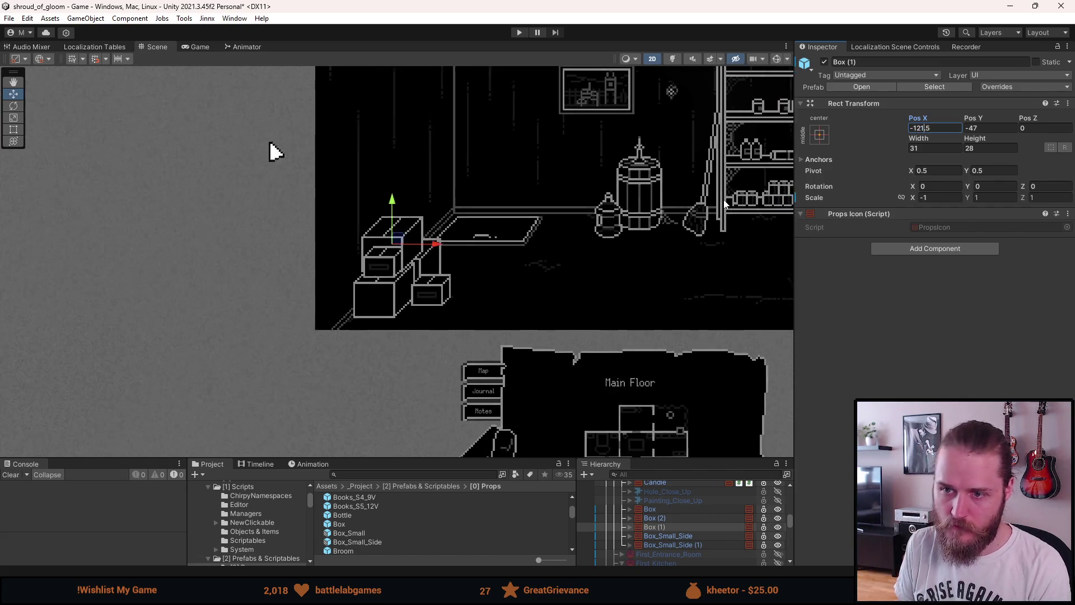
scroll(480, 260, up, 2)
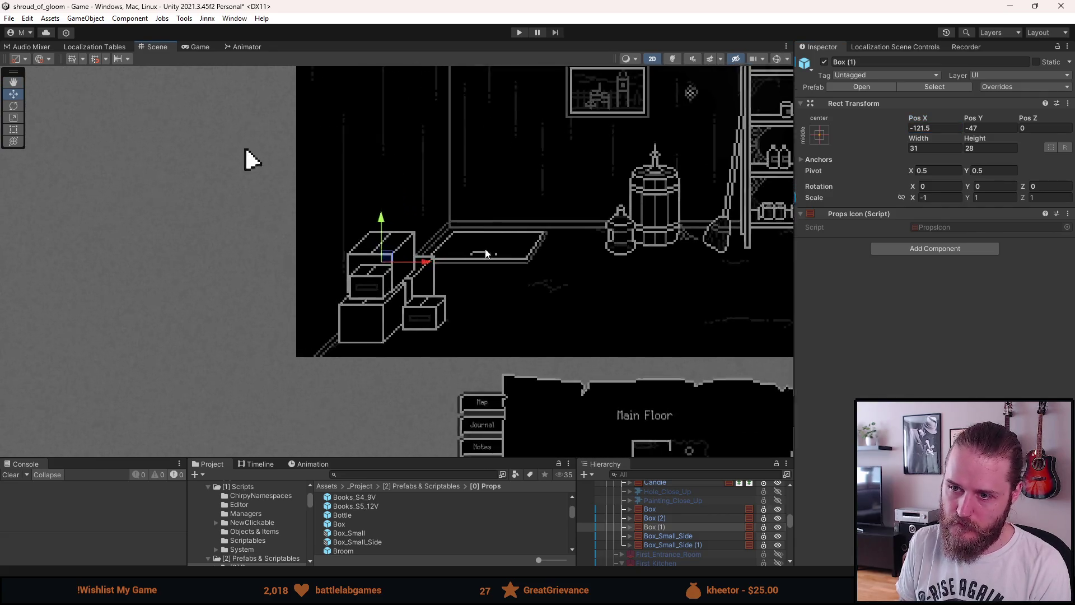
Move Box_Small_Side to Pos X -130.5 and Pos Y -61.5
click(673, 535)
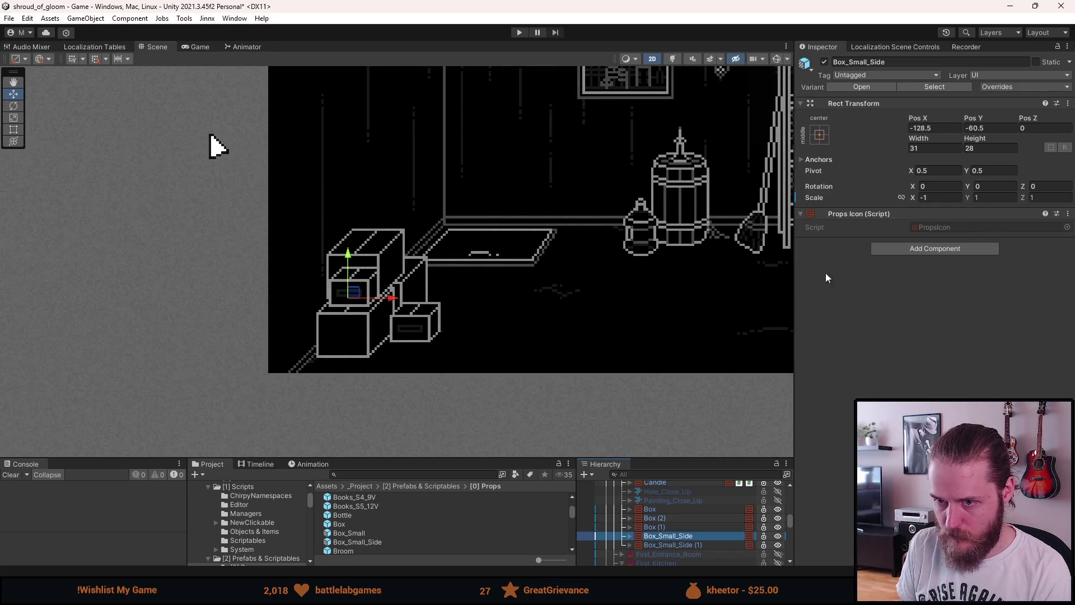
click(923, 128)
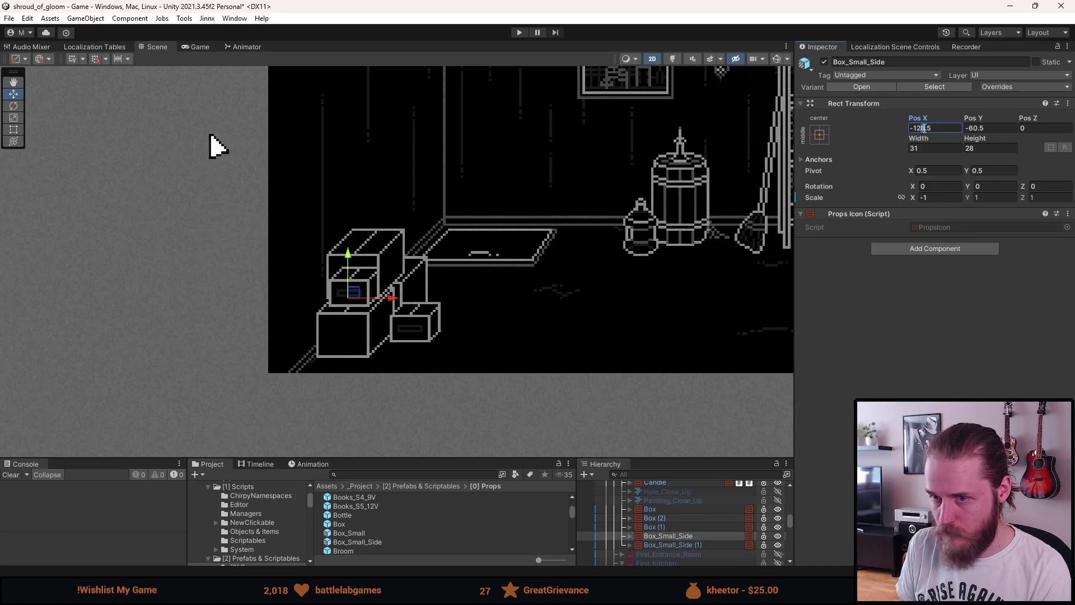
key(BackSpace)
text(9)
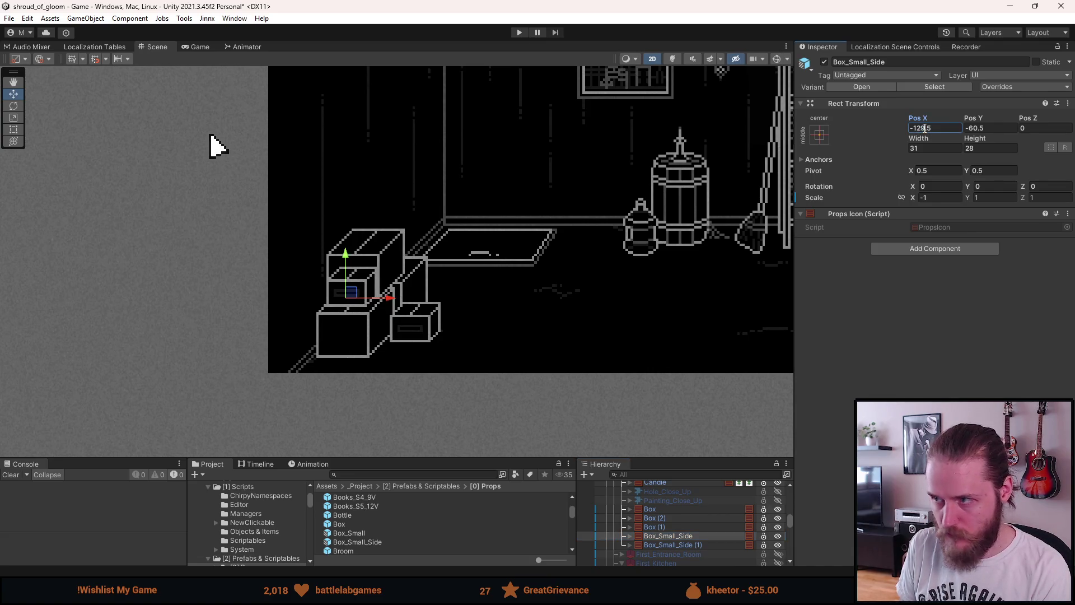
key(BackSpace)
key(BackSpace)
text(03)
click(977, 129)
key(BackSpace)
text(1)
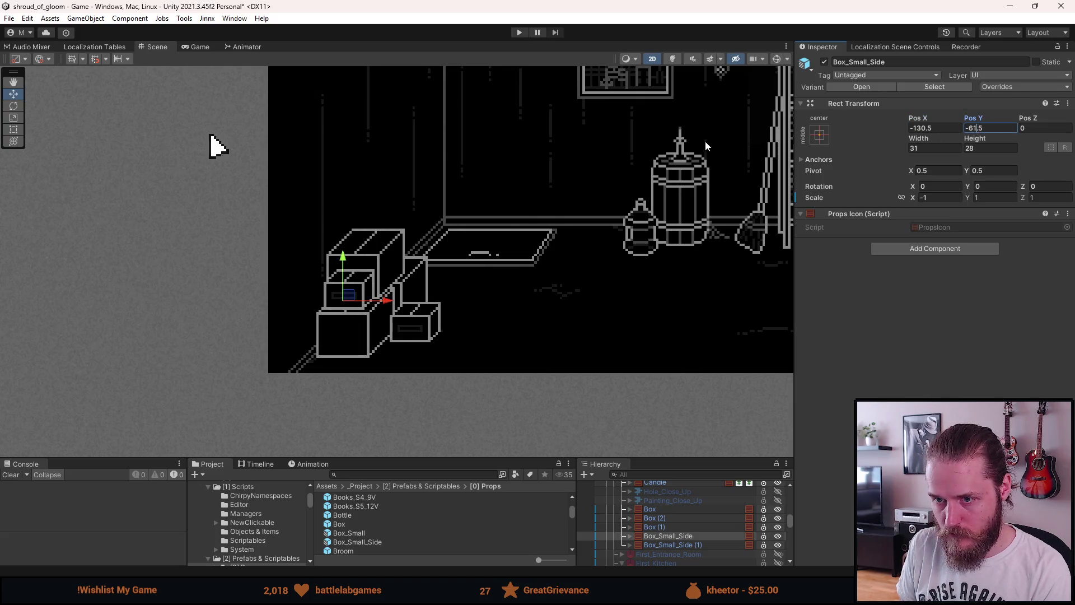
click(704, 140)
scroll(704, 140, down, 3)
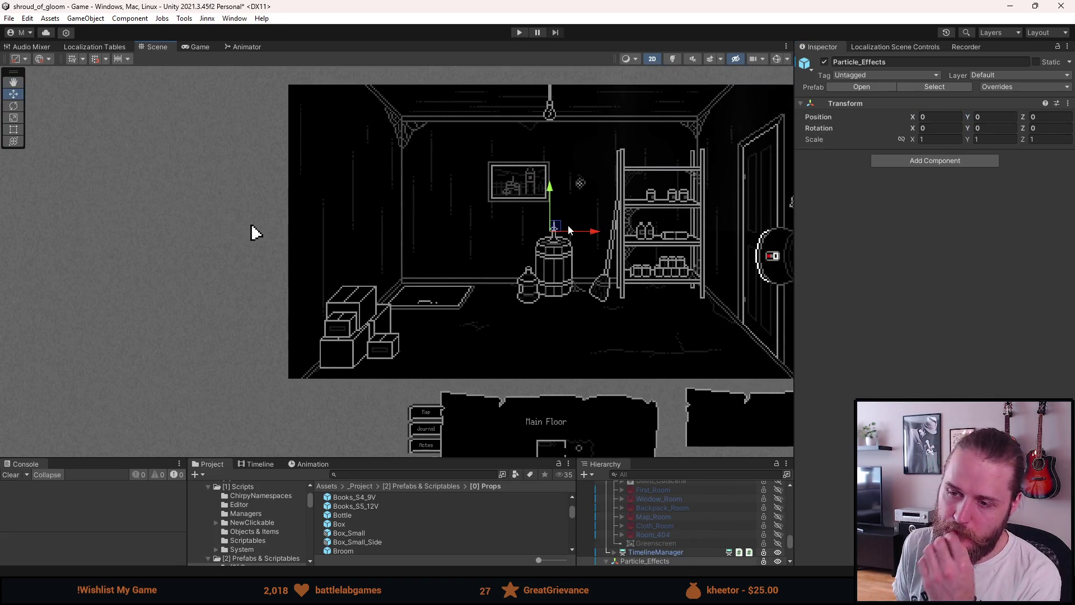
Search the Project for 'chair', open the Chair prefab for a look, then return to the room
scroll(568, 230, up, 2)
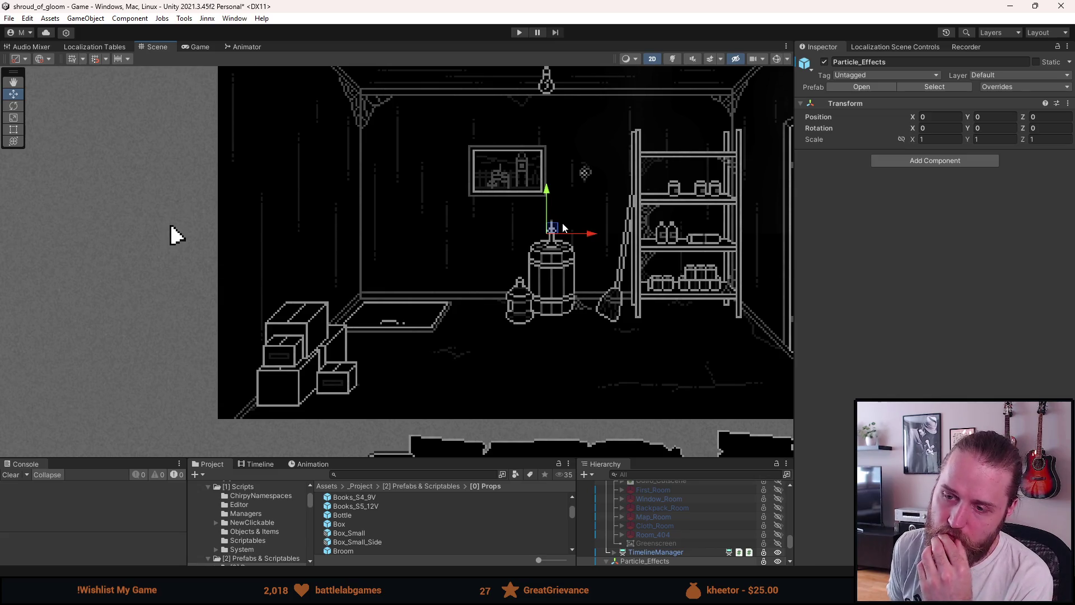
drag(522, 307, 463, 273)
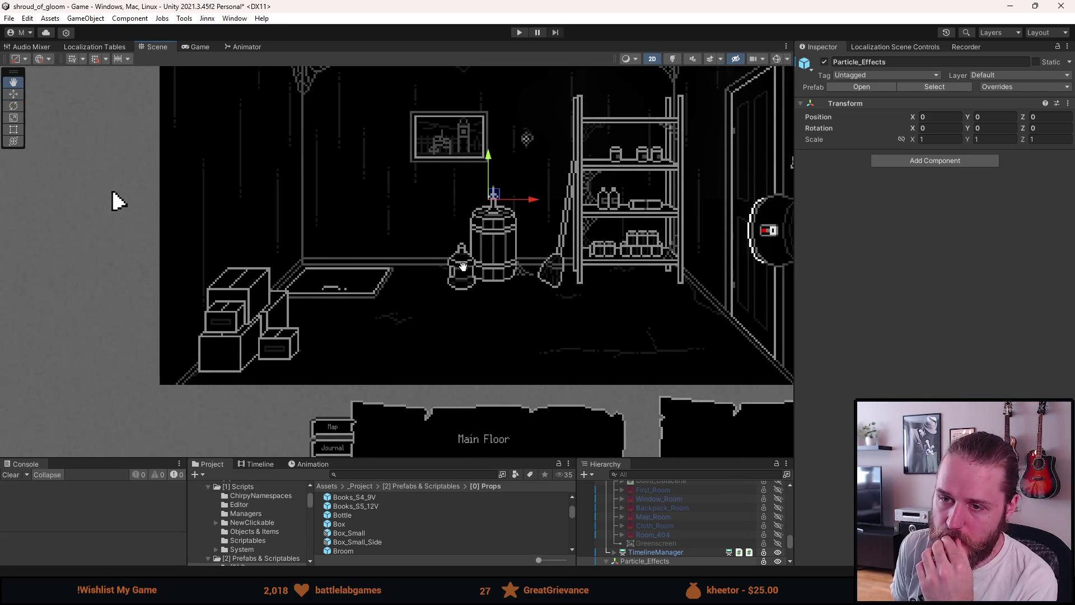
scroll(463, 273, down, 2)
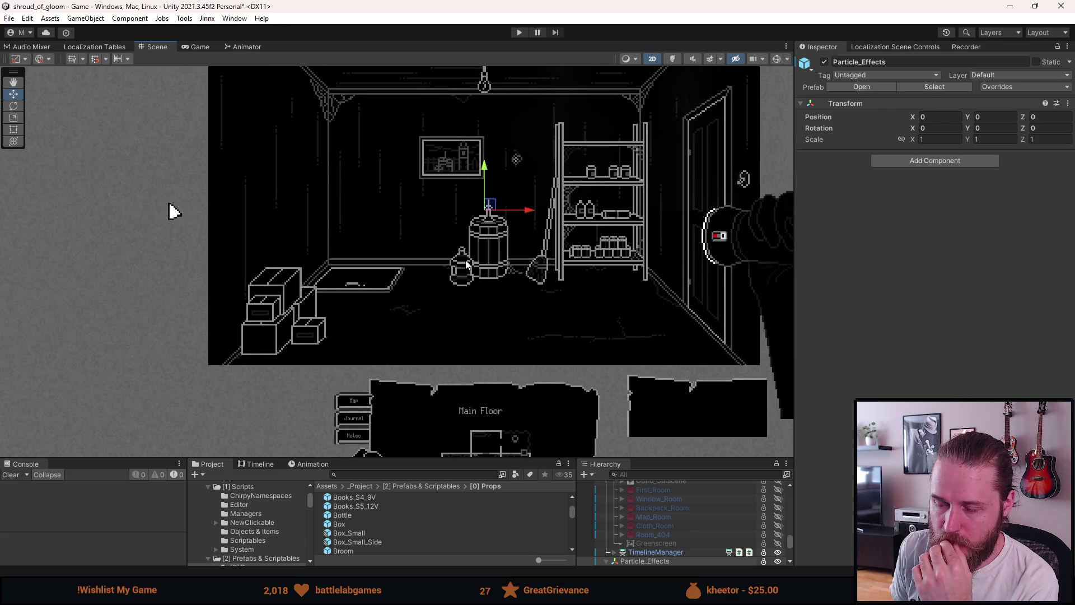
scroll(648, 525, up, 5)
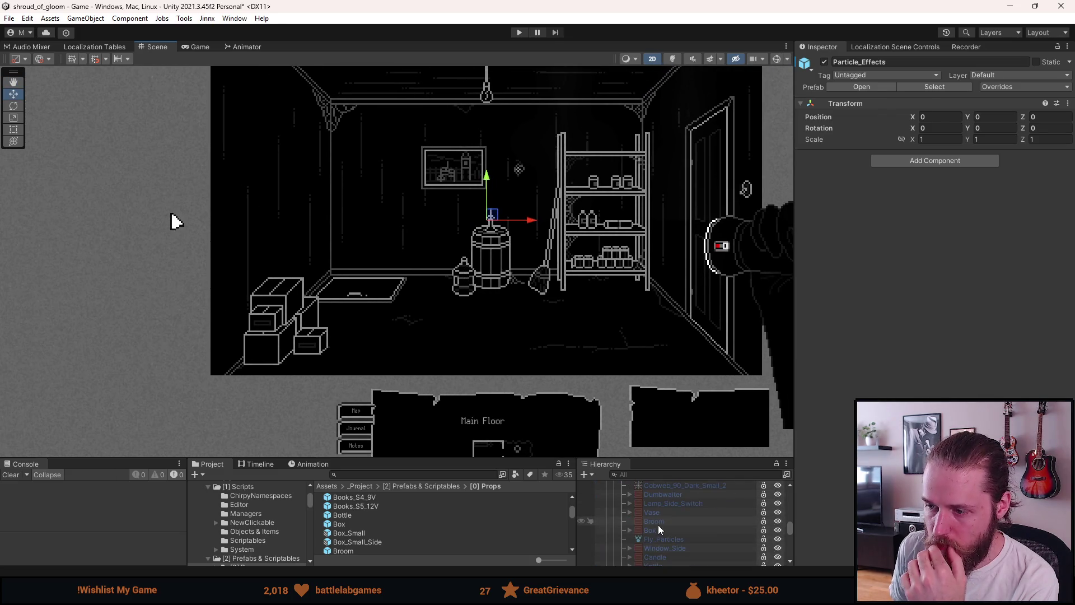
click(417, 474)
text(chair)
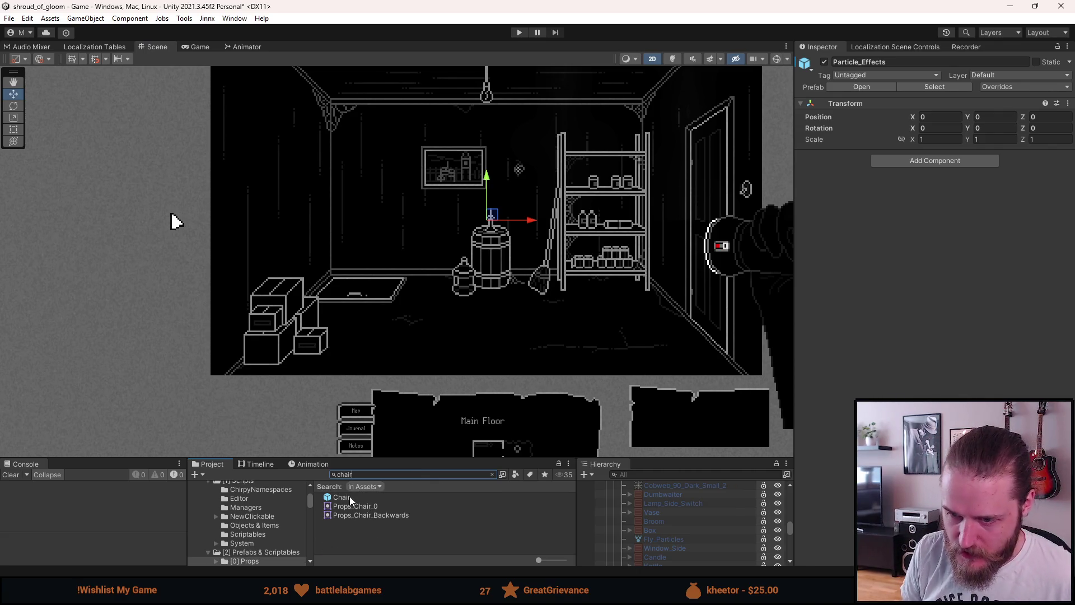
double_click(347, 496)
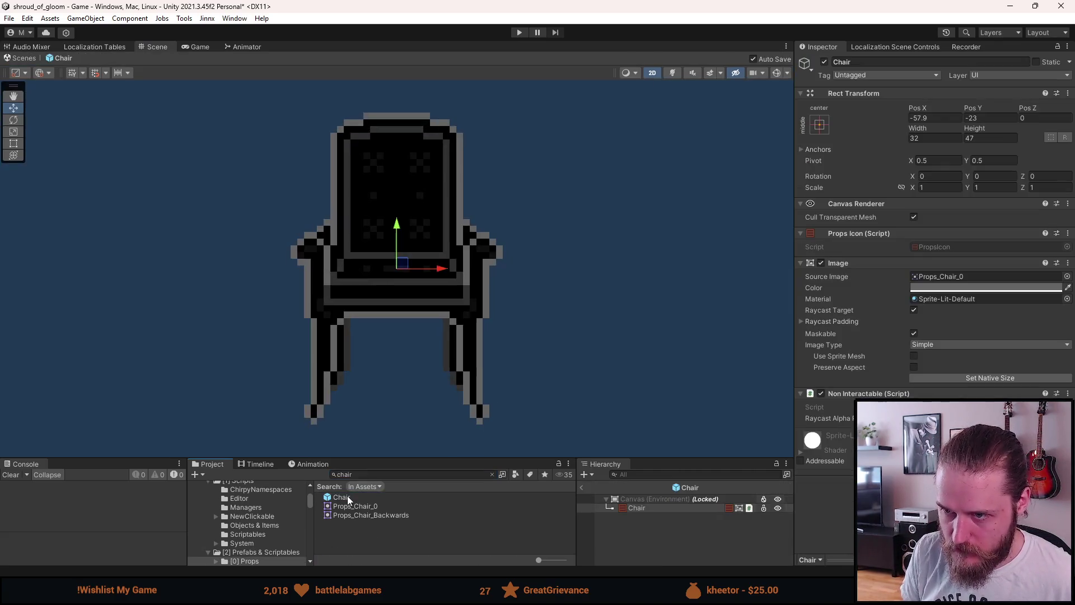
click(581, 487)
Add a Chair prefab instance and place it beside the barrel at -32.9, -22.7
mouse_move(367, 496)
mouse_down()
mouse_move(468, 504)
mouse_move(679, 475)
mouse_move(682, 518)
mouse_up()
mouse_move(402, 259)
mouse_down()
mouse_move(475, 320)
mouse_move(446, 311)
mouse_move(443, 258)
mouse_up()
scroll(442, 258, up, 3)
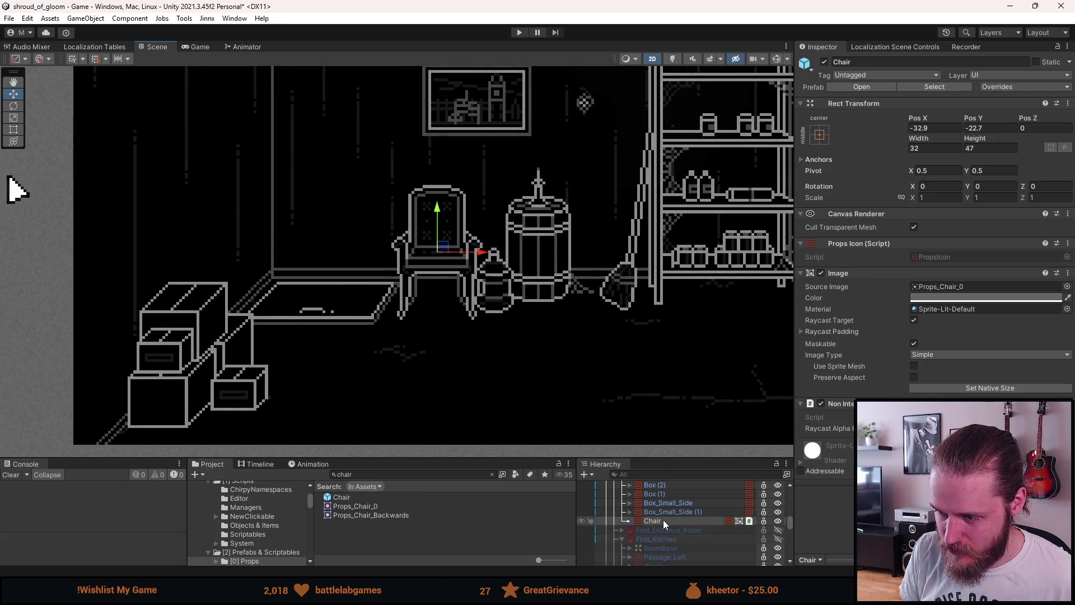
Duplicate the chair twice, raising the copies to Y -17.4 and Y -12.4
key(ctrl+d)
mouse_move(437, 207)
mouse_down()
mouse_move(435, 157)
mouse_move(443, 196)
mouse_up()
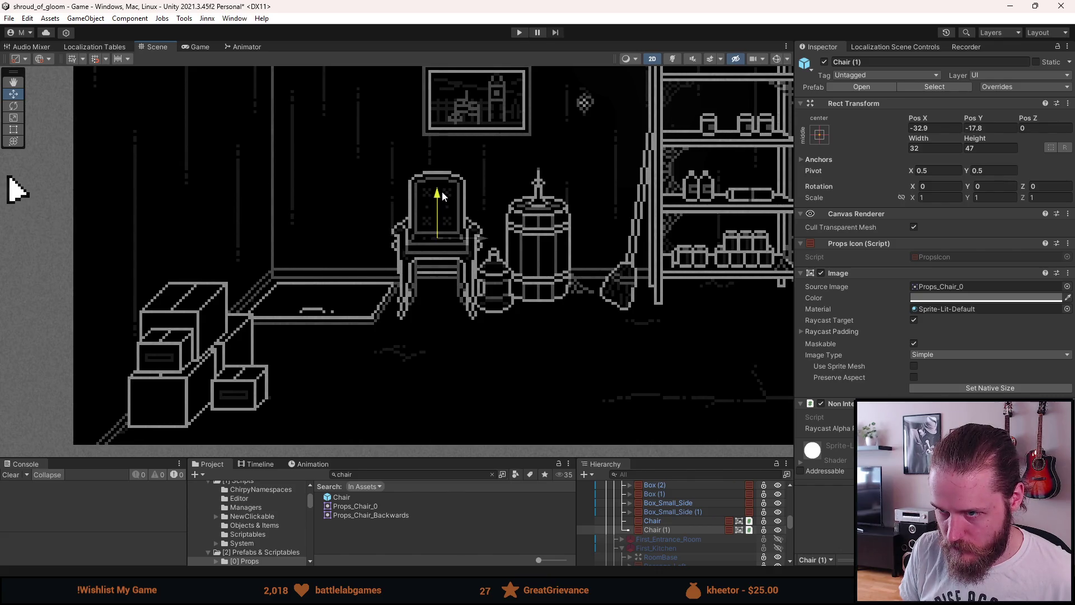
drag(442, 194, 442, 194)
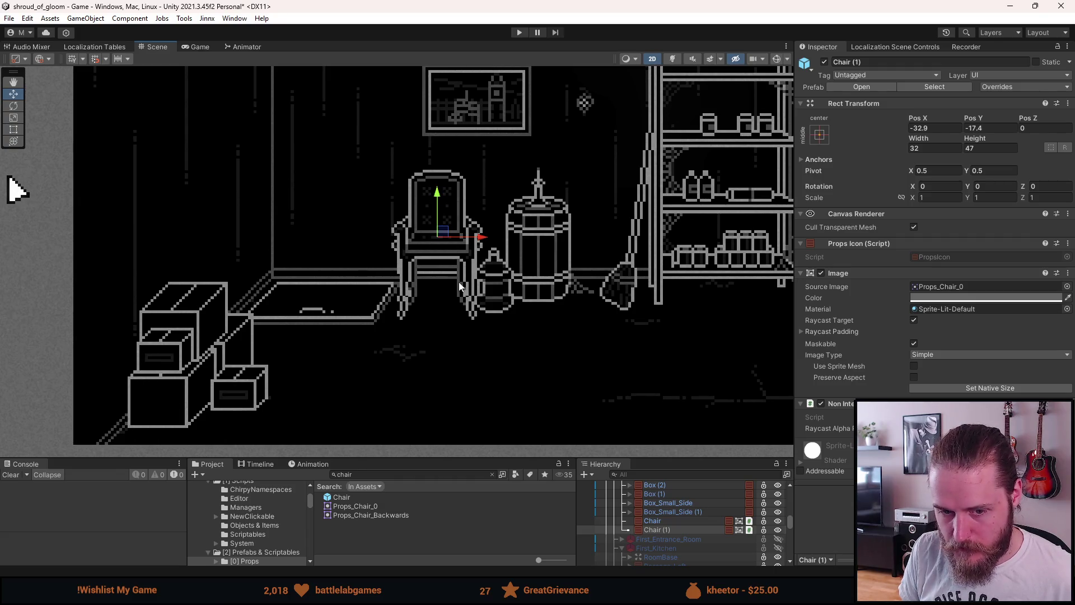
scroll(436, 242, up, 2)
key(ctrl+d)
drag(439, 193, 437, 172)
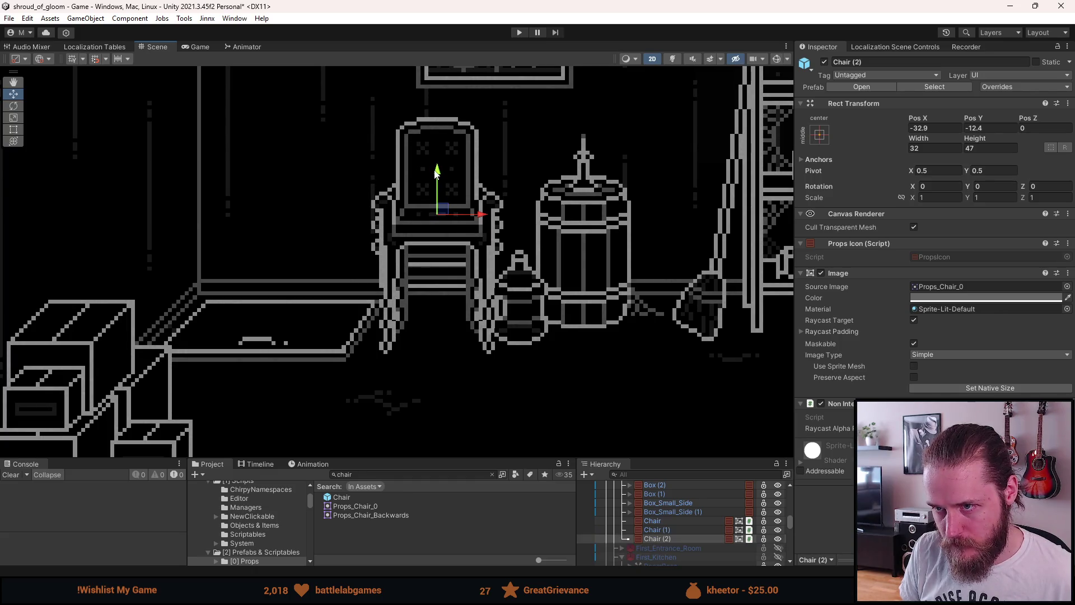
scroll(436, 168, down, 4)
drag(511, 178, 440, 253)
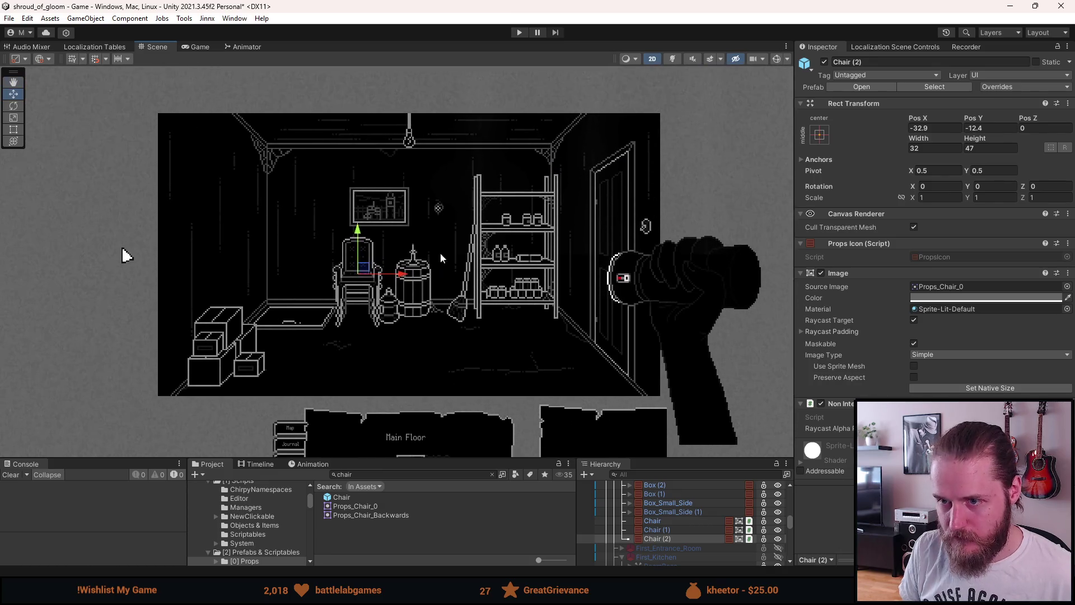
click(440, 253)
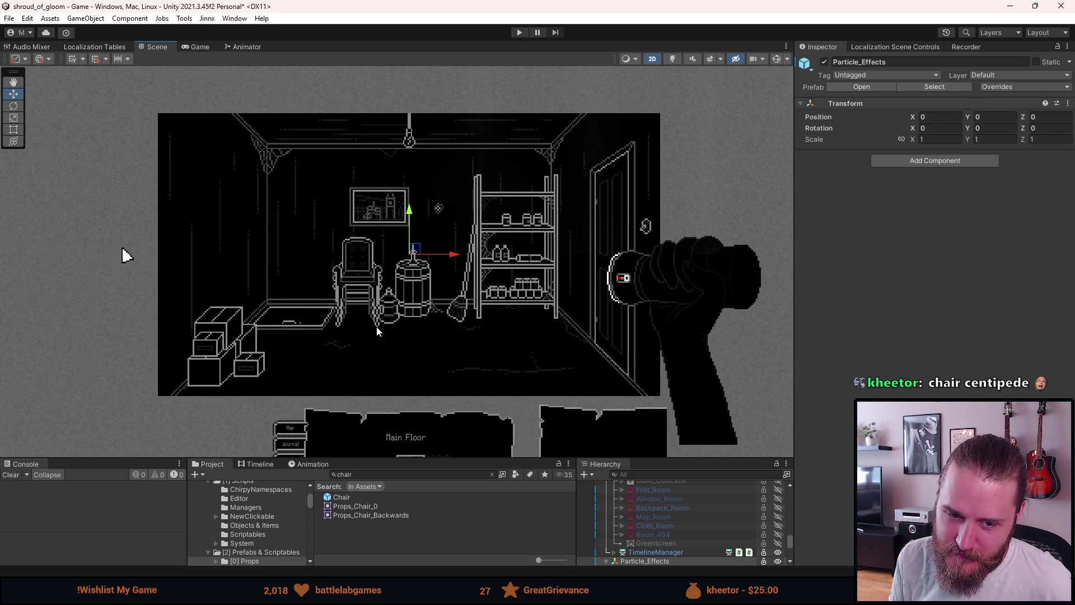
scroll(372, 324, up, 5)
mouse_move(393, 272)
mouse_down()
mouse_move(419, 288)
mouse_move(379, 274)
mouse_up()
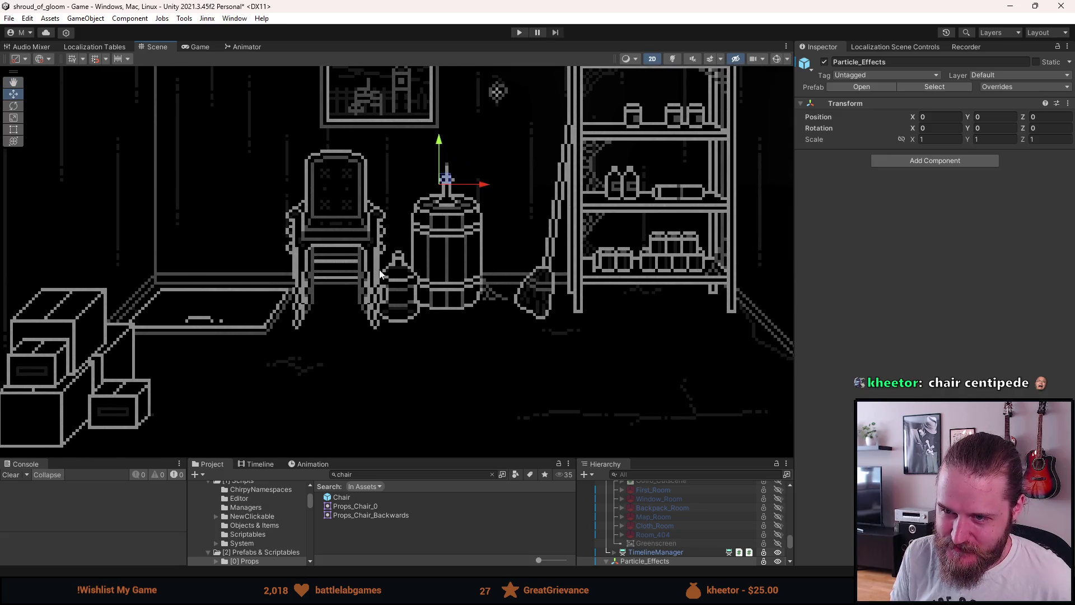
scroll(380, 274, down, 3)
scroll(380, 273, up, 2)
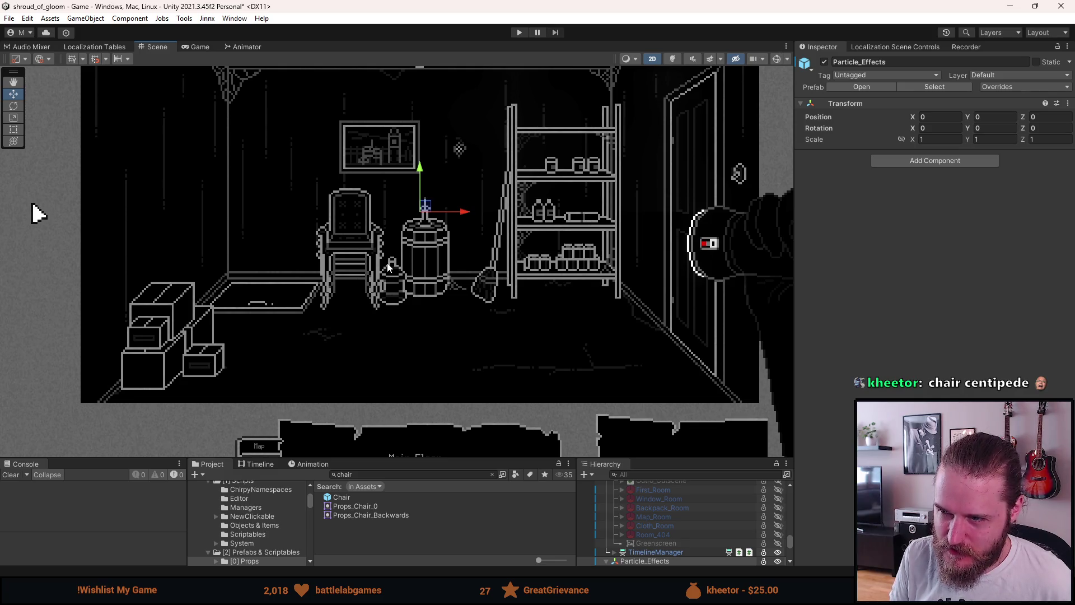
scroll(390, 267, down, 2)
scroll(390, 264, up, 1)
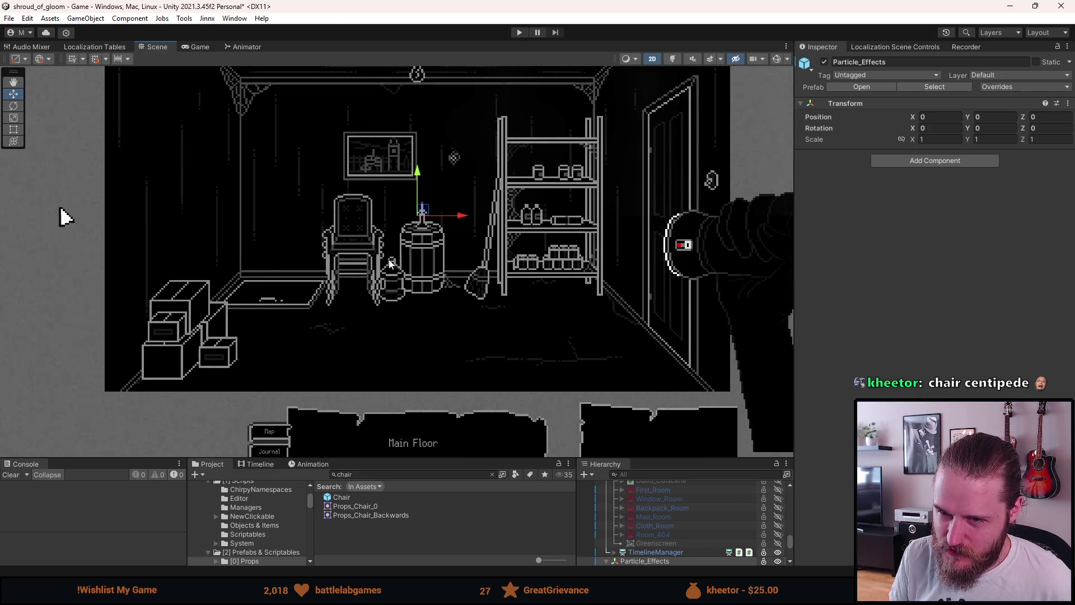
scroll(391, 263, up, 1)
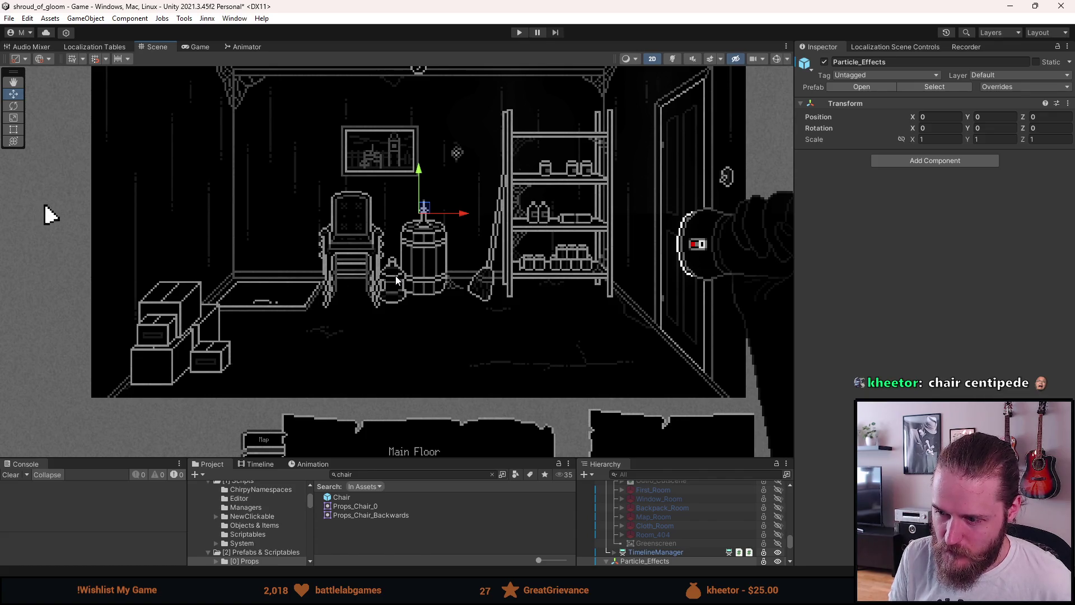
scroll(392, 273, down, 2)
Delete the extra chair copies, leaving only the original chair
scroll(386, 263, up, 3)
scroll(383, 261, down, 2)
scroll(425, 306, up, 2)
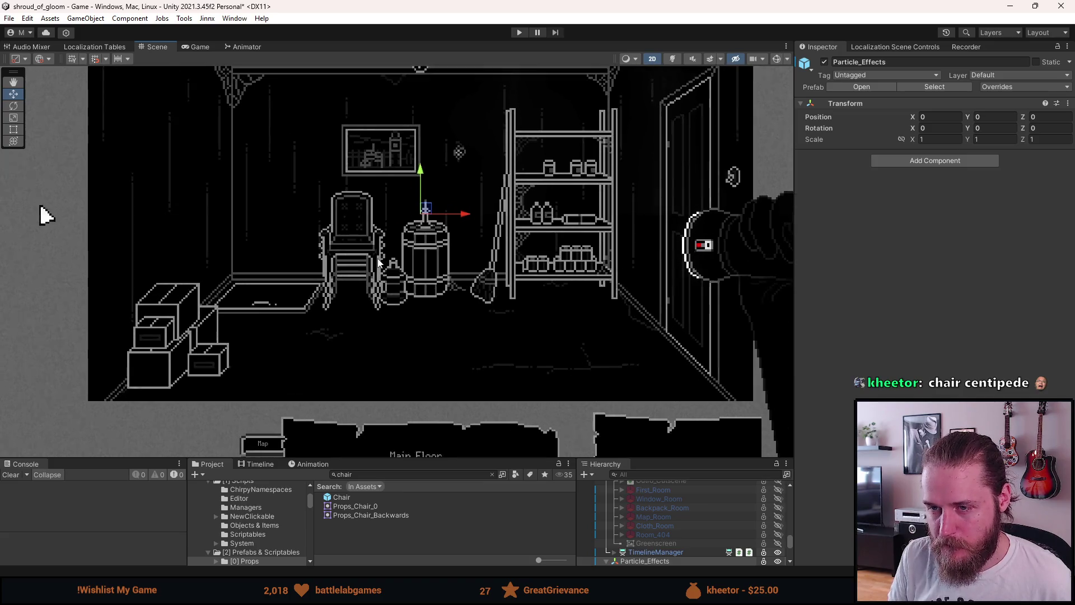
scroll(664, 533, up, 5)
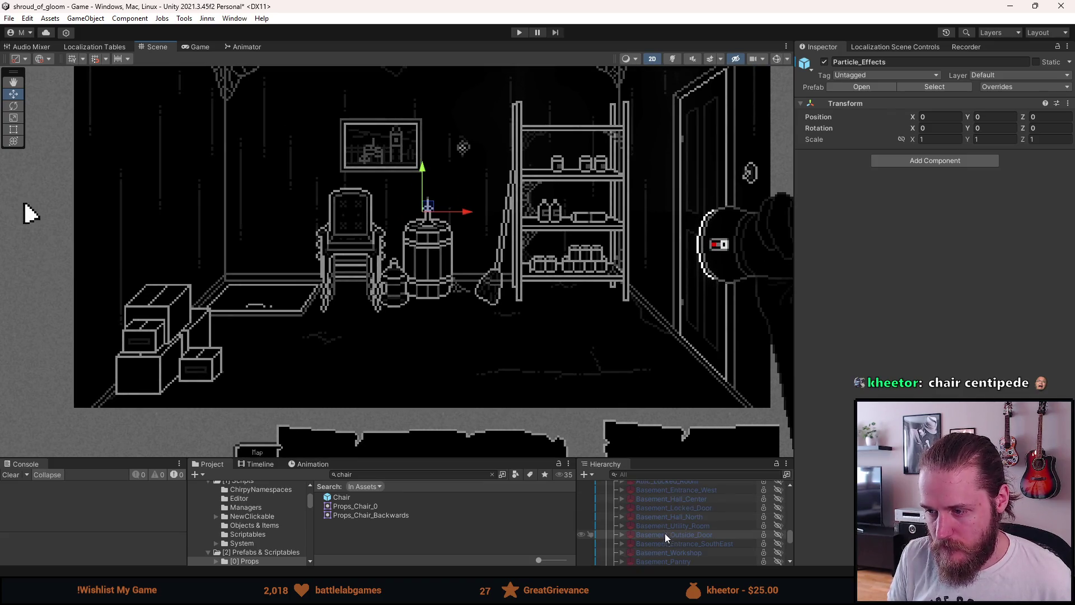
scroll(669, 531, down, 5)
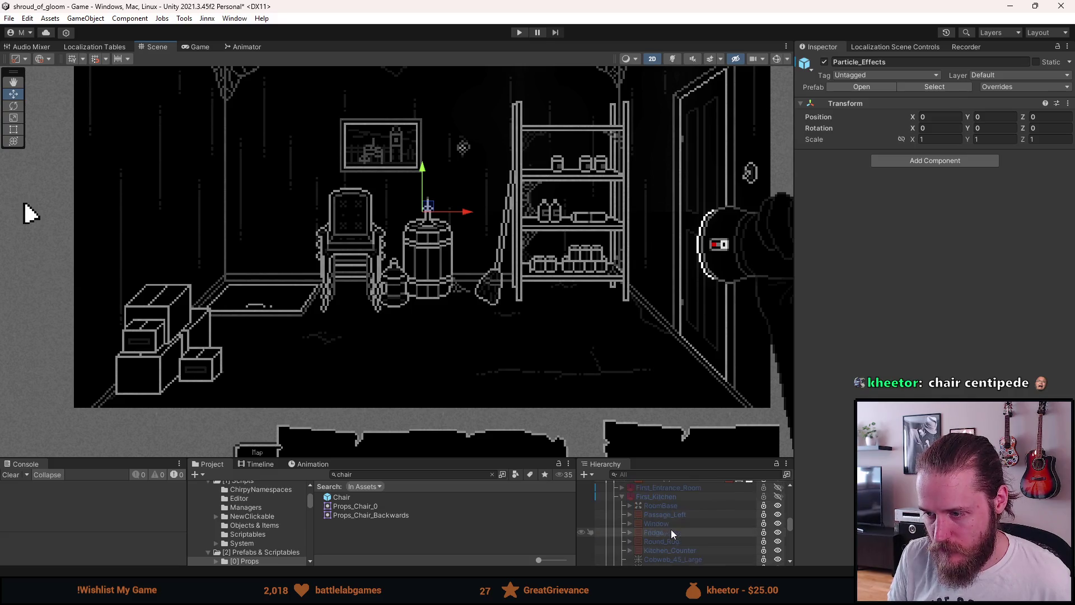
click(669, 525)
click(670, 535)
shift+click(672, 542)
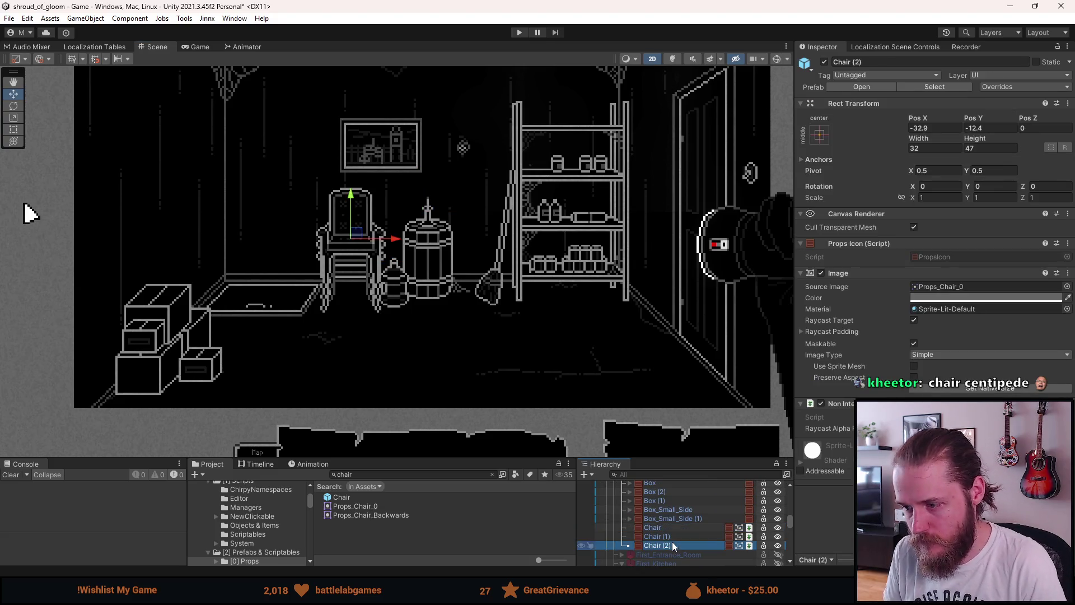
key(Delete)
Duplicate the chair and stand the copy upright in front of the barrel at 2.1, -55.4
click(676, 526)
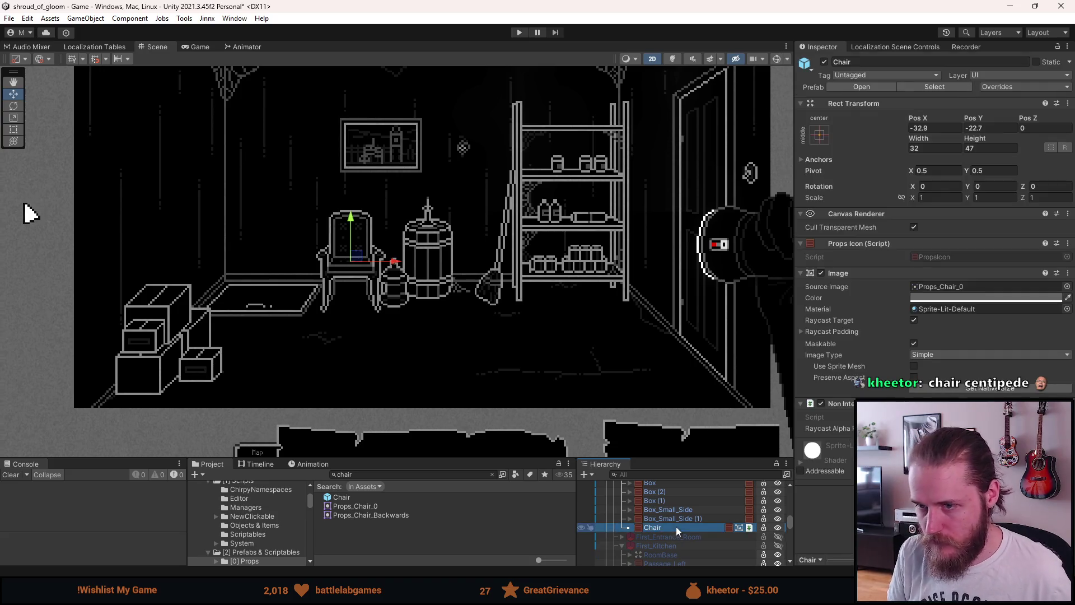
key(ctrl+d)
mouse_move(361, 260)
mouse_down()
mouse_move(395, 261)
mouse_move(387, 299)
mouse_move(391, 270)
mouse_up()
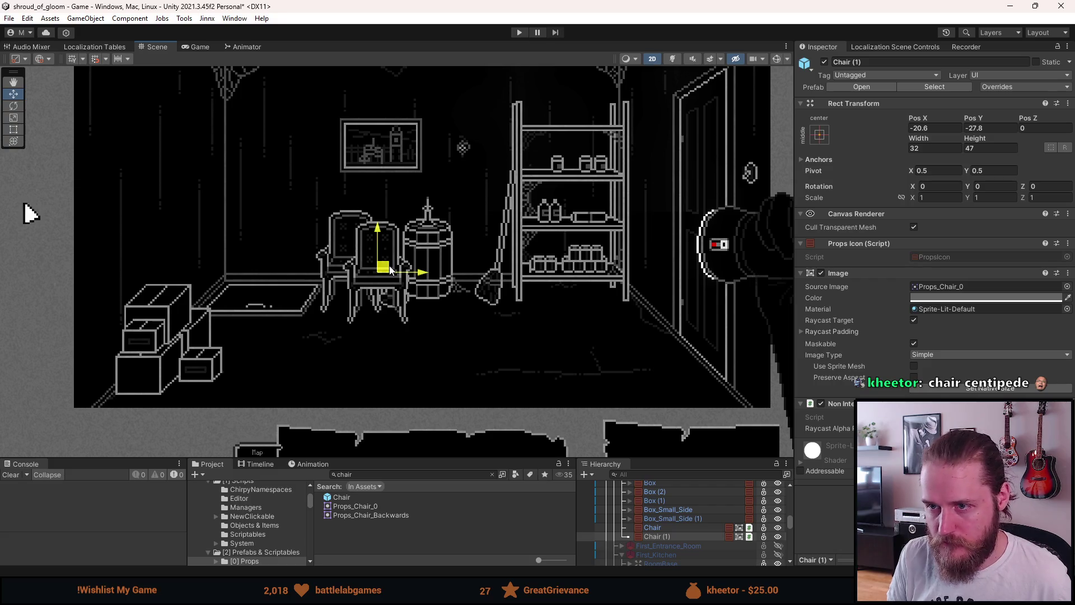
mouse_move(390, 270)
mouse_down()
mouse_move(426, 277)
mouse_move(440, 329)
mouse_up()
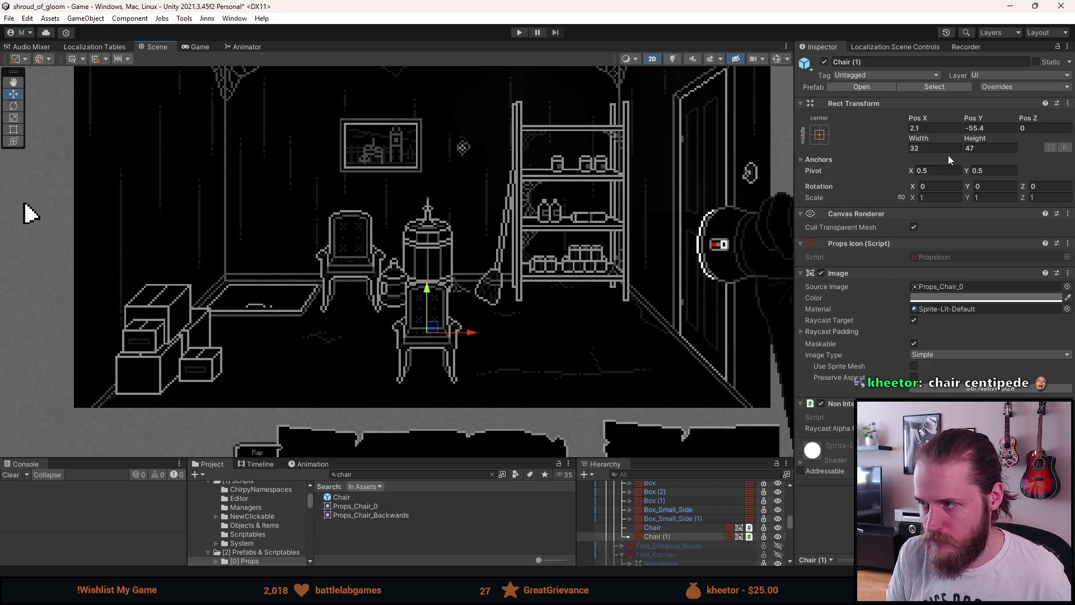
click(1047, 187)
text(90)
mouse_move(434, 328)
mouse_down()
mouse_move(525, 298)
mouse_move(459, 315)
mouse_up()
key(ctrl+z)
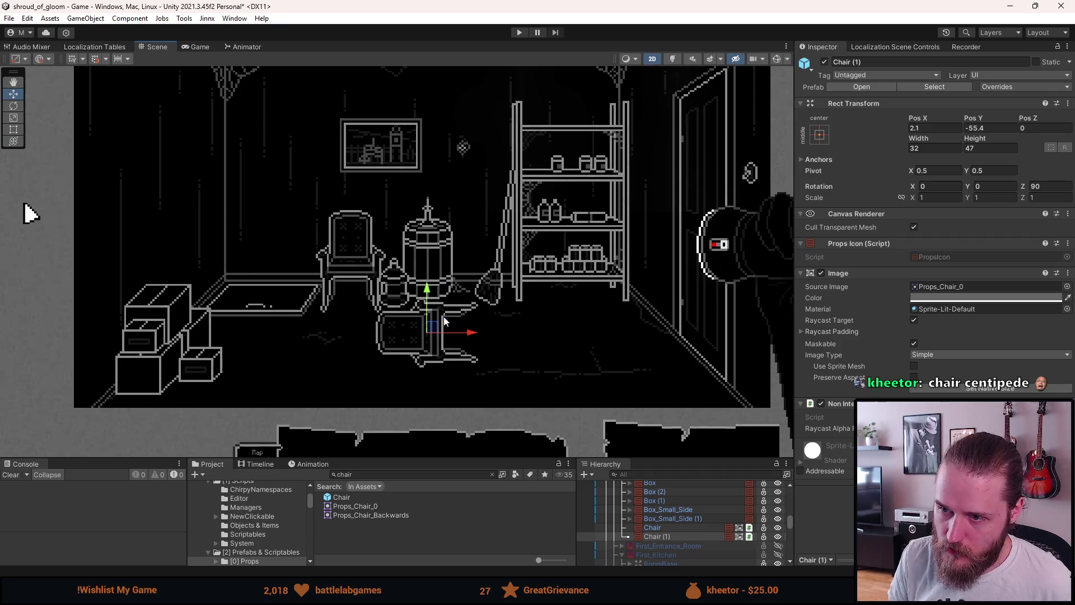
key(ctrl+z)
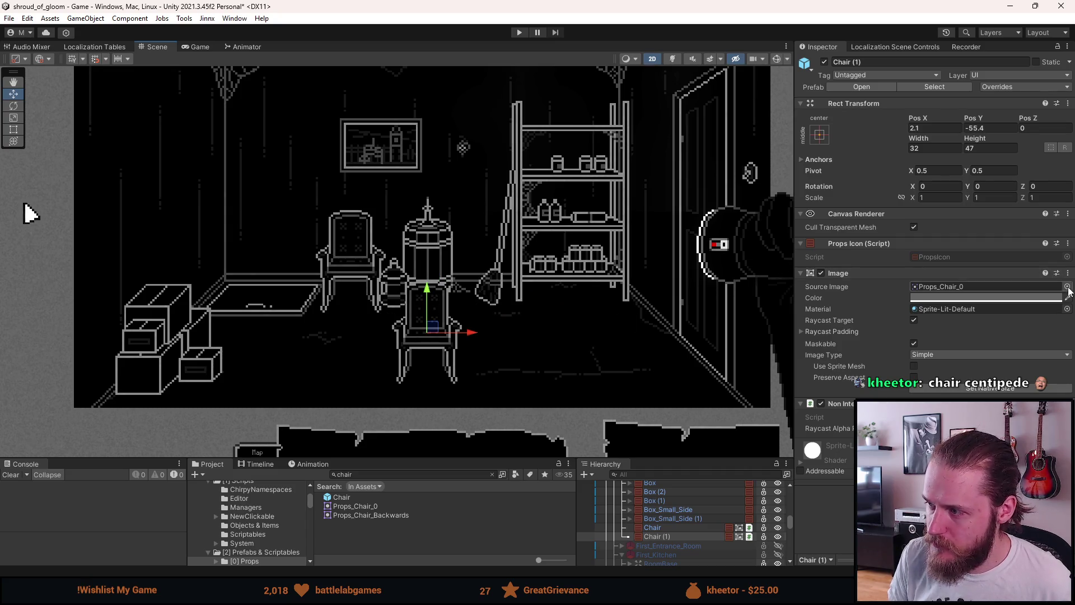
Try the Props_Chair_Backwards sprite on Chair (1) with a 90° Z rotation and flip
click(1067, 286)
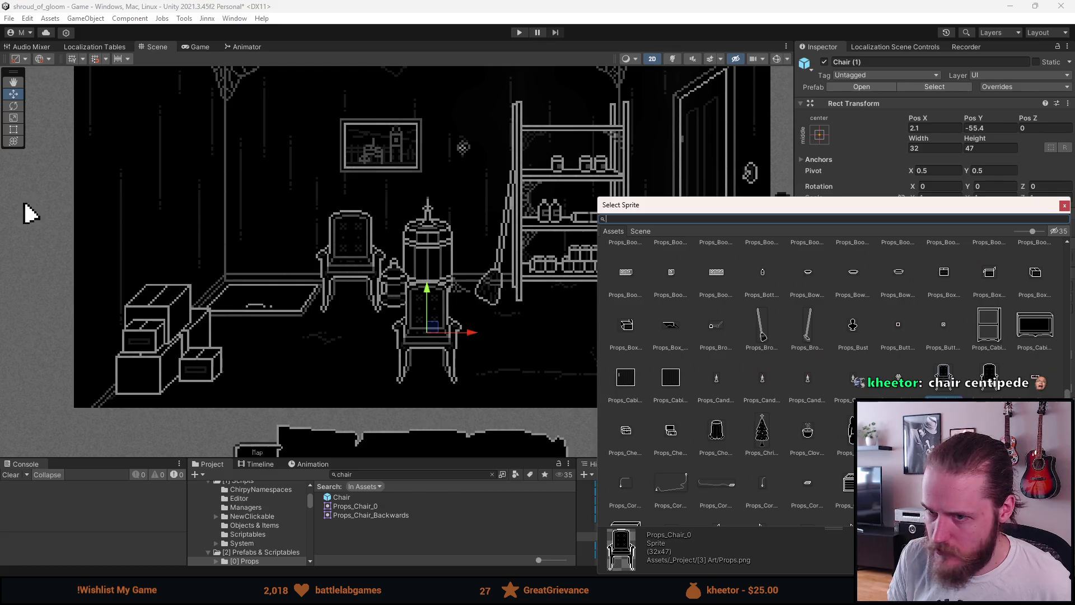
double_click(989, 376)
click(1049, 186)
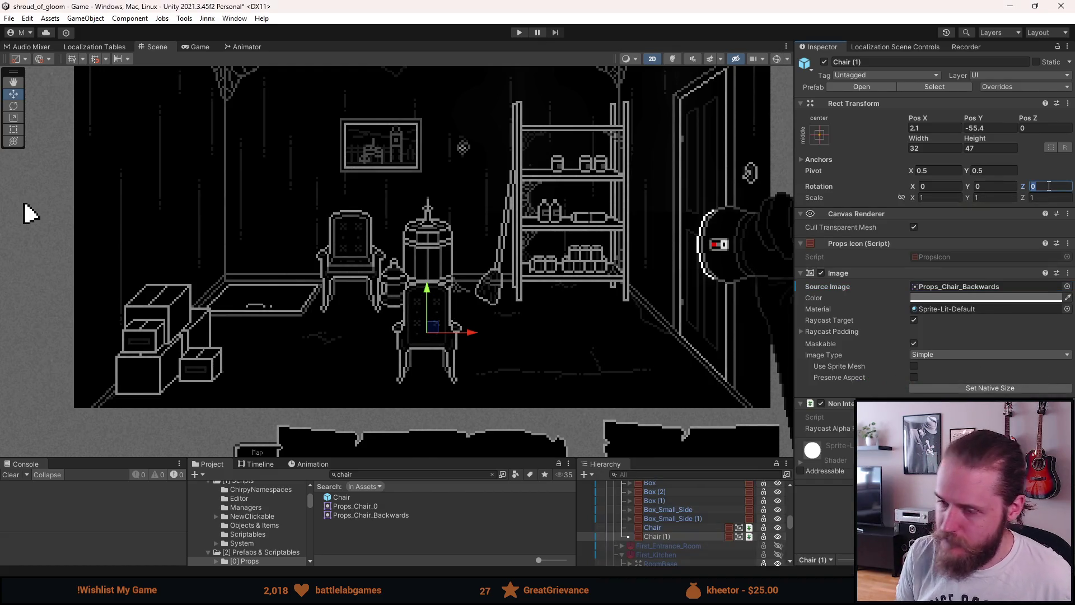
text(90)
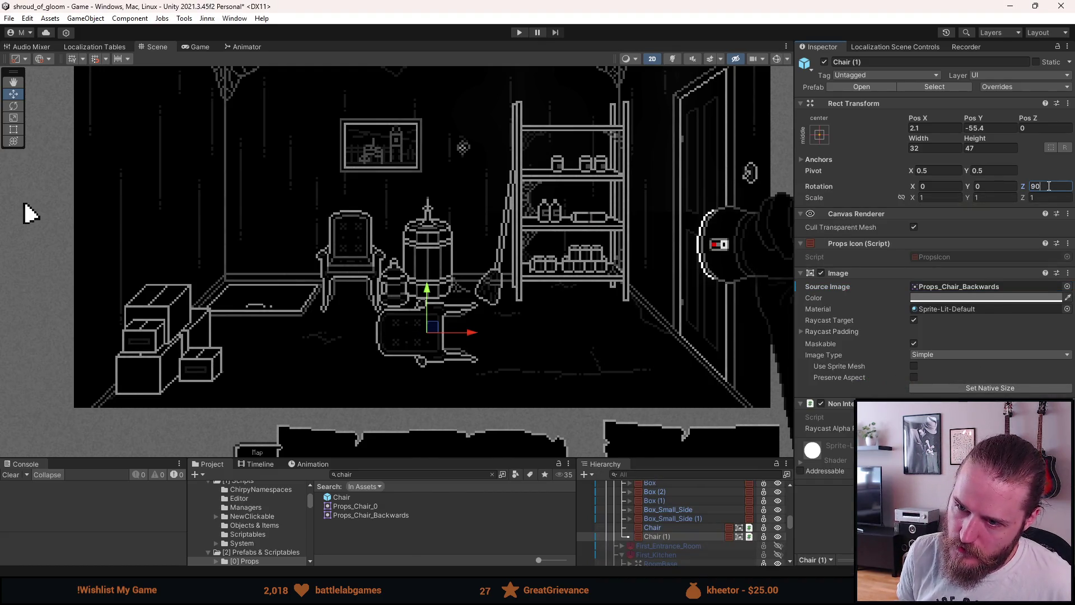
mouse_move(441, 333)
mouse_down()
mouse_move(442, 324)
mouse_move(513, 324)
mouse_move(479, 287)
mouse_move(475, 315)
mouse_up()
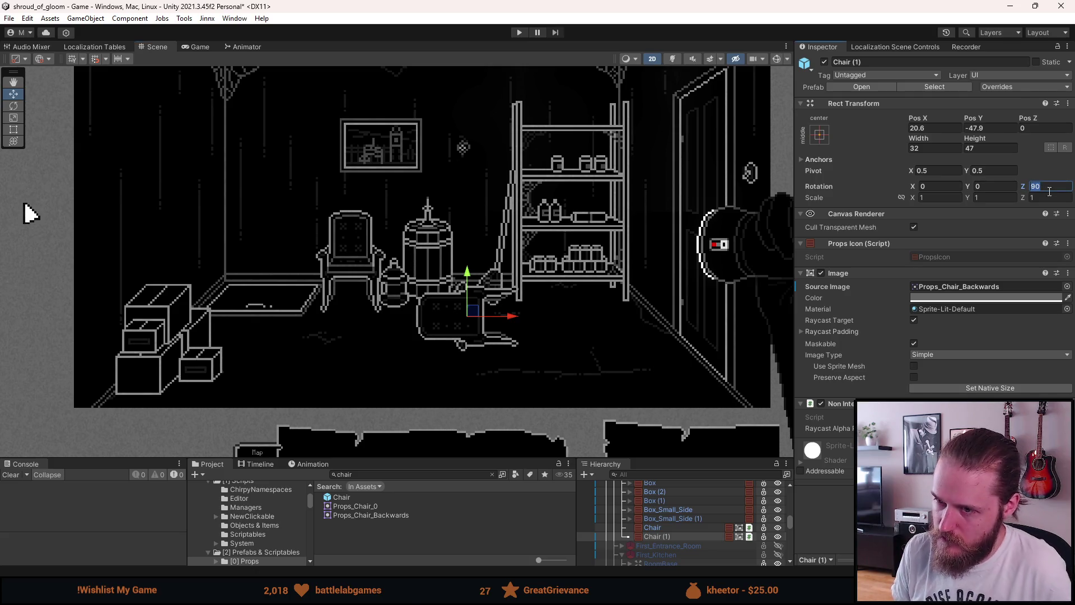
text(0)
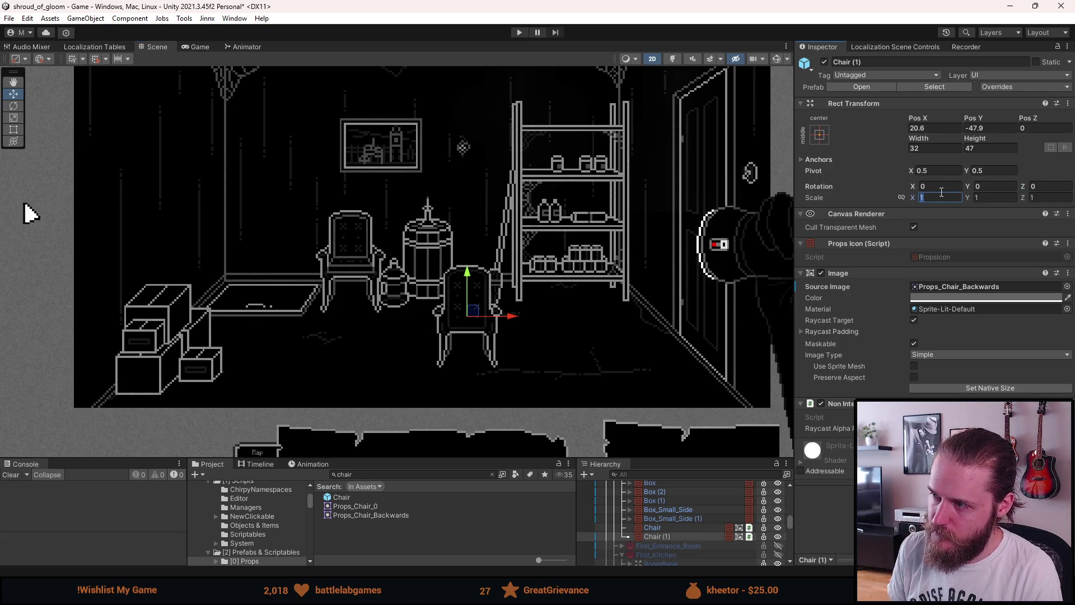
text(-1)
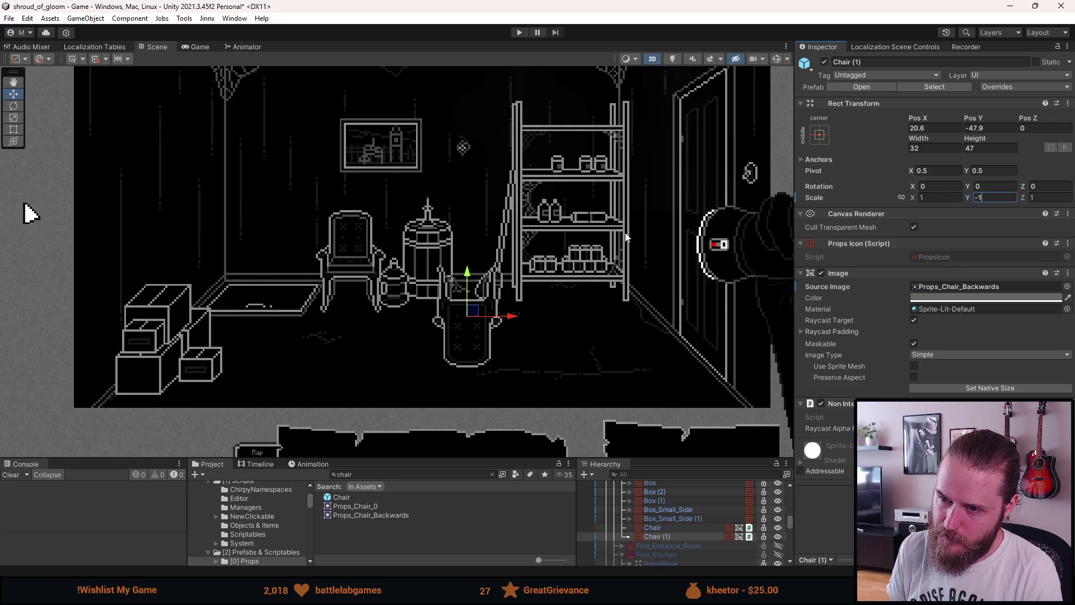
mouse_move(479, 317)
mouse_down()
mouse_move(388, 250)
mouse_move(356, 249)
mouse_up()
scroll(357, 250, down, 2)
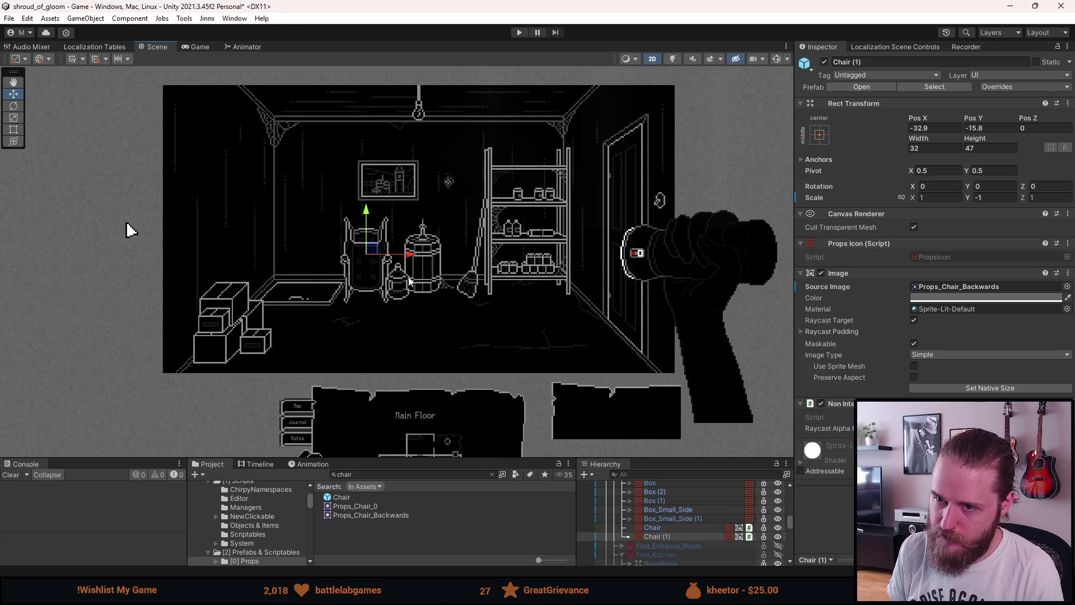
scroll(395, 280, up, 4)
Revert to the front-facing Props_Chair_0 chair and move it left to -49.4, -51.2
key(ctrl+z)
key(ctrl+z)
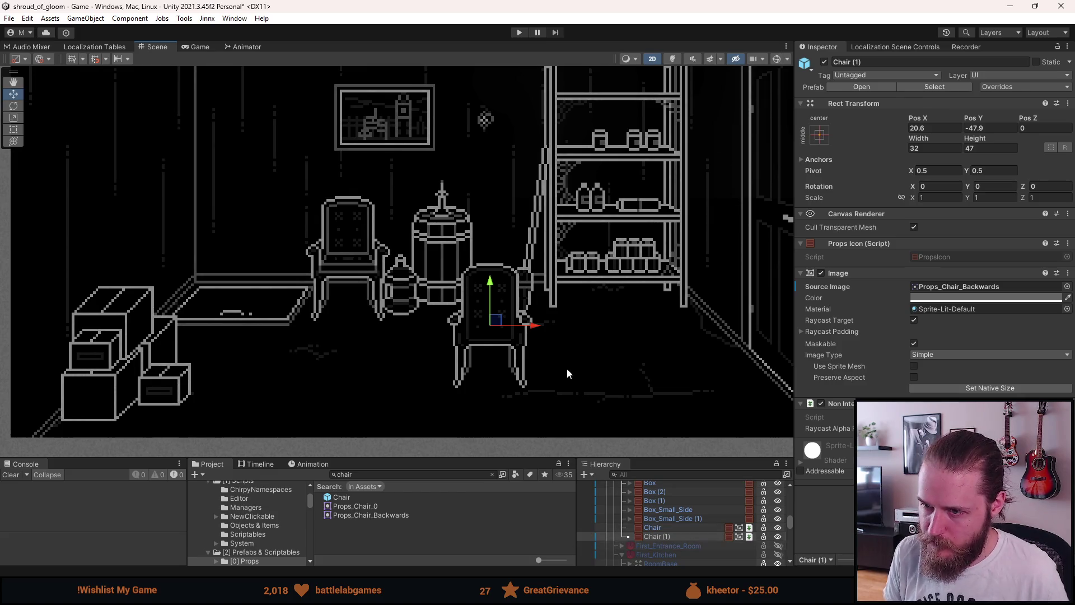
key(ctrl+z)
key(ctrl+z)
key(ctrl+z)
key(ctrl+z)
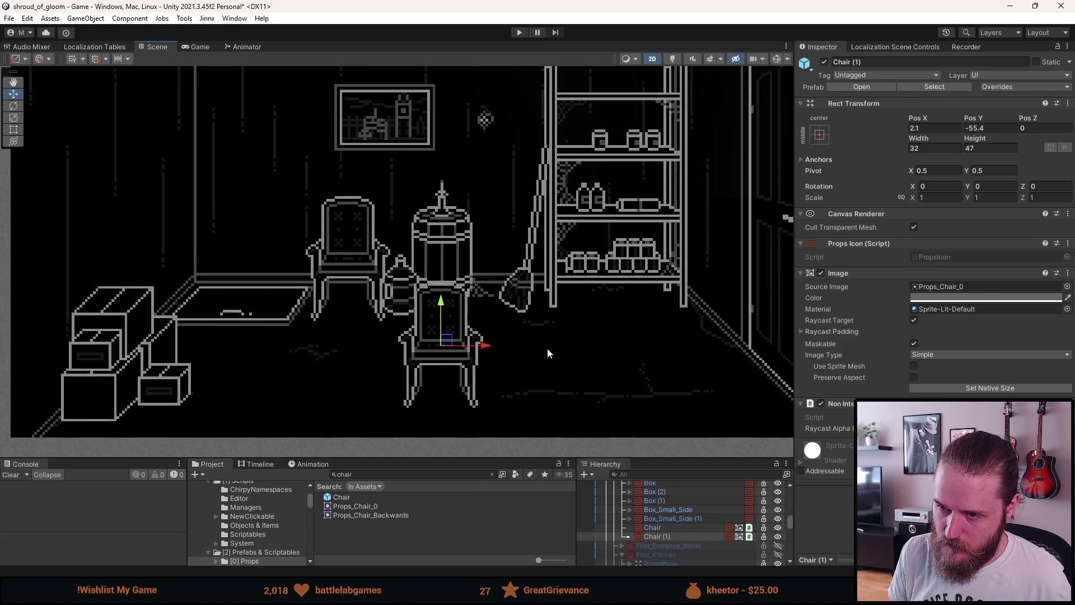
mouse_move(446, 338)
mouse_down()
mouse_move(350, 196)
mouse_move(417, 203)
mouse_move(384, 211)
mouse_move(427, 262)
mouse_move(437, 231)
mouse_move(389, 285)
mouse_move(309, 305)
mouse_move(312, 331)
mouse_up()
Move the Broom to 95.9, -21.7 beside the shelf, and nudge the Barrel slightly right
scroll(572, 370, down, 3)
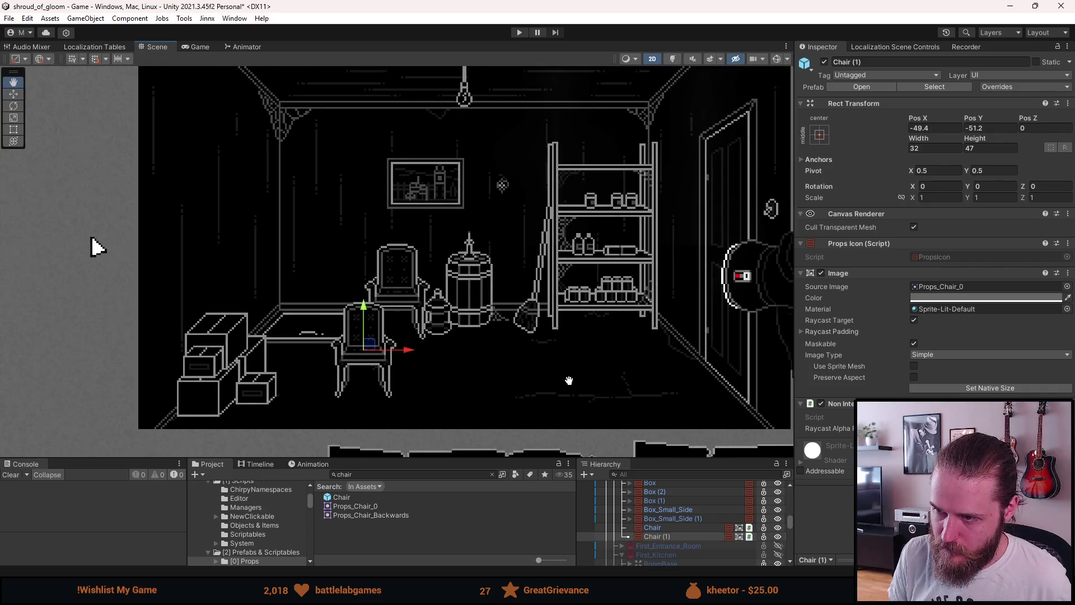
scroll(648, 516, up, 2)
scroll(648, 517, up, 2)
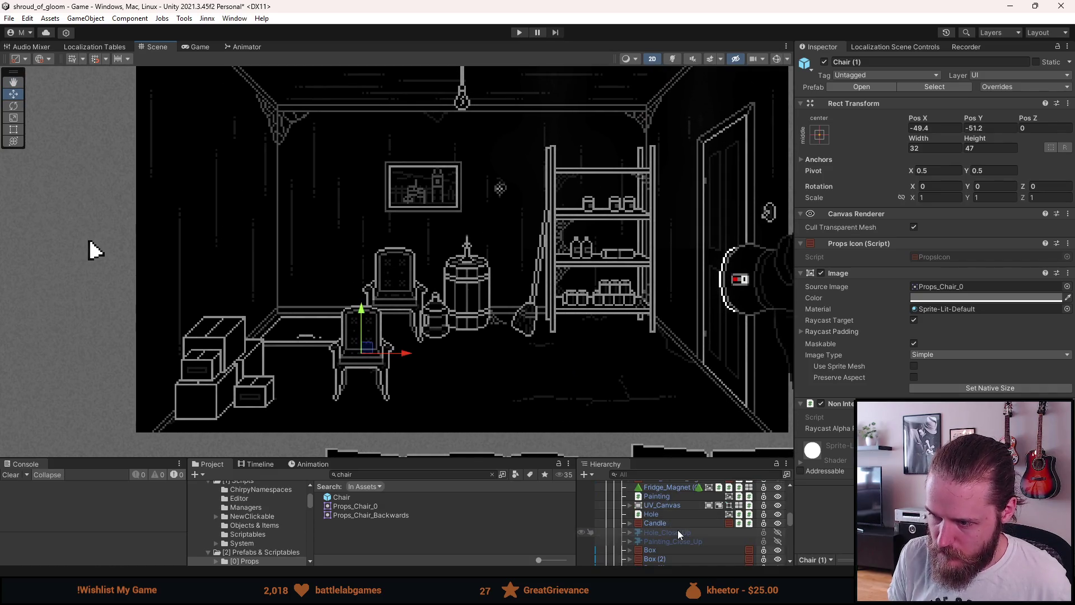
scroll(675, 534, up, 5)
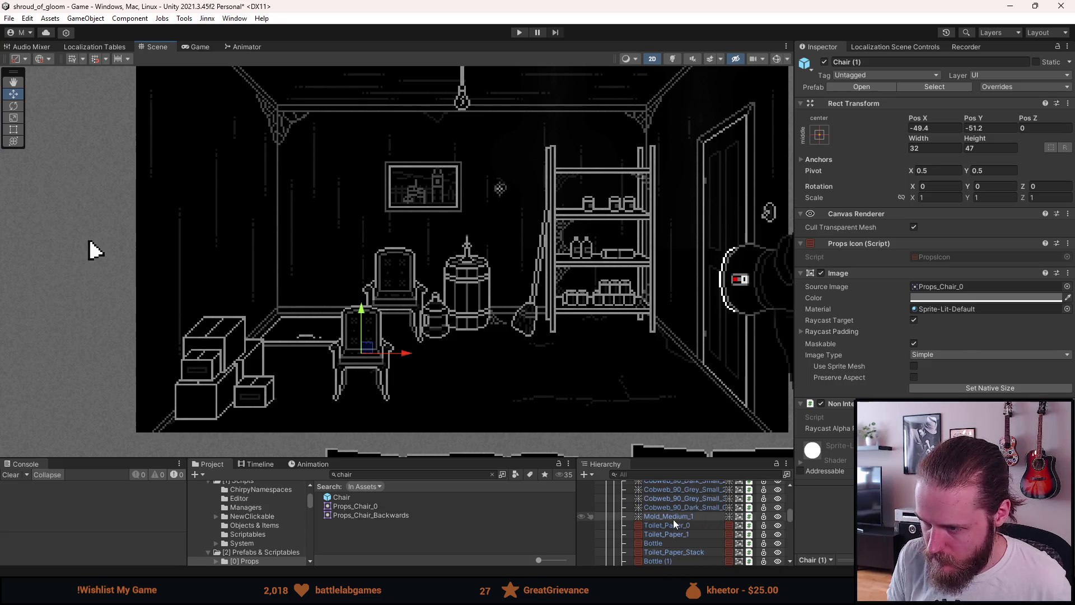
scroll(671, 524, up, 4)
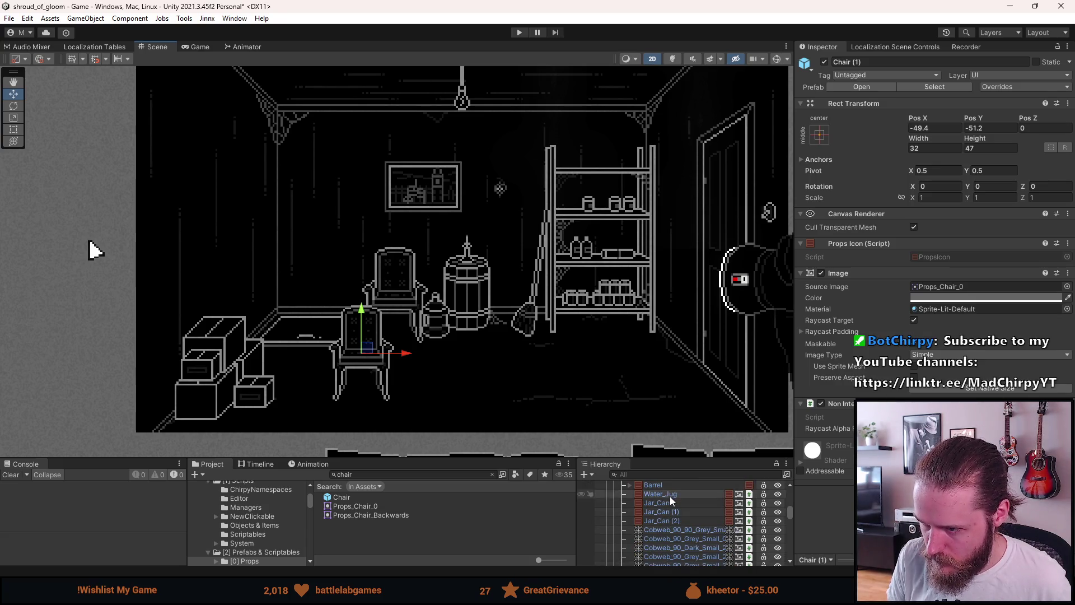
click(669, 501)
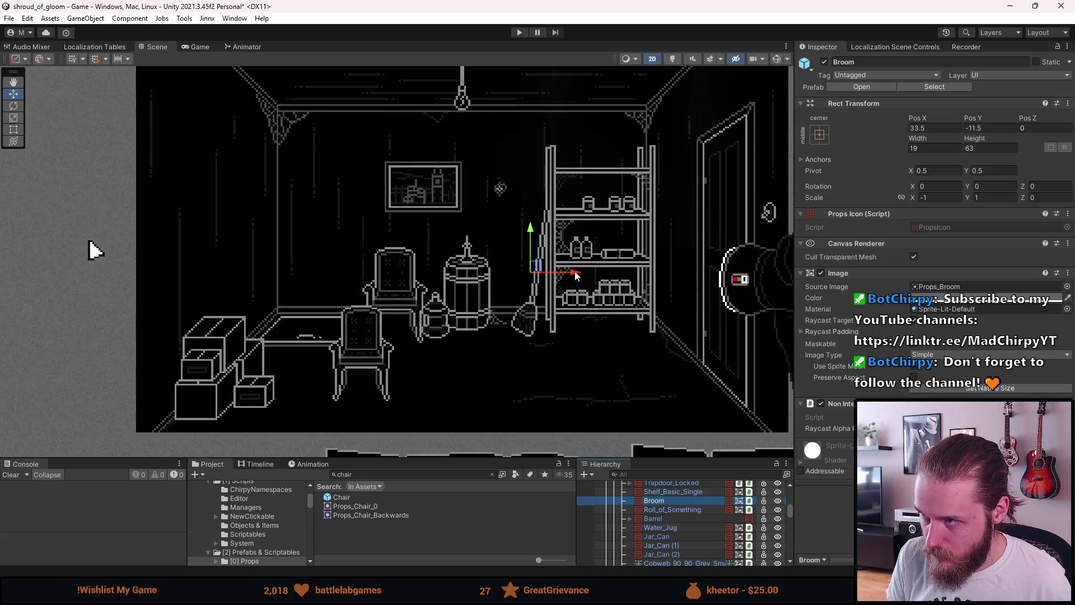
drag(577, 273, 705, 273)
drag(661, 237, 665, 252)
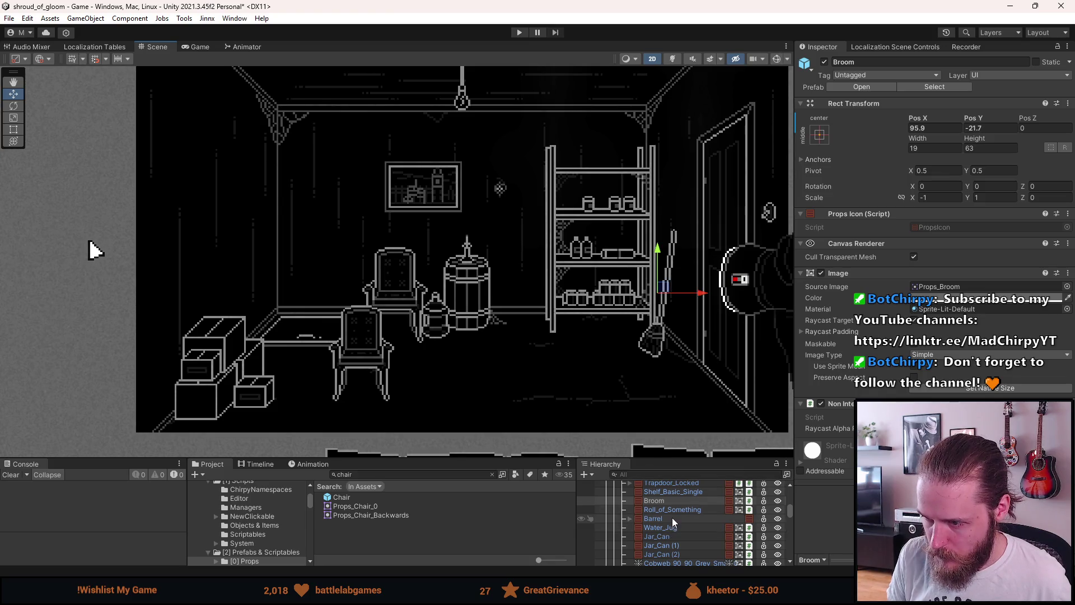
click(656, 518)
drag(509, 293, 516, 291)
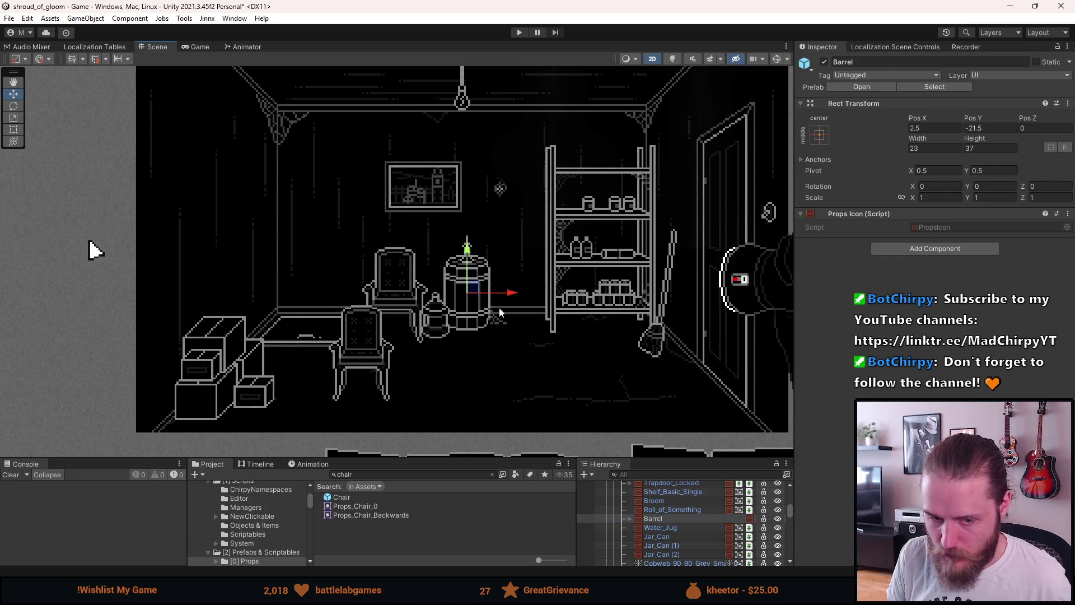
Select the barrel, candle and nearby props and shift them right against the shelf
scroll(472, 331, down, 2)
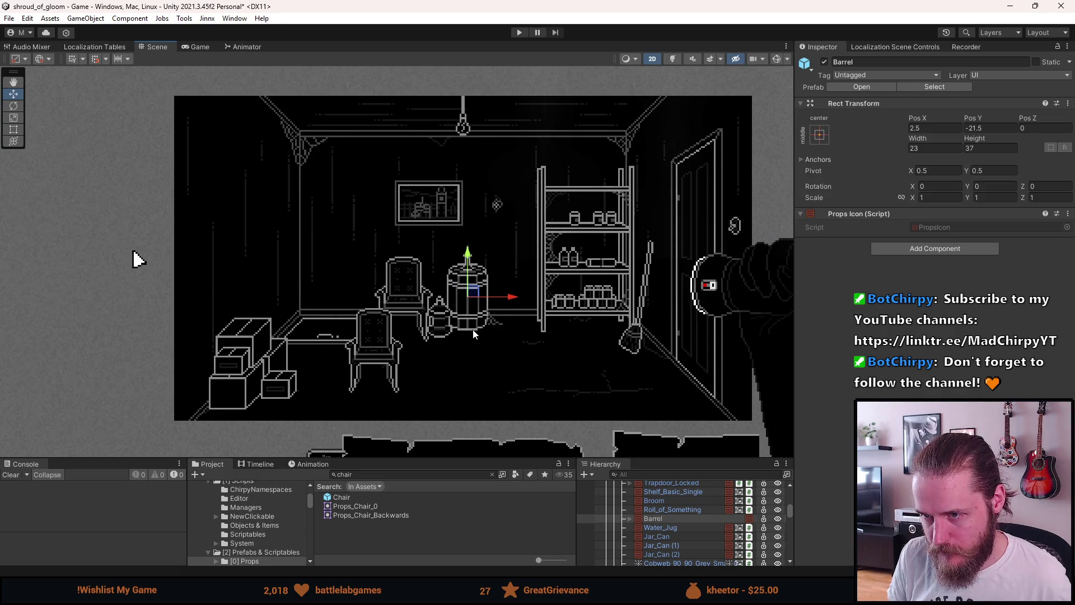
scroll(473, 330, up, 2)
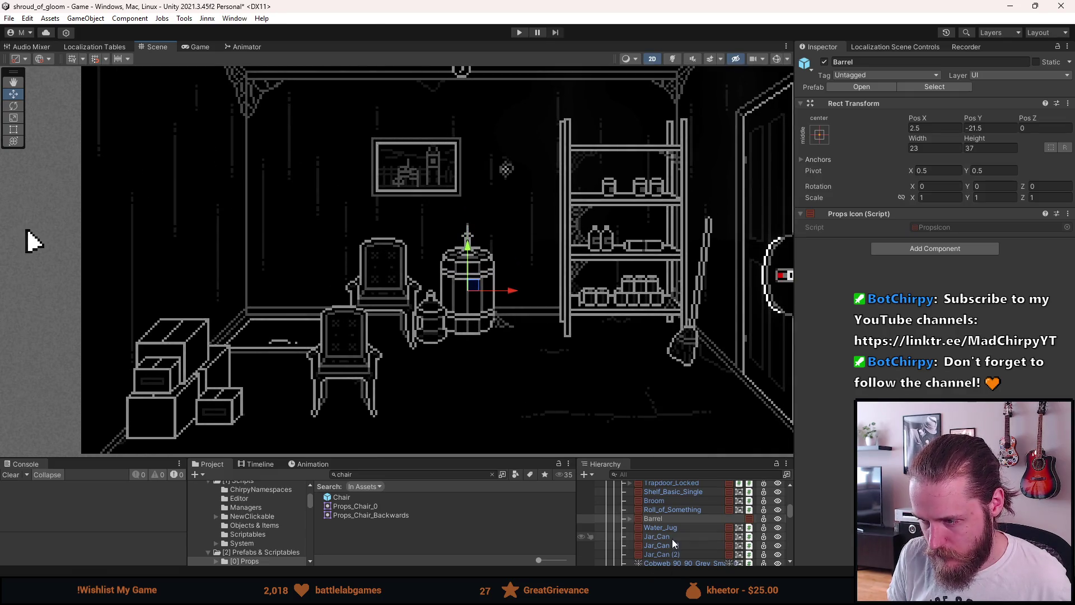
scroll(670, 538, down, 2)
scroll(677, 512, down, 2)
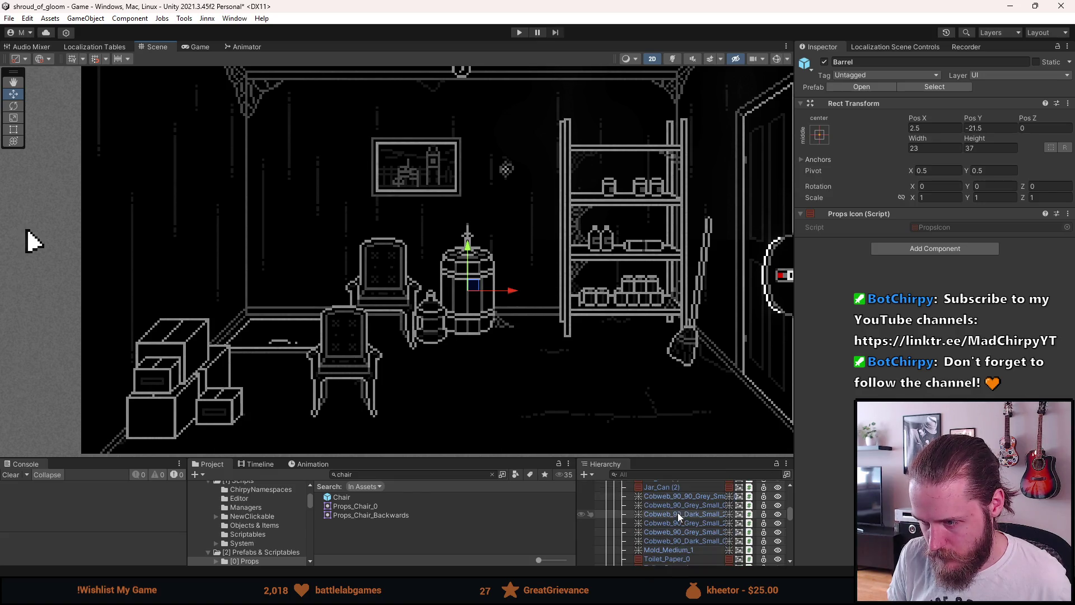
click(684, 495)
key(Down)
key(Down)
key(Down)
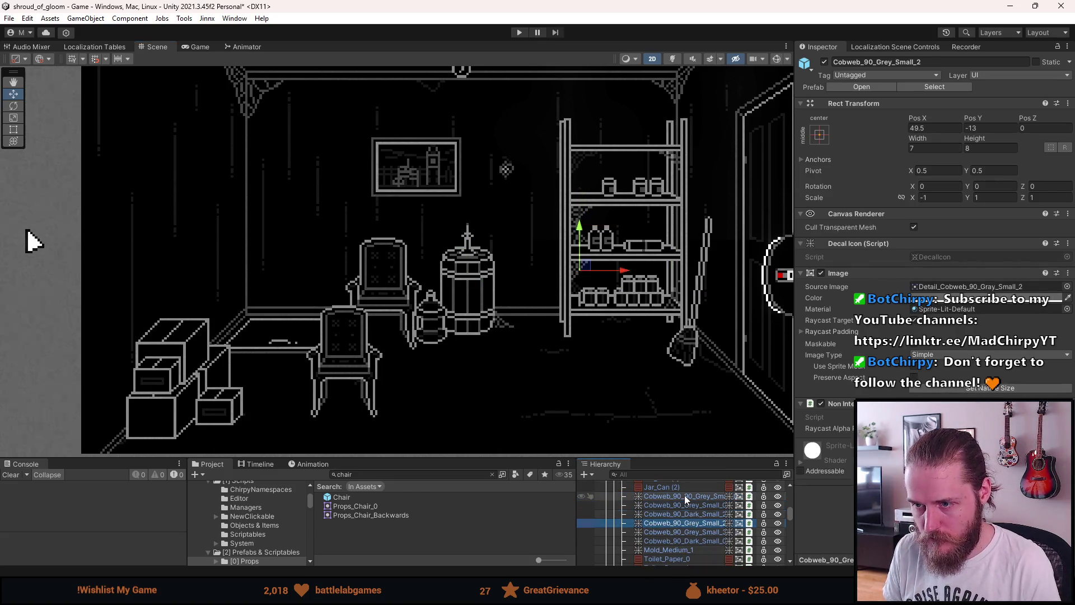
key(Down)
key(Down)
key(Down)
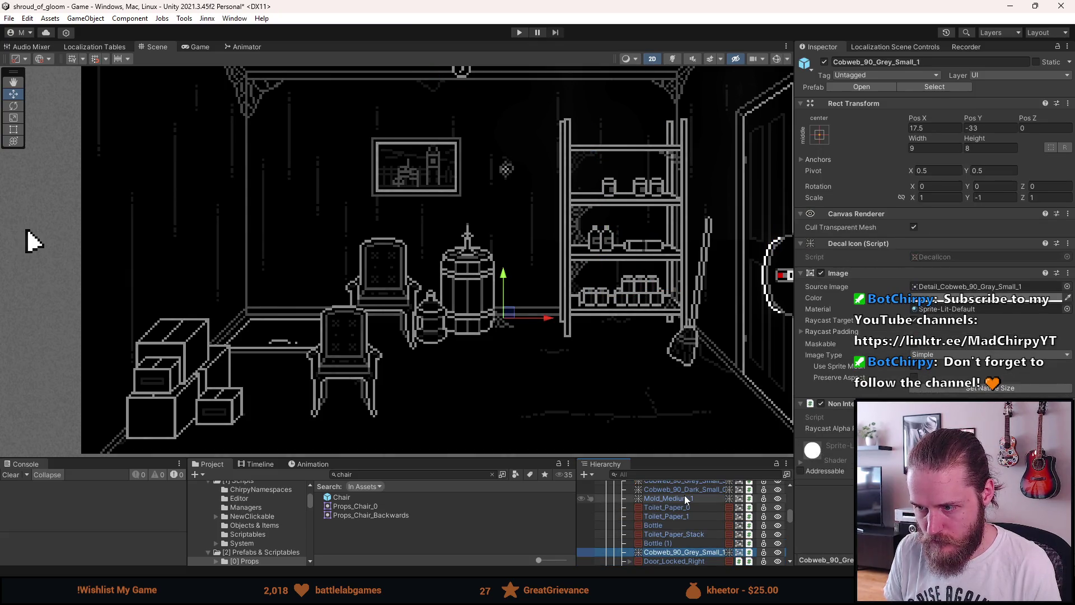
scroll(673, 521, down, 4)
ctrl+click(668, 535)
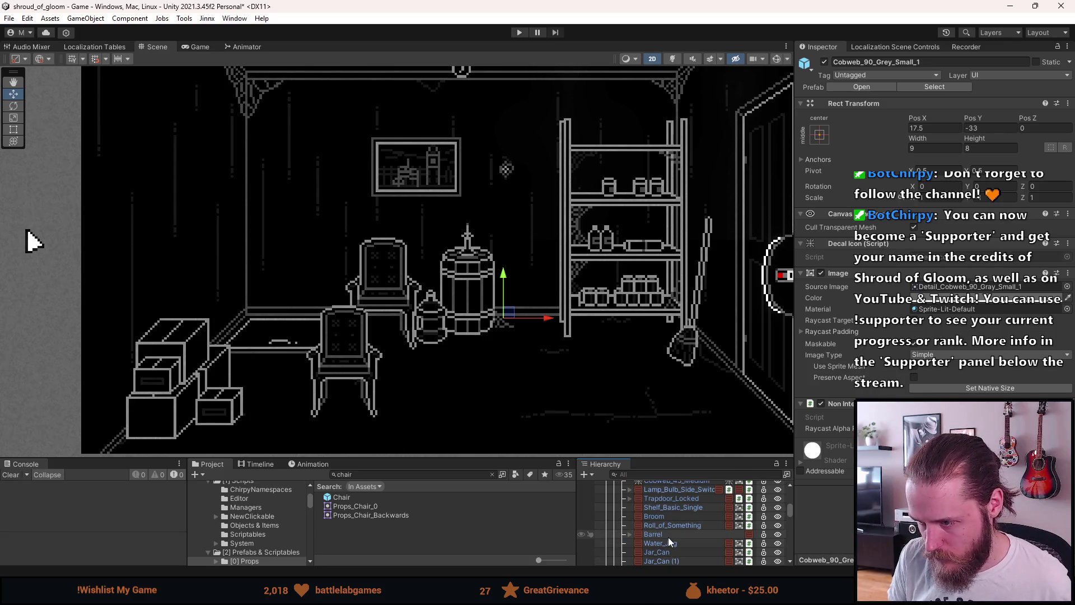
scroll(668, 539, up, 4)
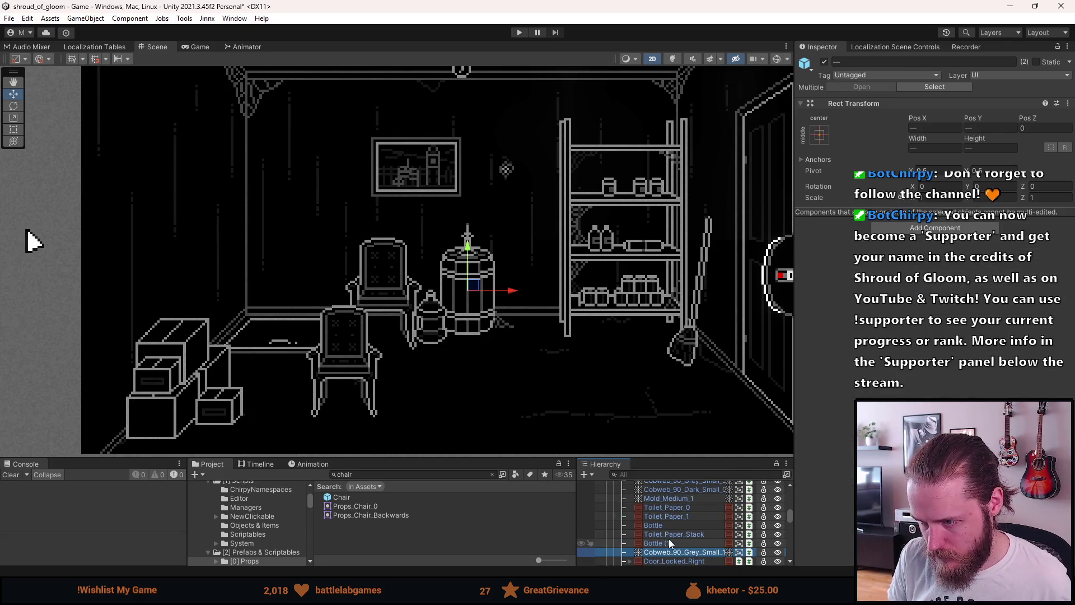
scroll(668, 538, down, 2)
scroll(669, 542, down, 2)
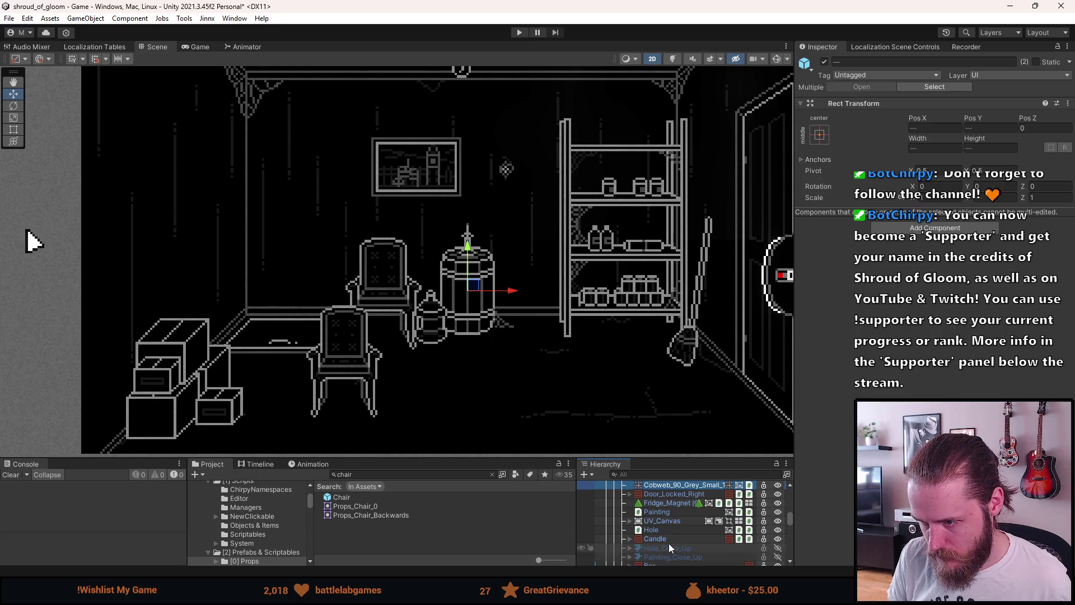
ctrl+click(671, 536)
drag(514, 240, 563, 245)
Move the Water_Jug right to sit beside the barrel at 12.5, -32.5
scroll(543, 372, down, 3)
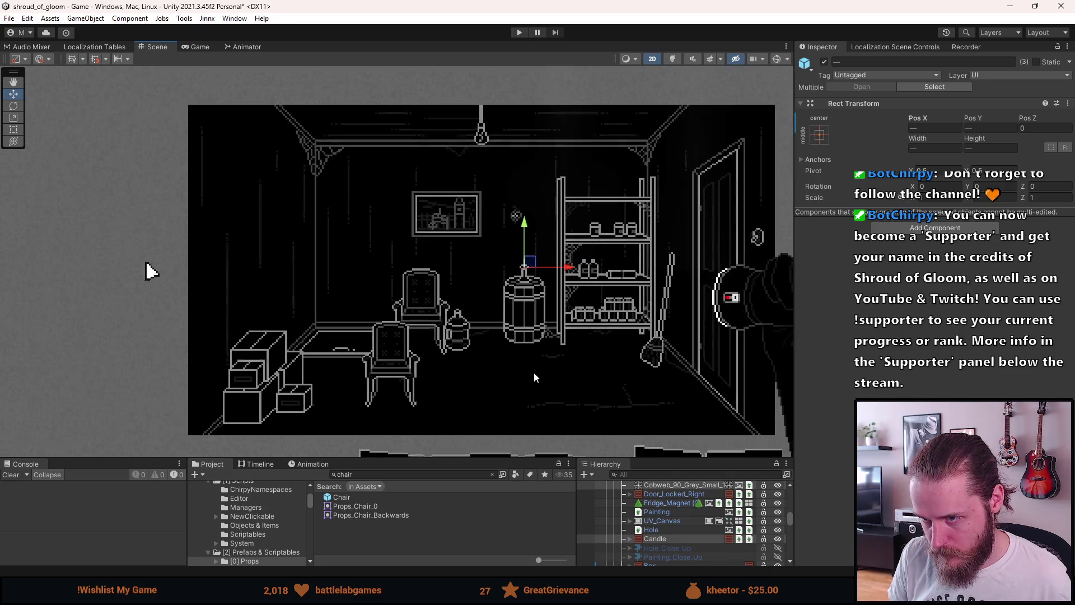
scroll(534, 376, up, 2)
scroll(689, 543, up, 3)
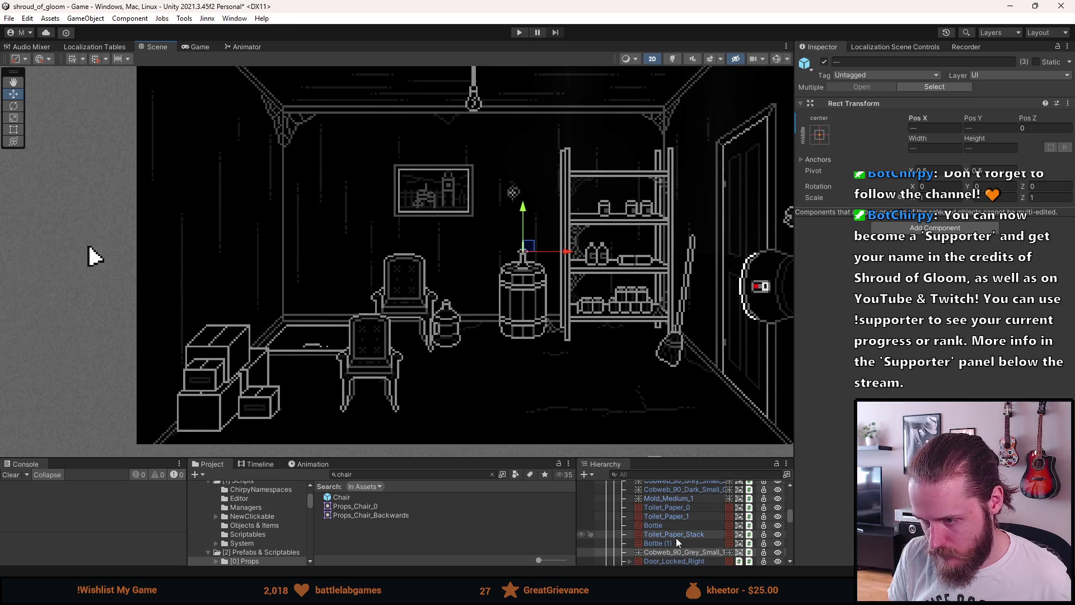
click(671, 542)
scroll(670, 532, up, 5)
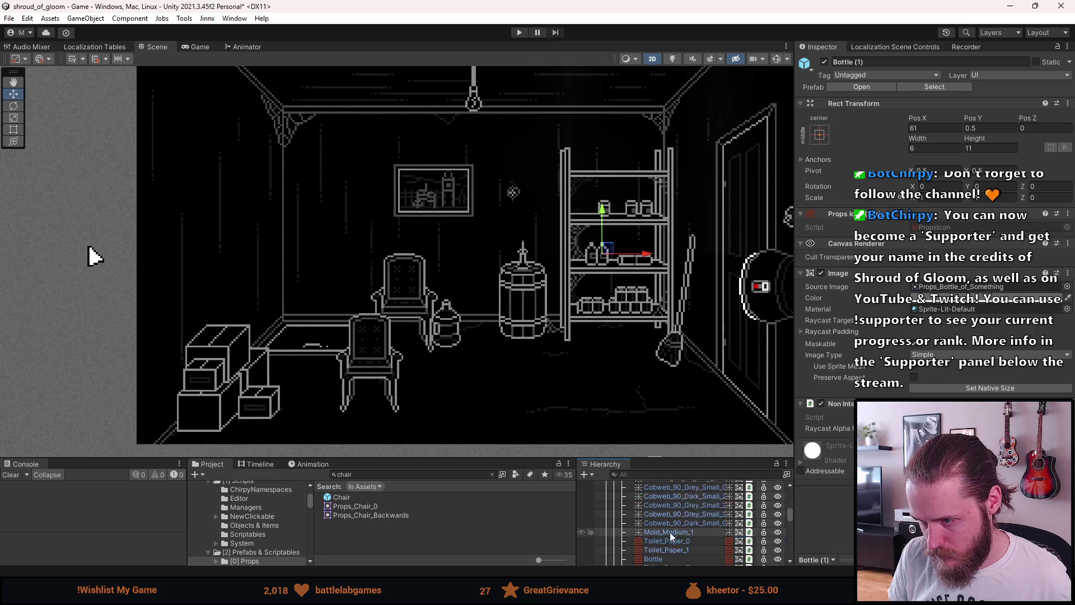
click(671, 511)
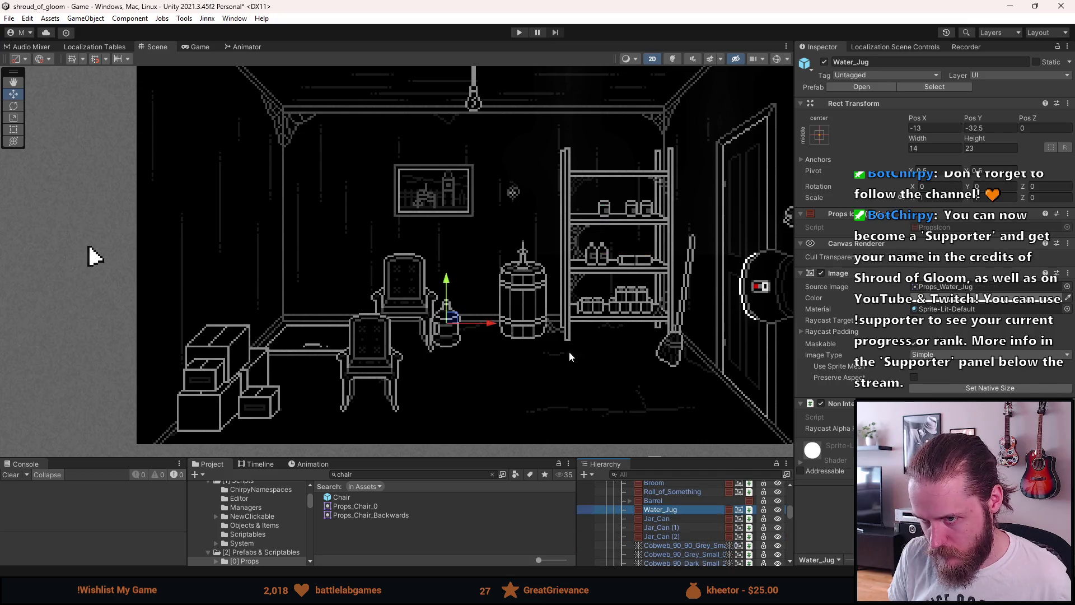
drag(485, 329, 544, 329)
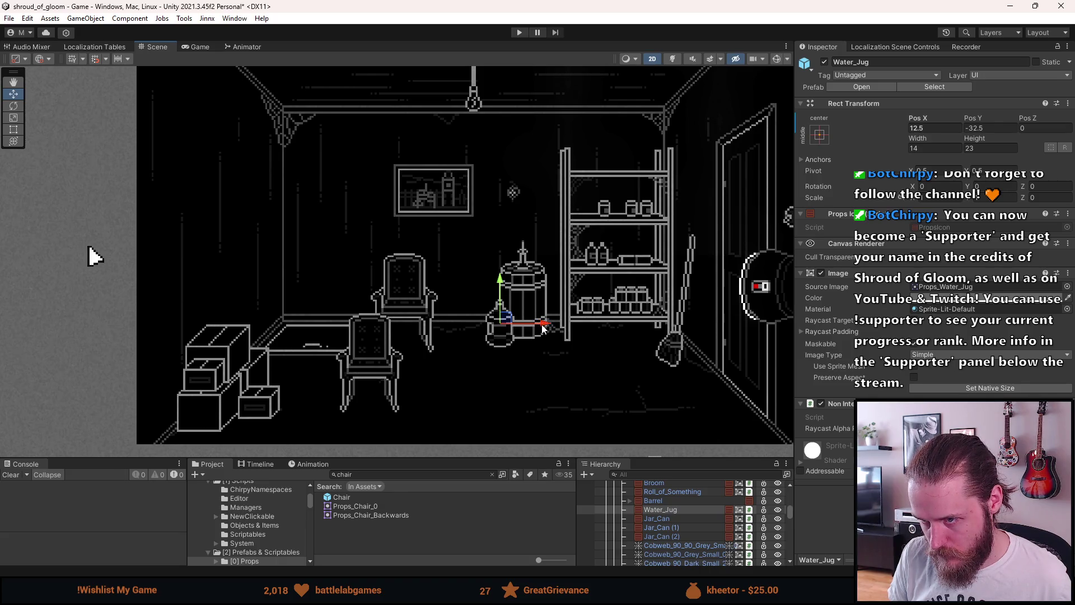
scroll(677, 519, down, 3)
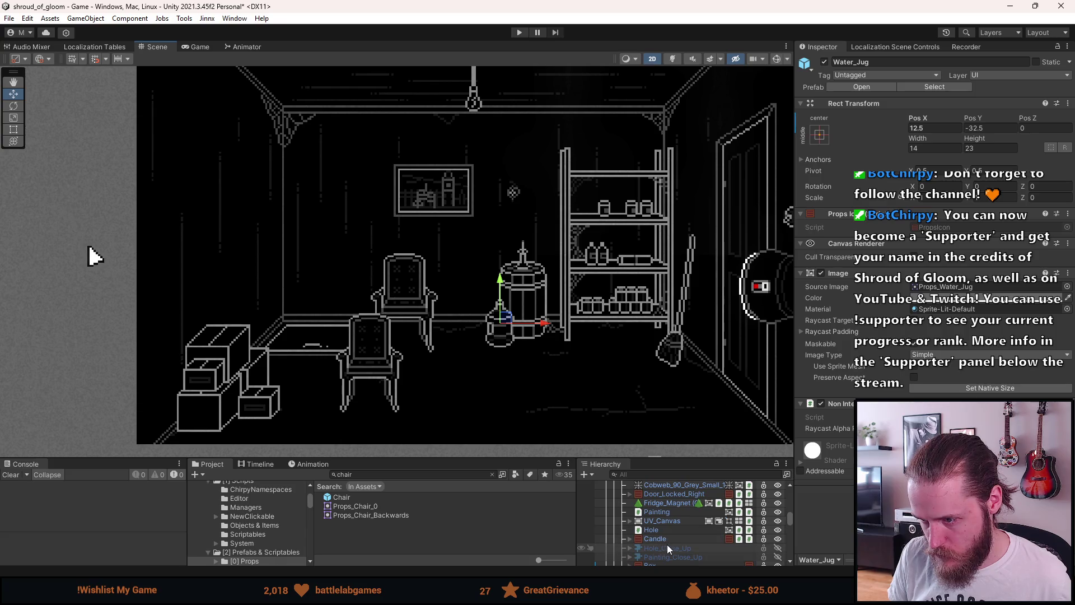
scroll(668, 548, down, 3)
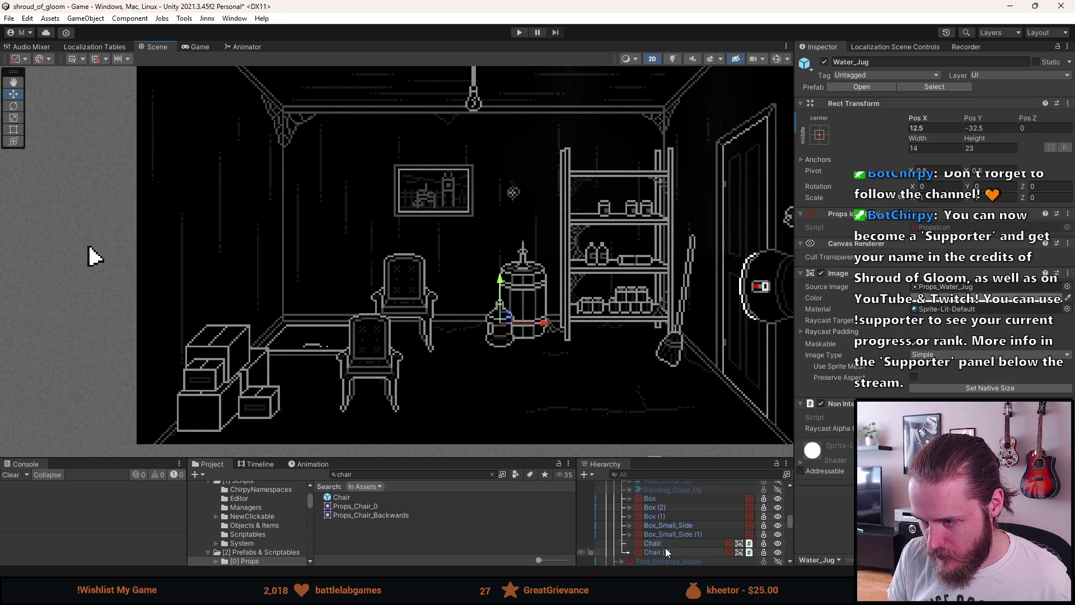
Move Chair (1) toward the barrel, then move Chair up-right and round its X to -27
click(666, 550)
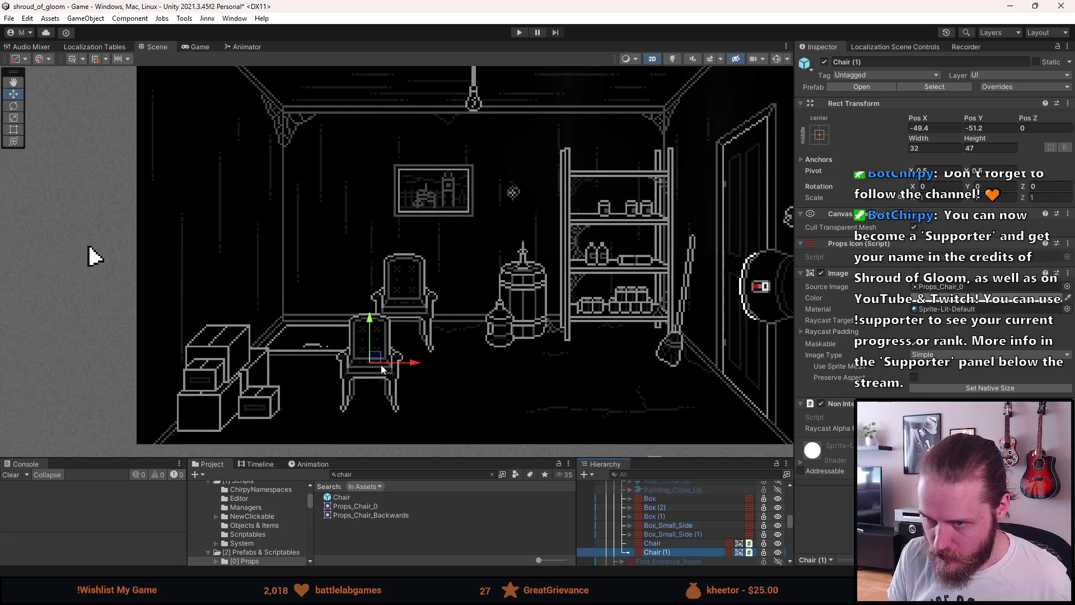
mouse_move(380, 359)
mouse_down()
mouse_move(468, 297)
mouse_move(440, 313)
mouse_move(609, 392)
mouse_move(710, 378)
mouse_up()
scroll(439, 313, up, 3)
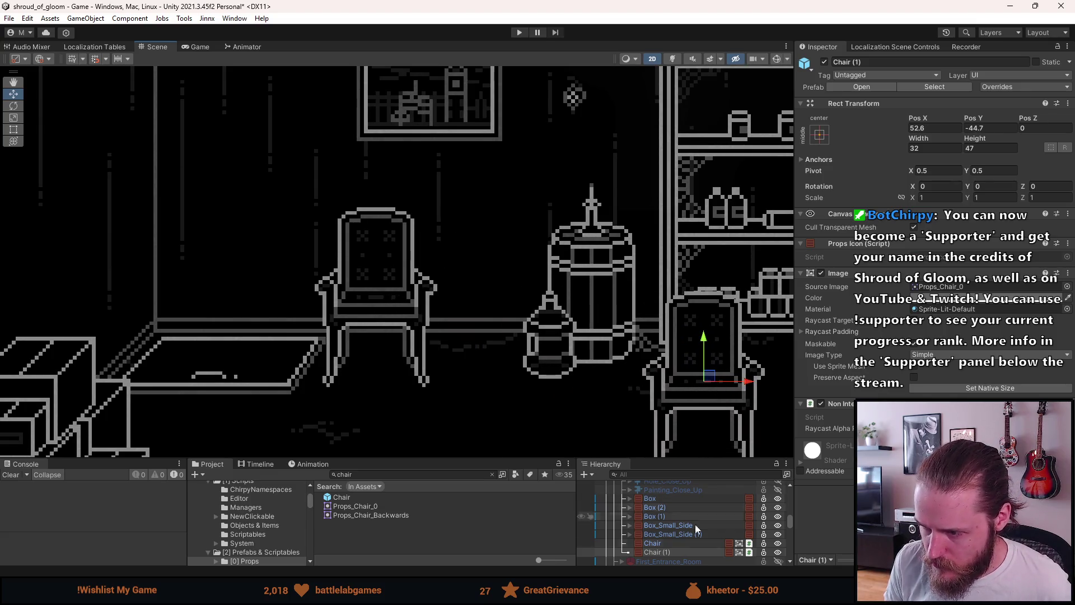
click(679, 544)
drag(382, 294, 406, 266)
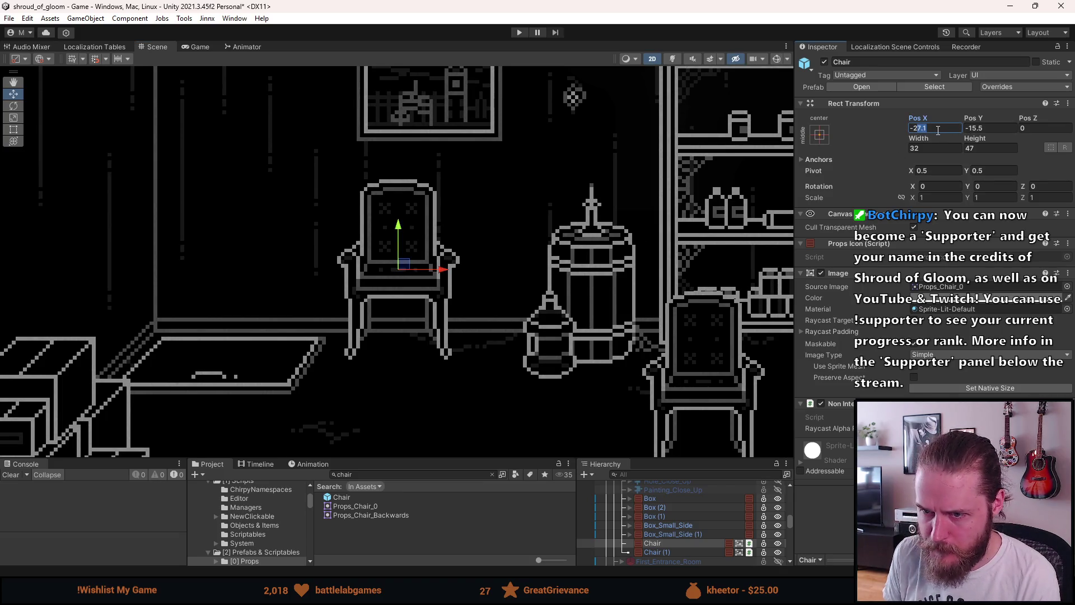
key(BackSpace)
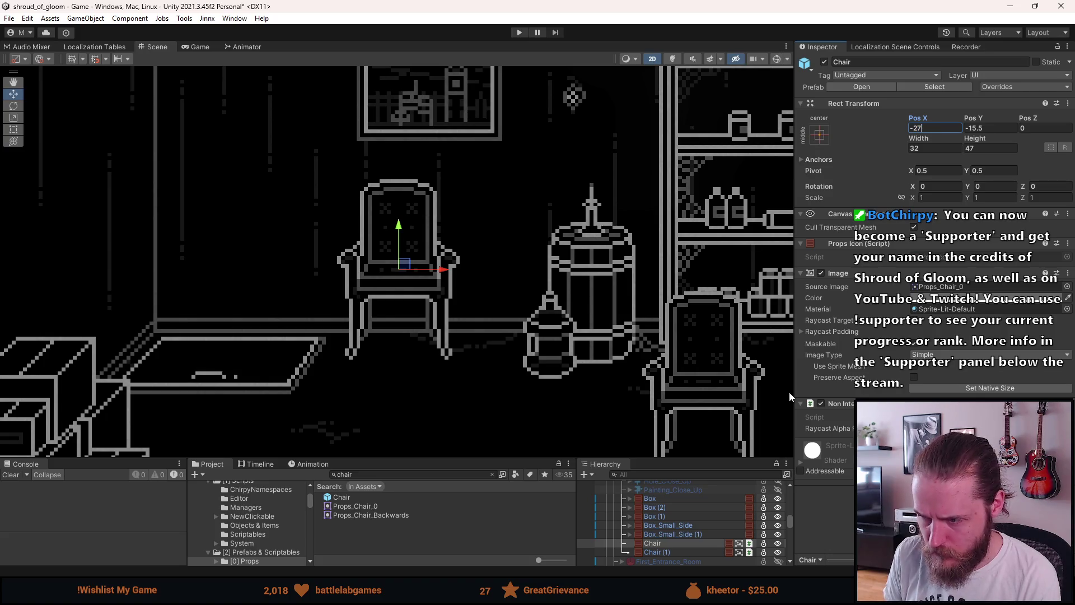
Move Chair (1) left beside the other chair at -13, -23.9, forming a pair
click(670, 549)
drag(694, 377, 458, 295)
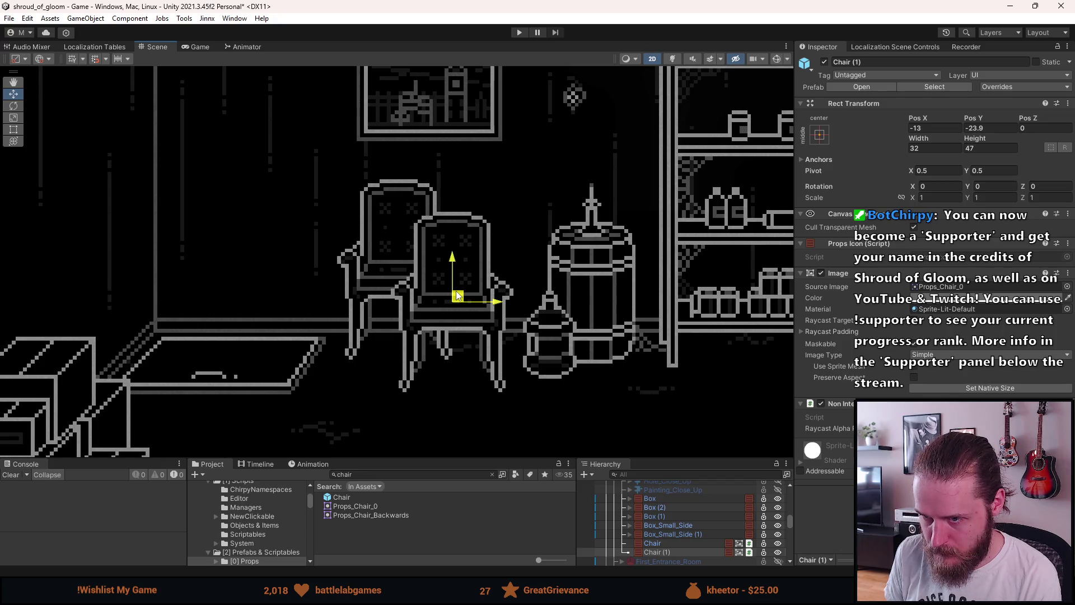
scroll(458, 296, down, 5)
click(572, 369)
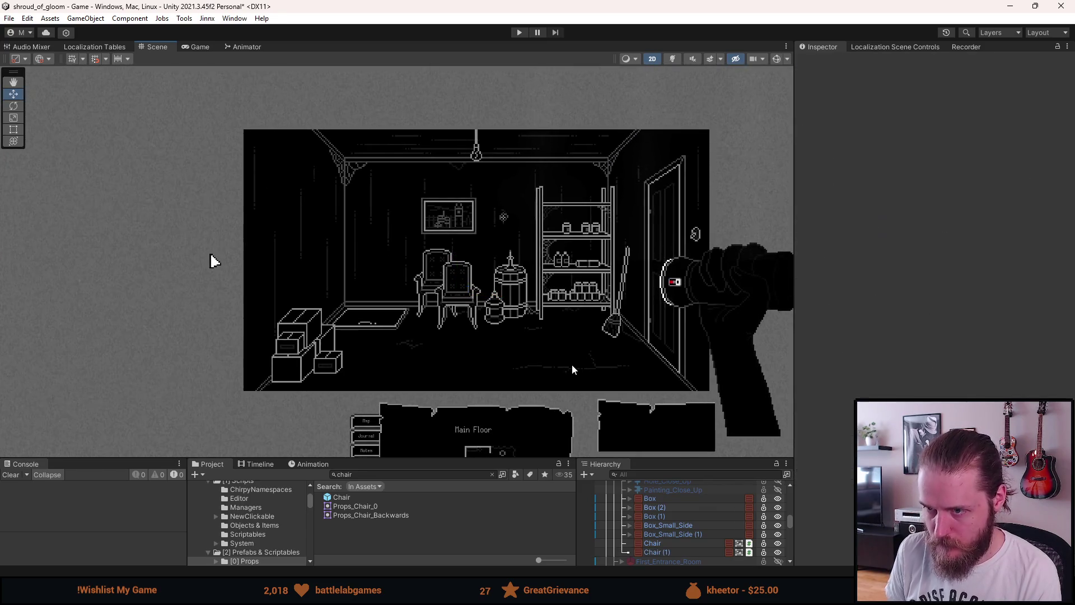
Zoom and pan the Scene view to recentre the storage room
scroll(570, 361, down, 2)
scroll(567, 360, up, 3)
drag(570, 359, 524, 361)
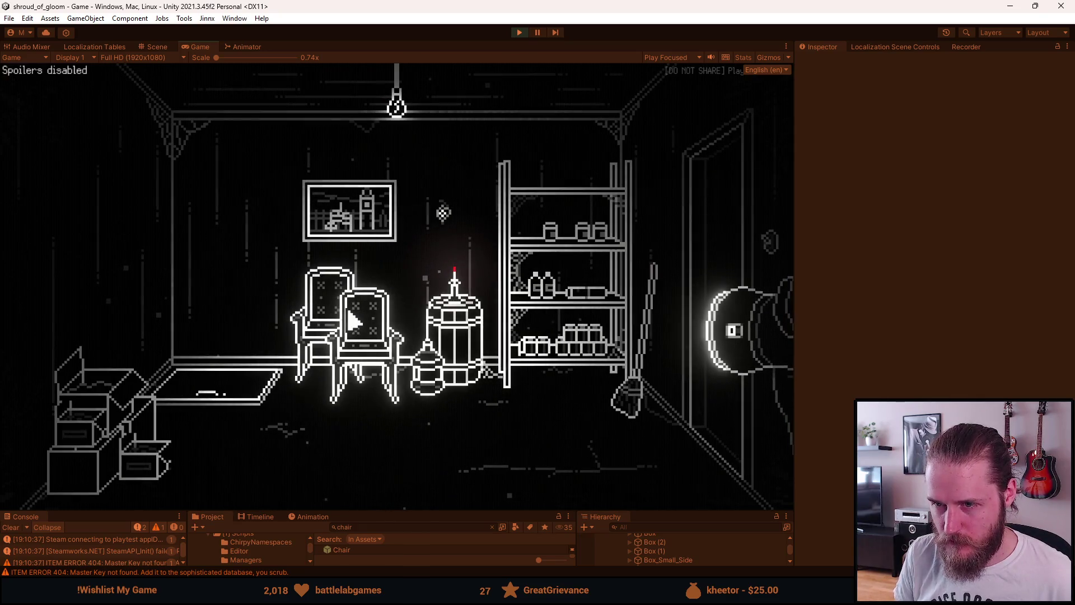
In the running game, open and close the painting close-up, then pause and exit Play mode
click(352, 212)
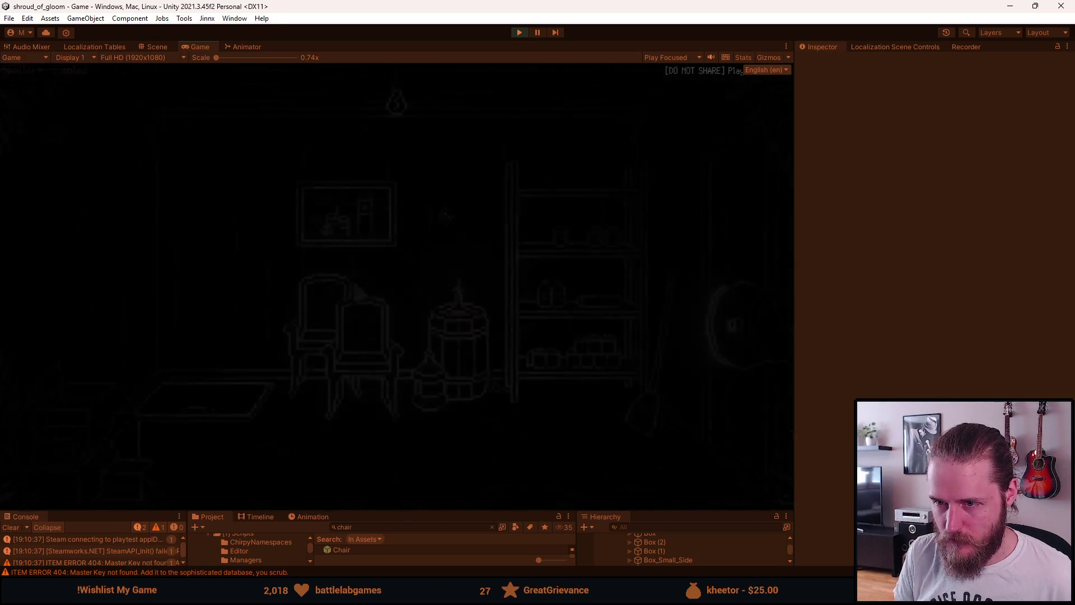
click(387, 302)
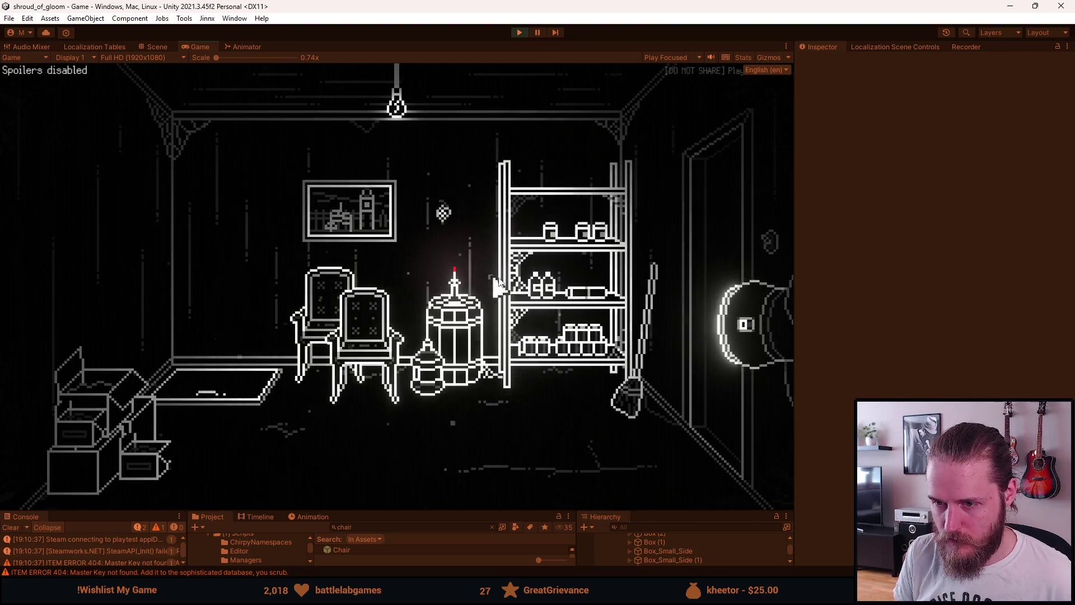
key(Escape)
key(ctrl+p)
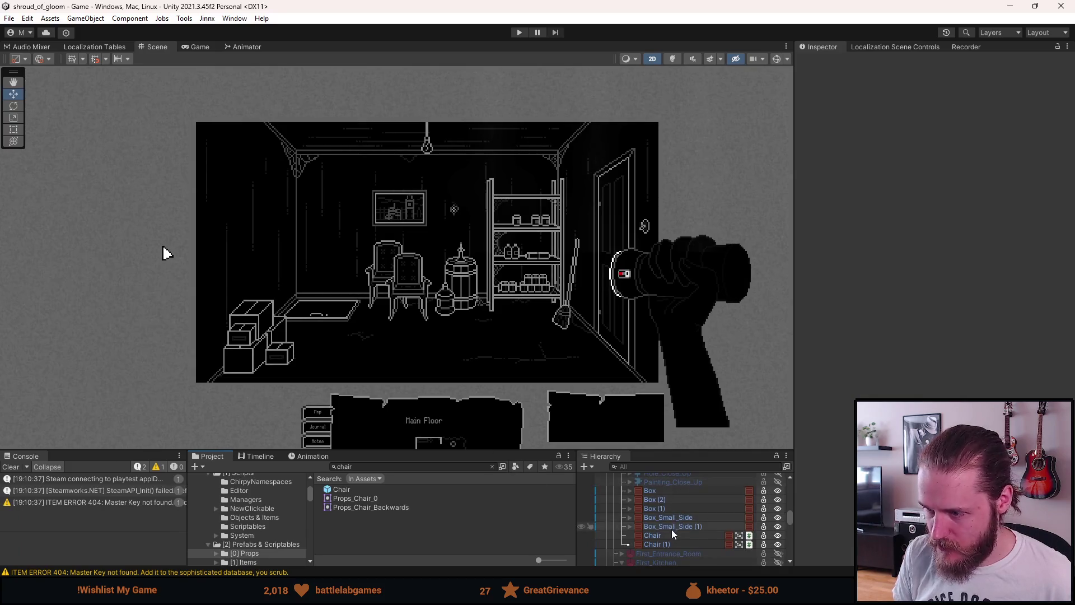
Delete Chair (1) and drag the remaining Chair right next to the barrel
click(666, 542)
key(Delete)
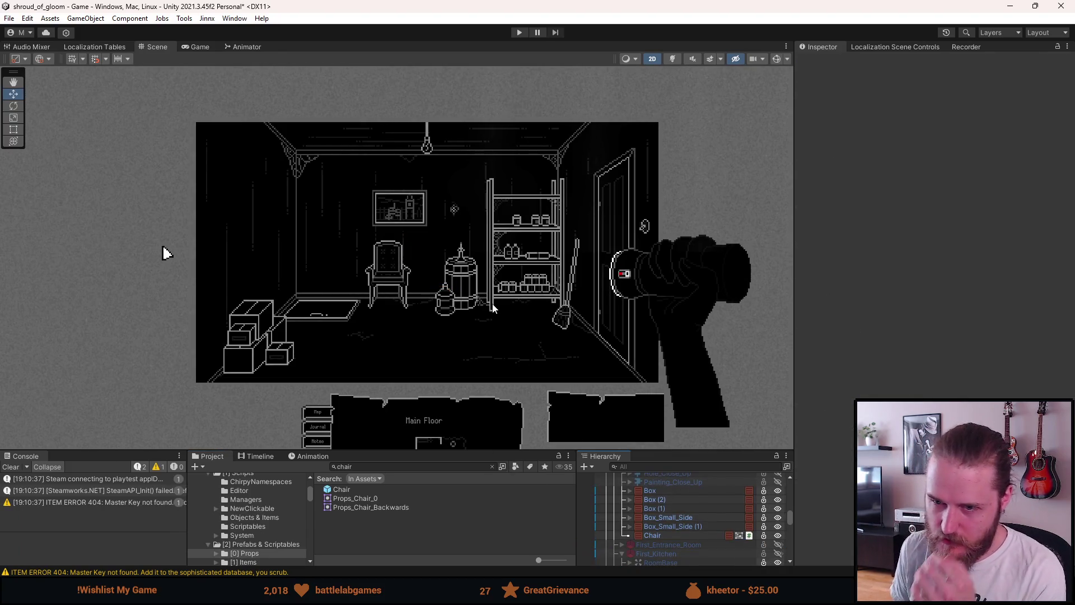
scroll(454, 293, up, 3)
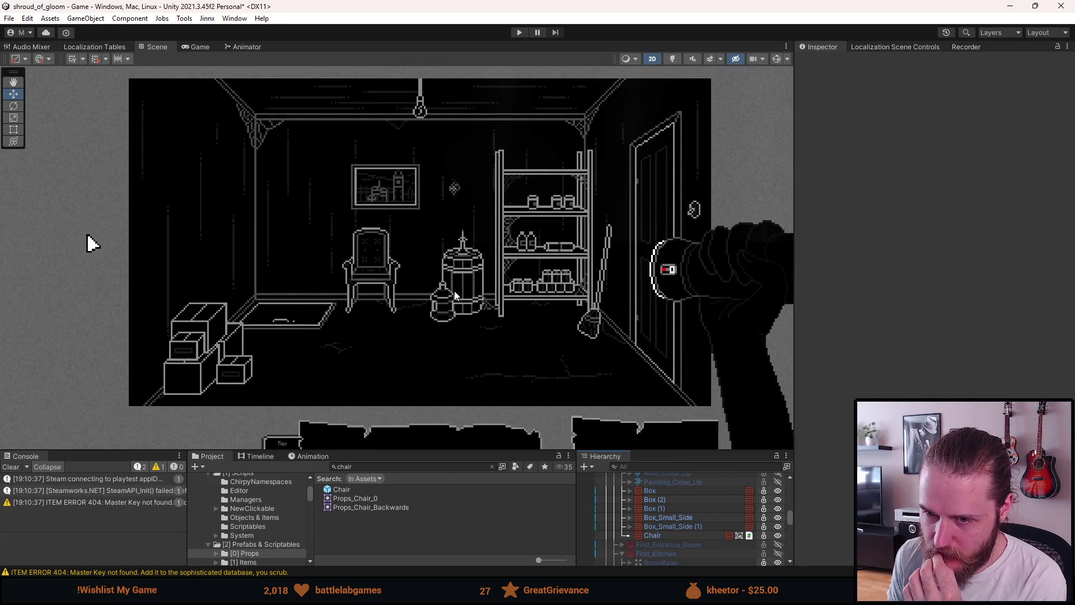
click(674, 537)
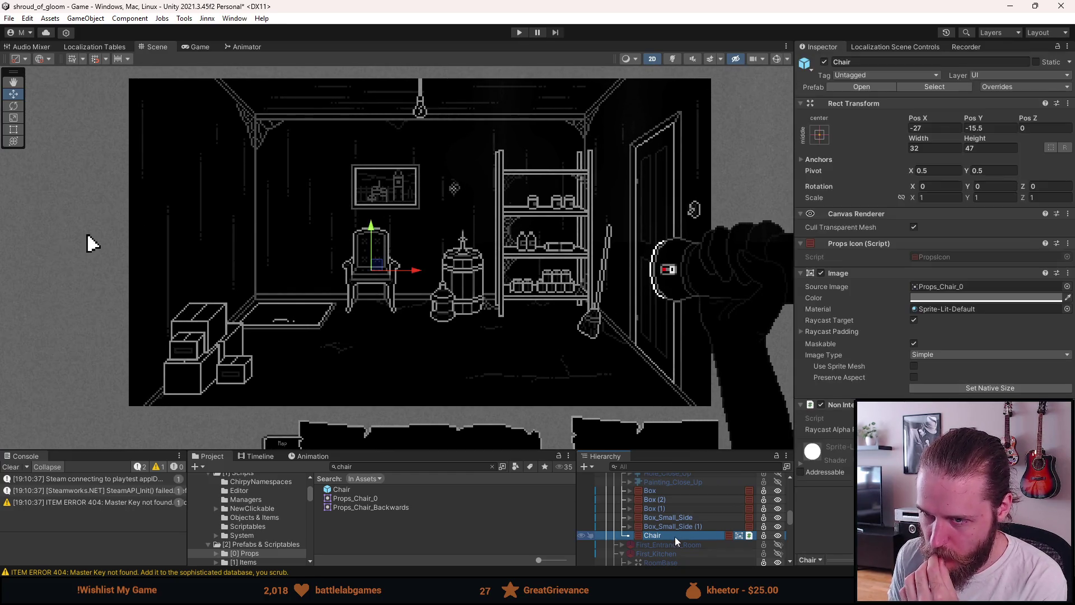
scroll(463, 290, up, 1)
scroll(397, 275, up, 4)
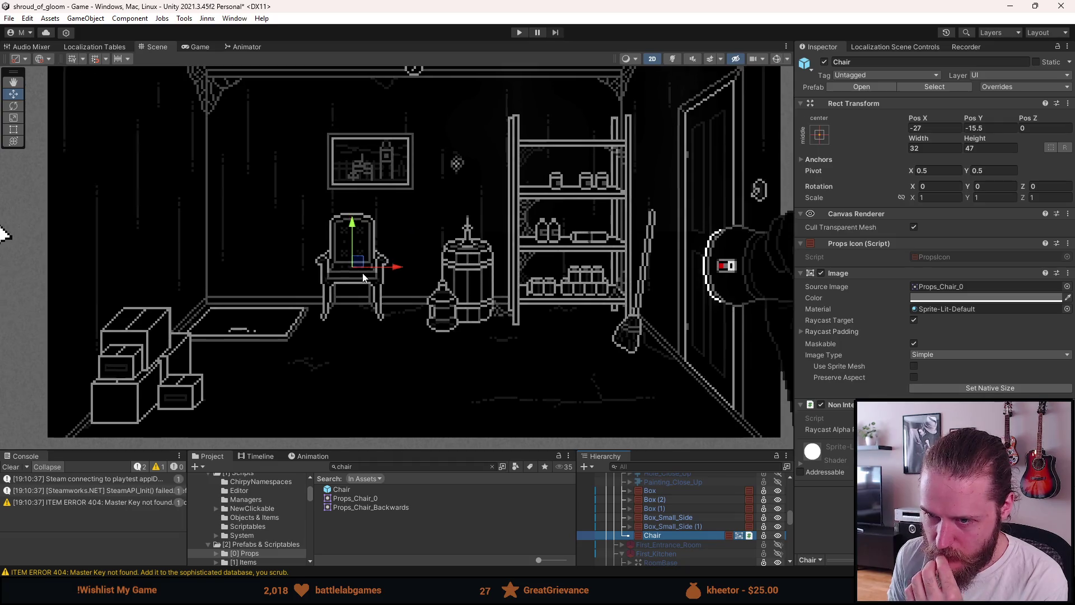
drag(355, 262, 392, 278)
click(377, 263)
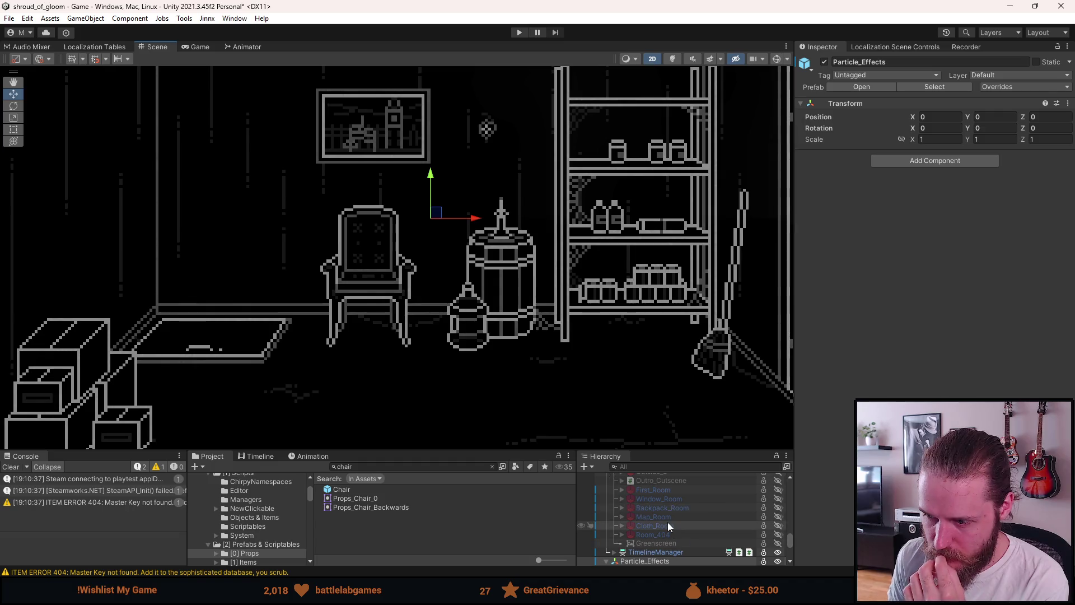
scroll(664, 522, up, 5)
scroll(663, 522, up, 5)
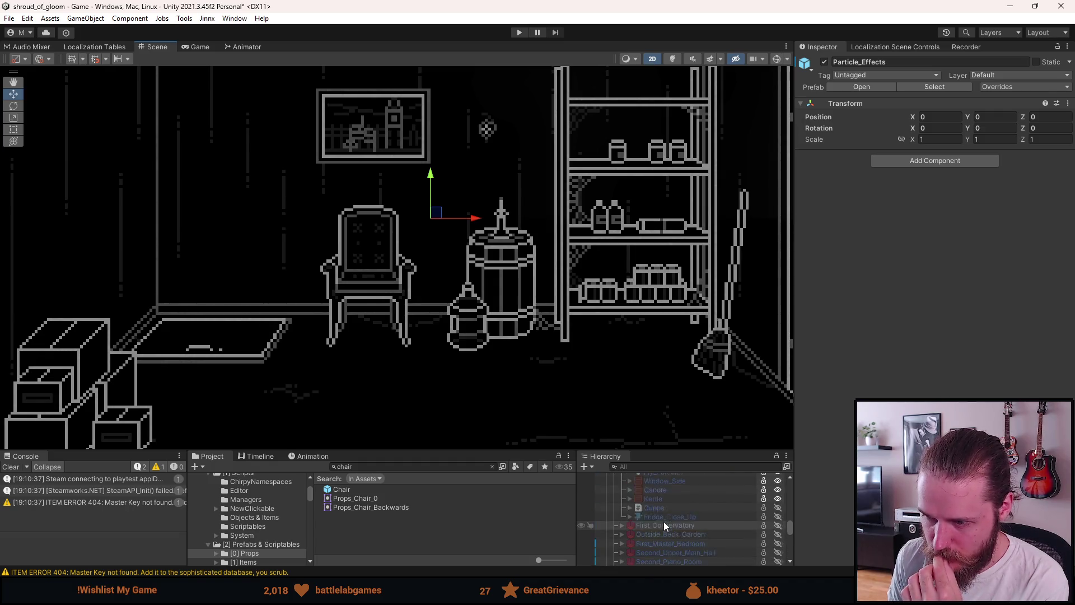
click(663, 513)
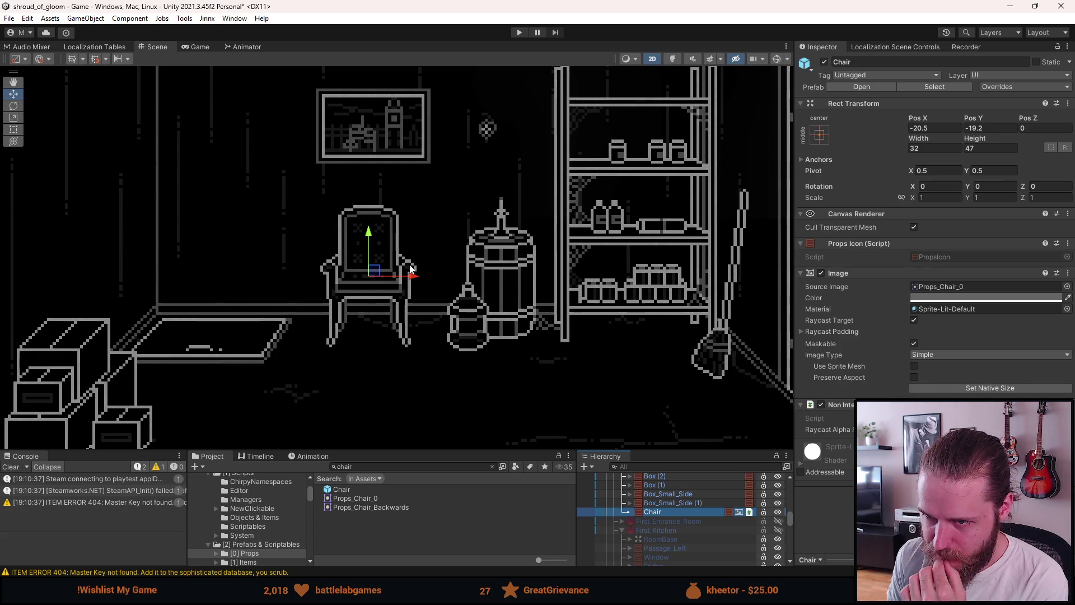
drag(375, 275, 407, 269)
drag(407, 272, 408, 271)
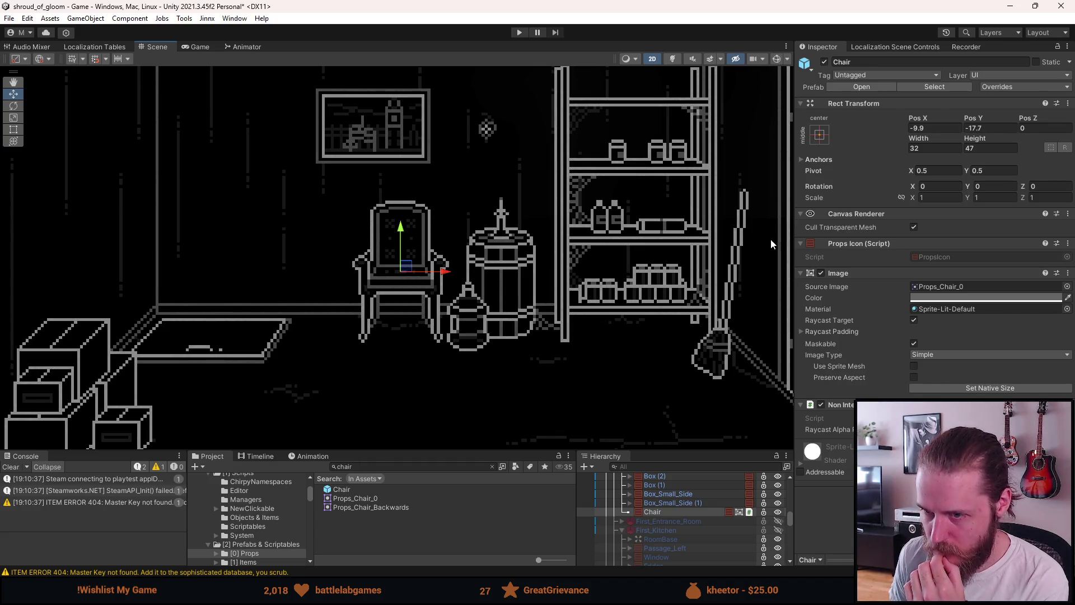
Set the Chair's position to X -10, Y -17.5
click(914, 128)
text(-10)
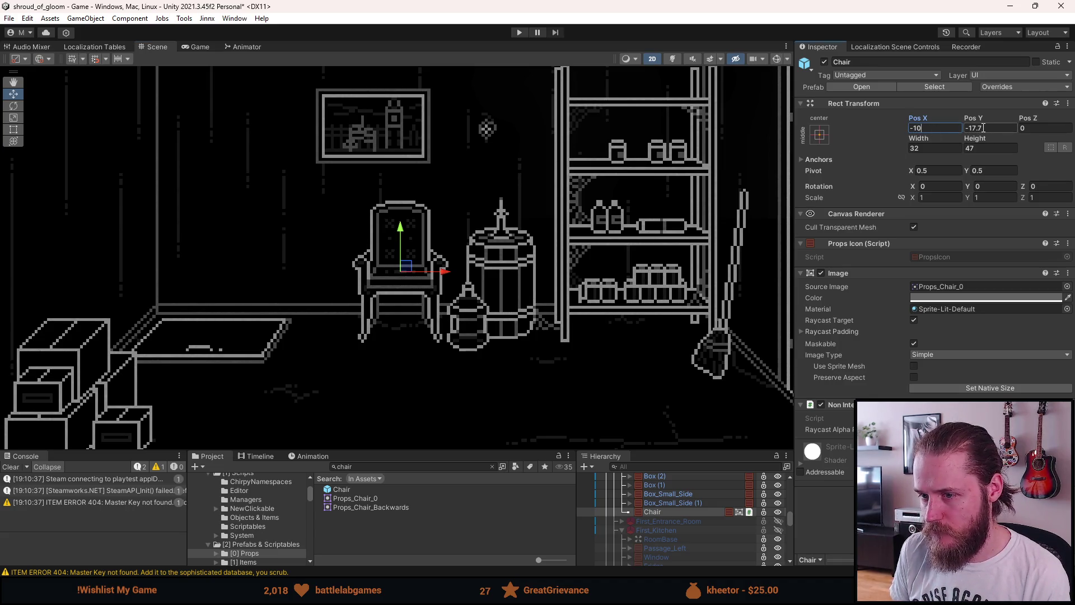
click(983, 128)
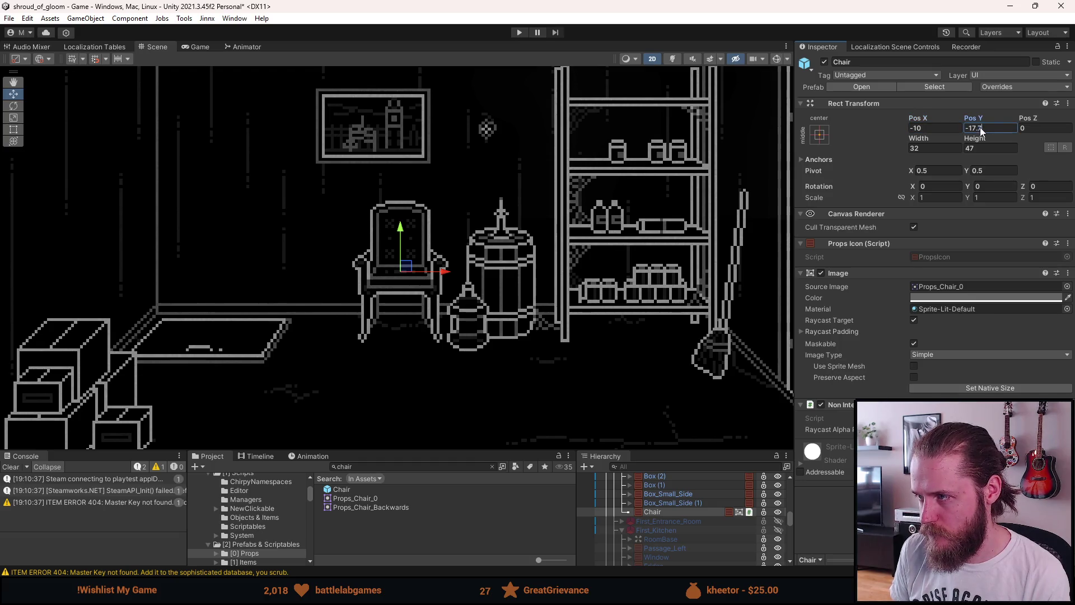
text(5)
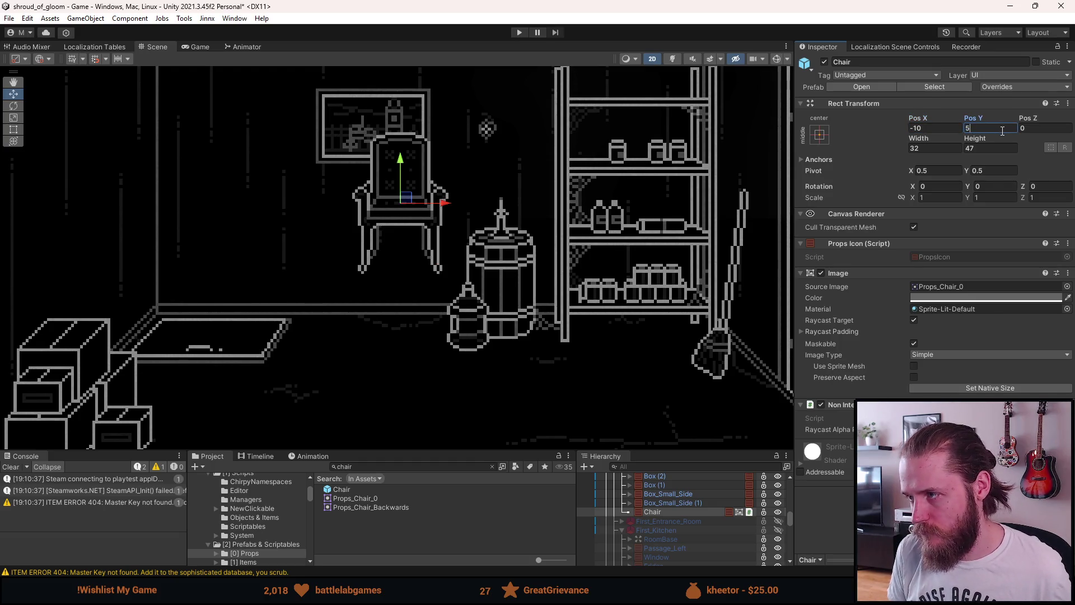
key(BackSpace)
text(-17.7)
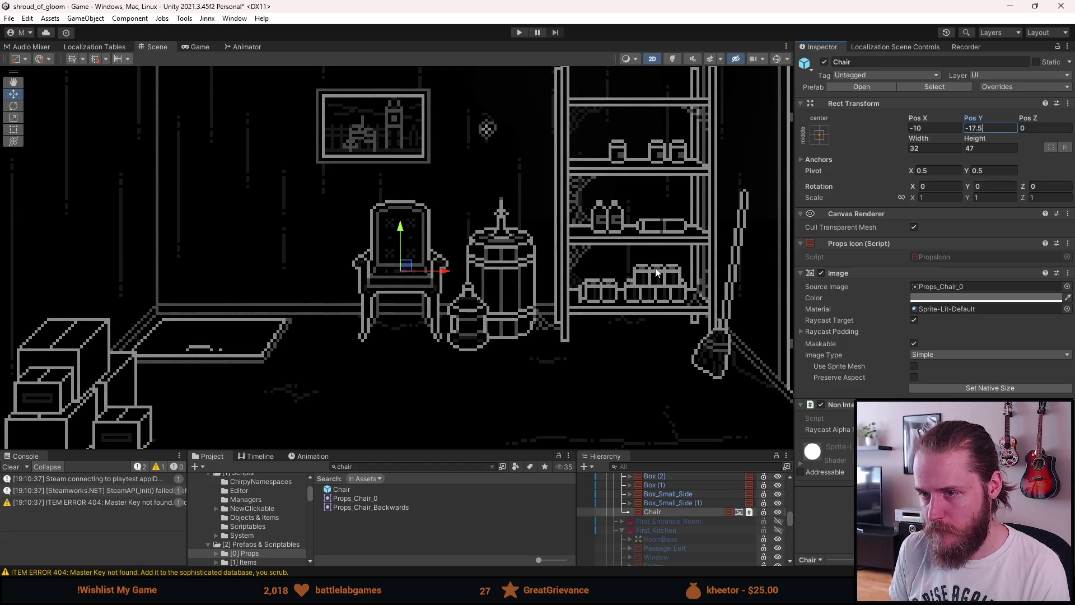
scroll(627, 268, down, 3)
click(589, 334)
scroll(589, 340, down, 2)
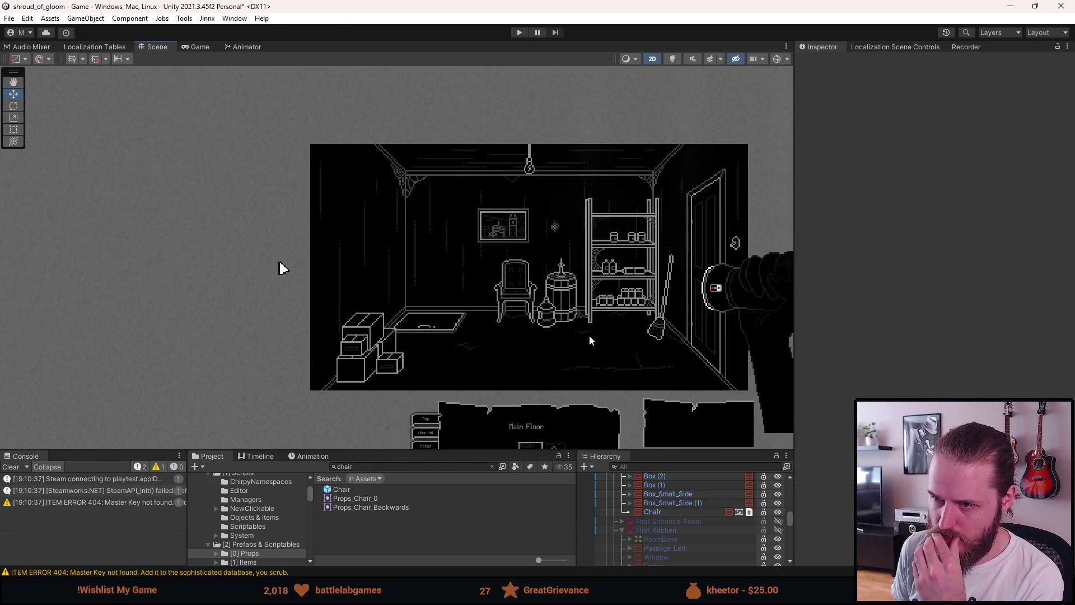
Select the Broom and nudge it slightly up and left by the shelf
scroll(589, 340, up, 2)
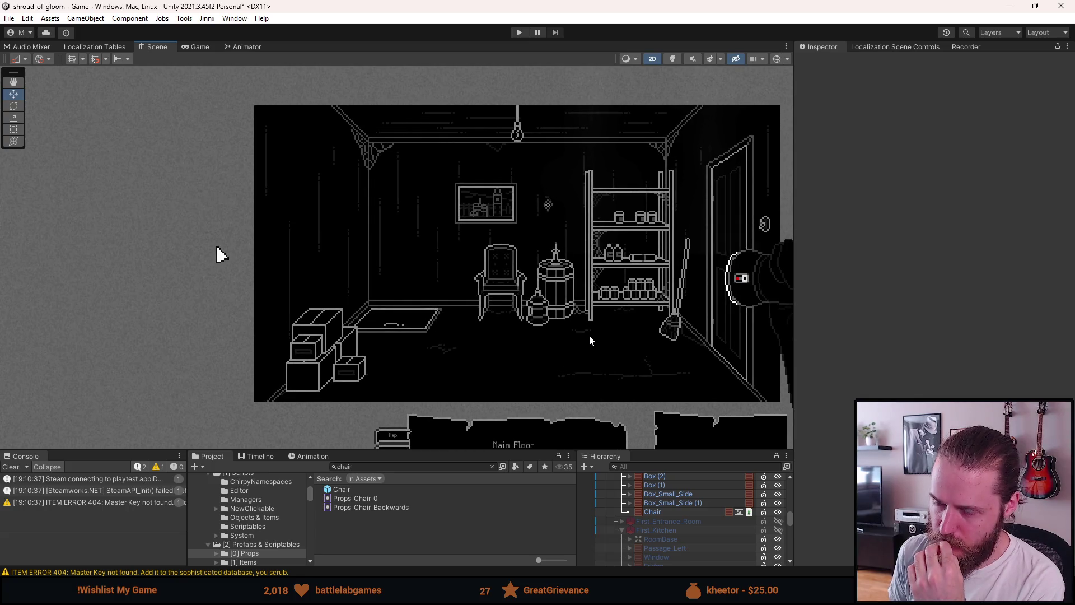
scroll(589, 335, up, 2)
scroll(693, 318, up, 1)
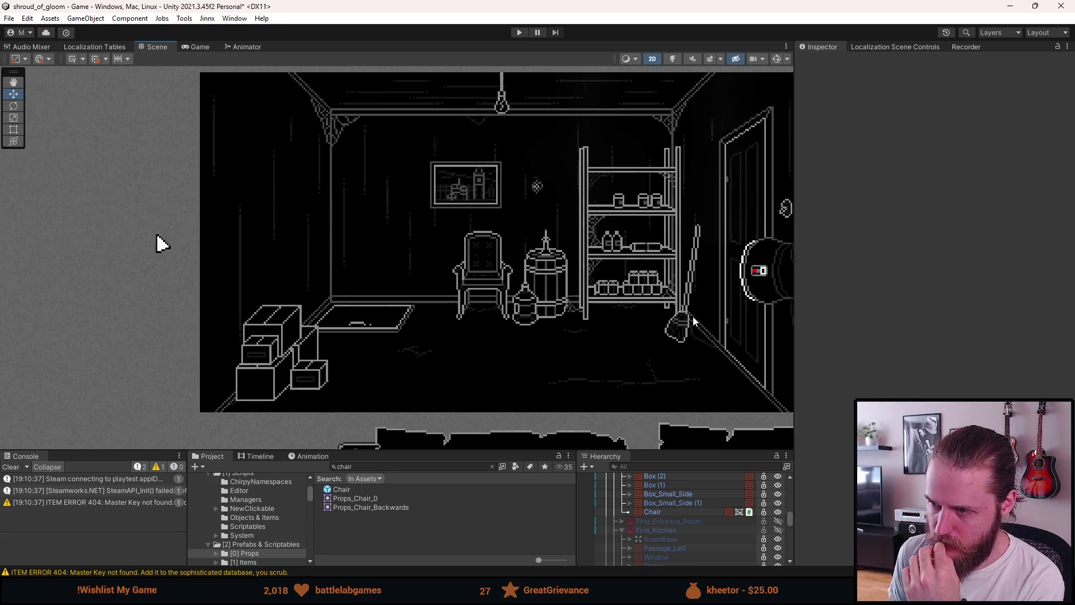
scroll(693, 317, up, 1)
scroll(676, 531, up, 5)
scroll(676, 530, up, 3)
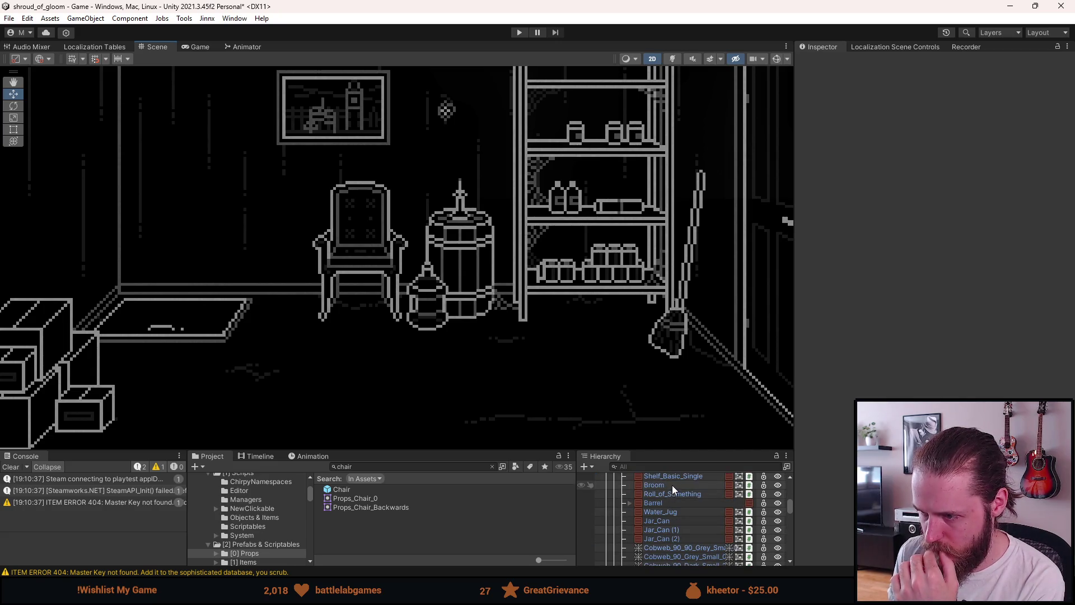
click(671, 485)
scroll(760, 212, up, 3)
scroll(761, 212, up, 1)
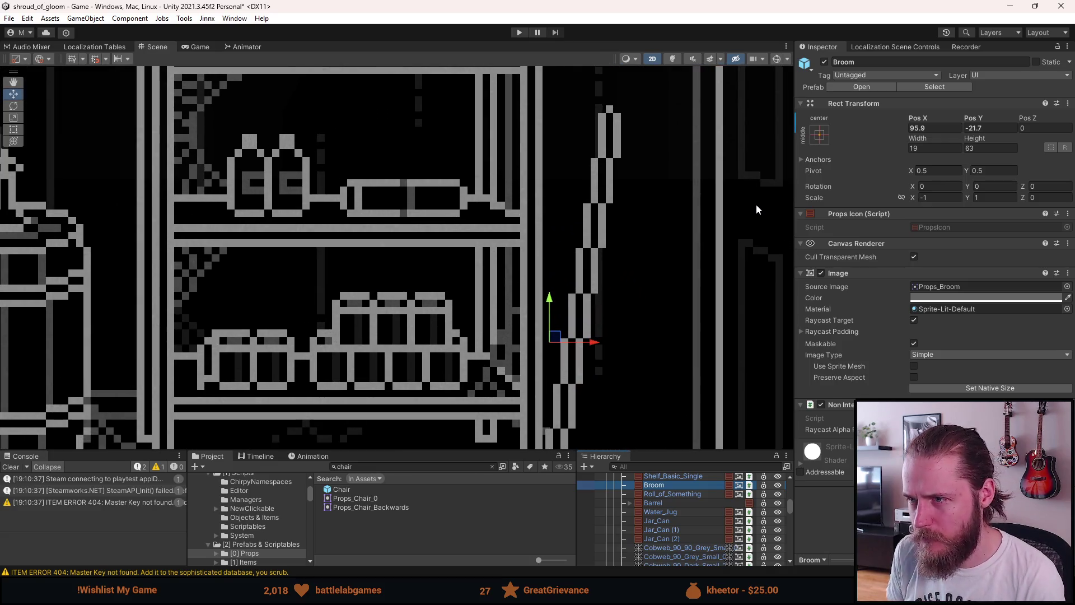
drag(558, 338, 556, 337)
Set the Broom's position to X 95.5, Y -21.5 and zoom out over the room
click(947, 128)
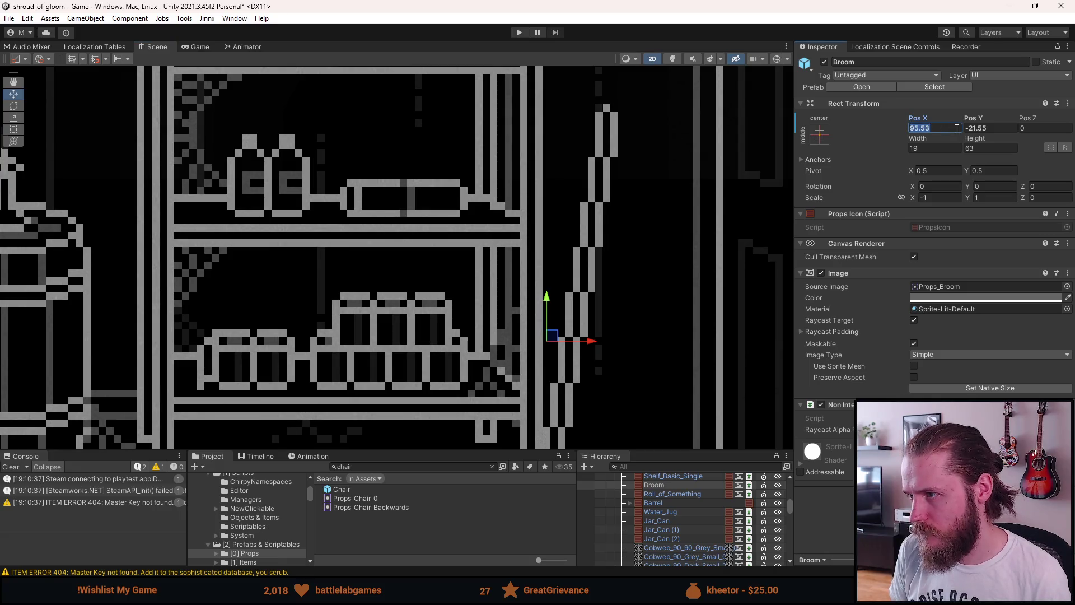
text(95.5)
key(Tab)
text(-21.5)
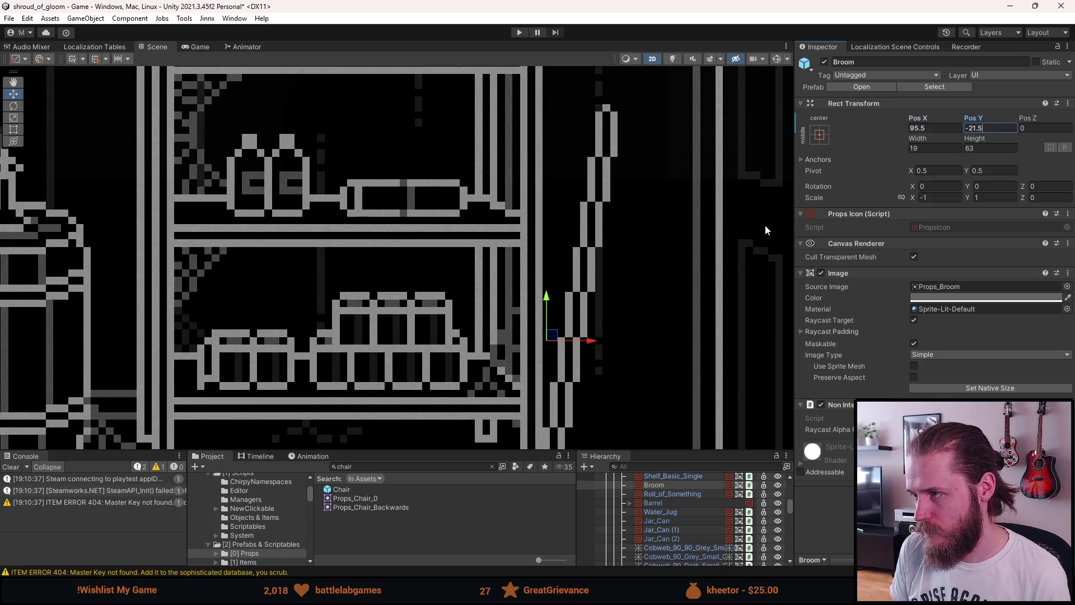
scroll(599, 297, down, 5)
click(454, 334)
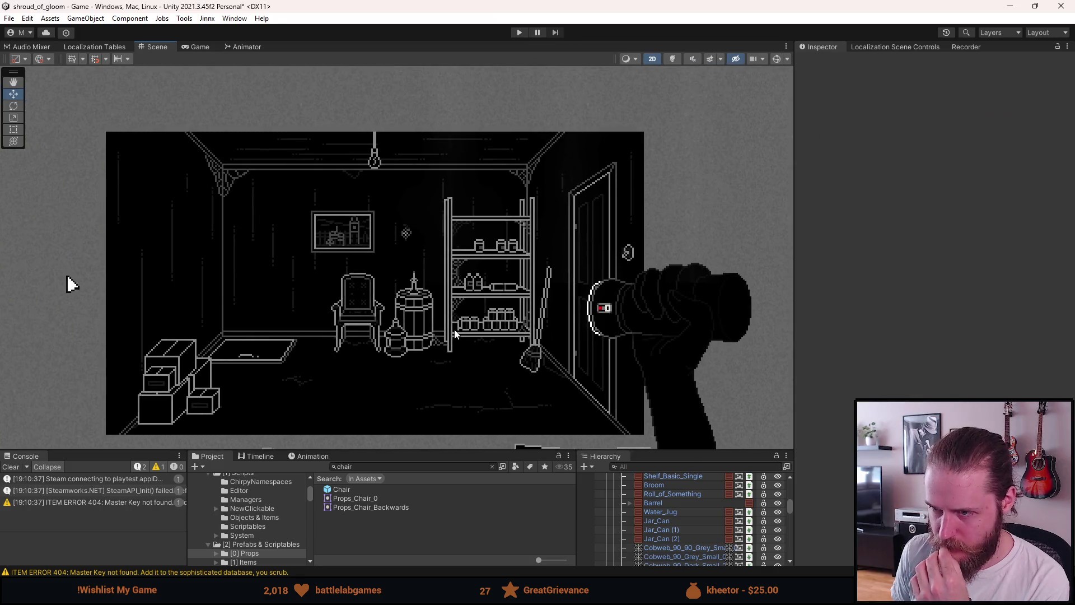
scroll(455, 334, up, 3)
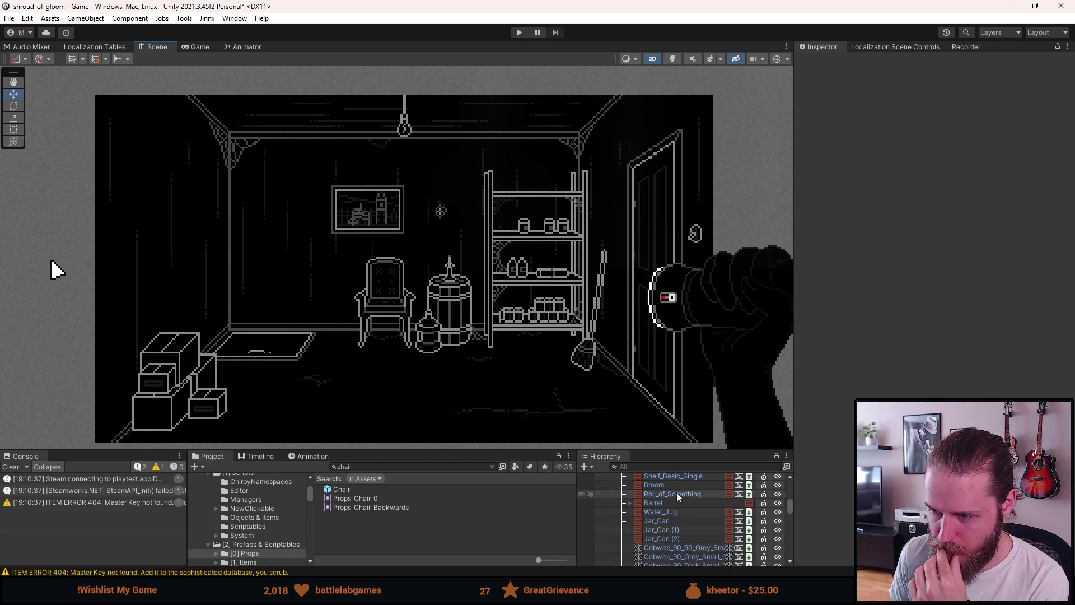
scroll(674, 528, down, 3)
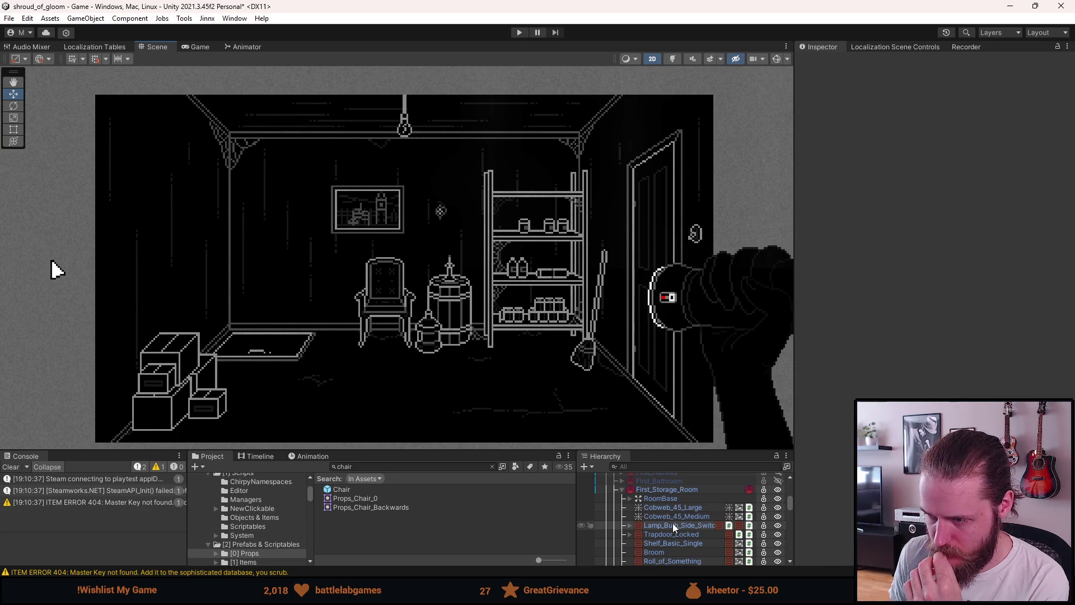
scroll(674, 522, down, 5)
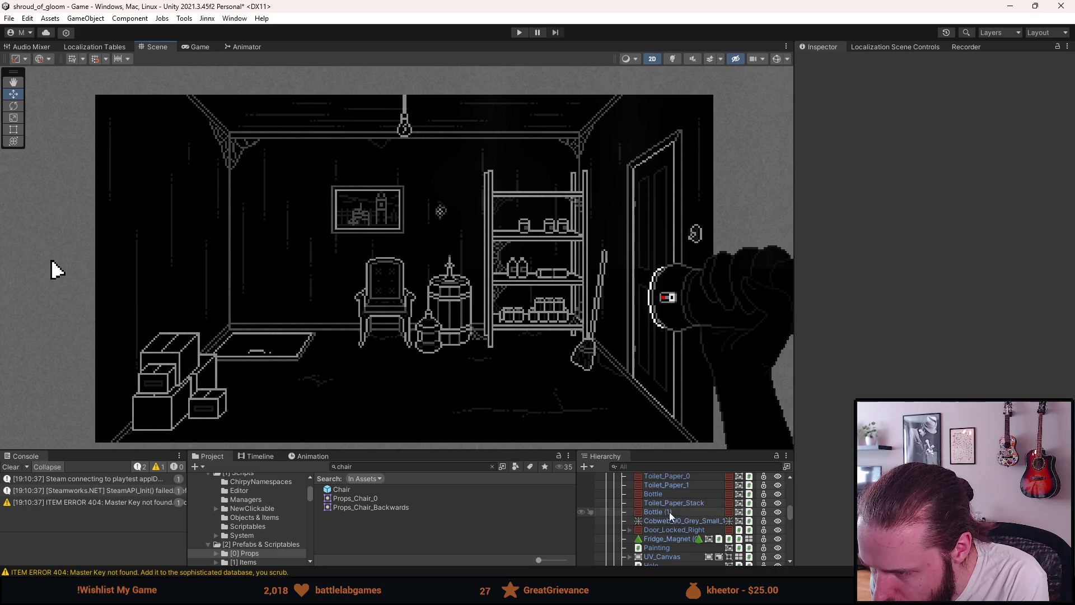
Disable the Interactable script on Box's Box_Closed object
scroll(668, 515, down, 5)
click(657, 502)
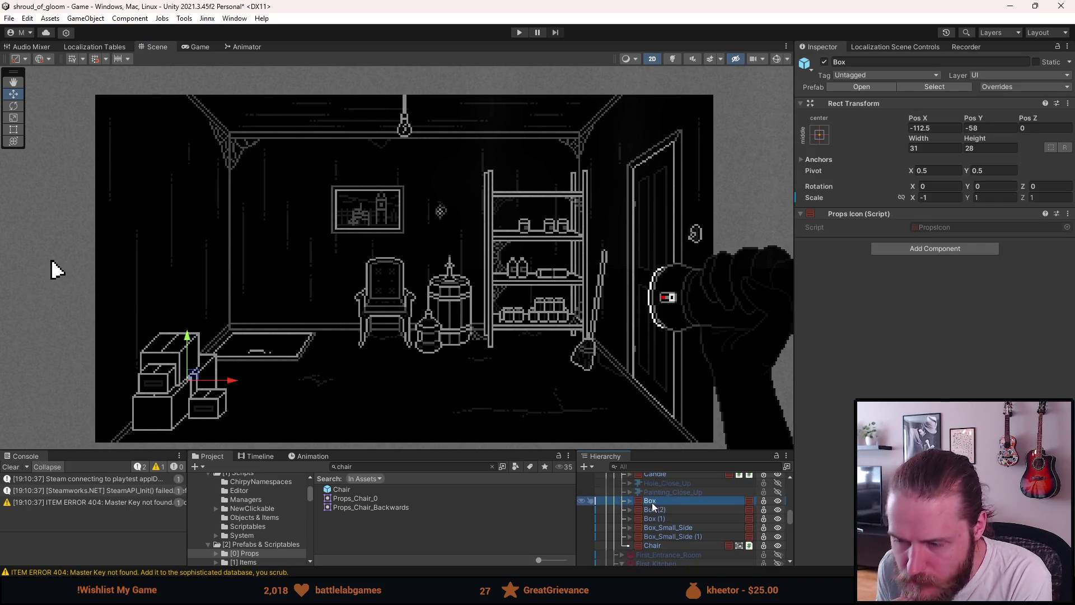
click(629, 501)
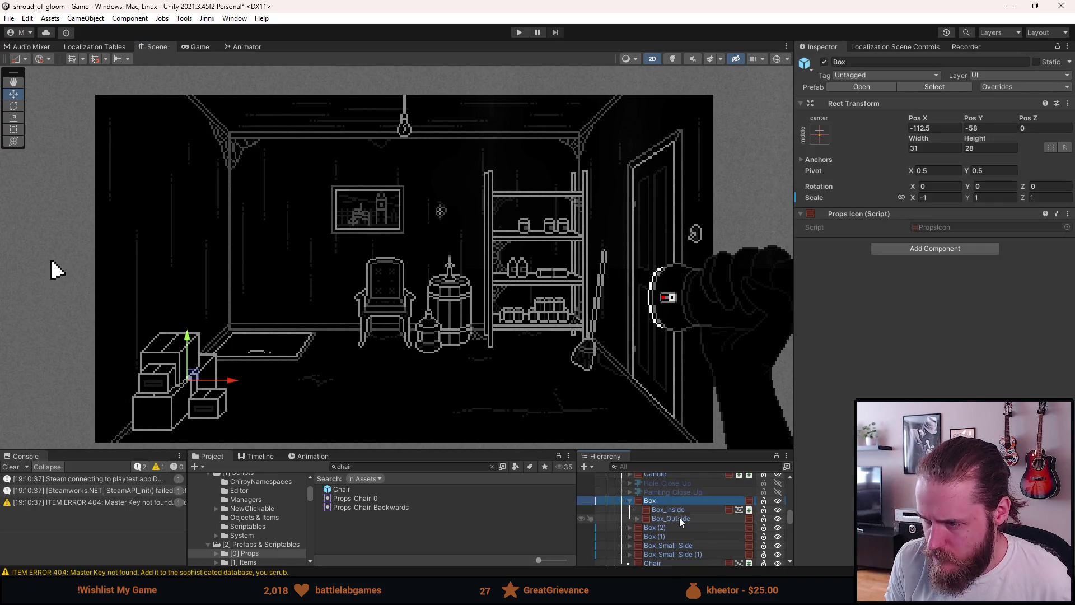
click(674, 519)
click(637, 519)
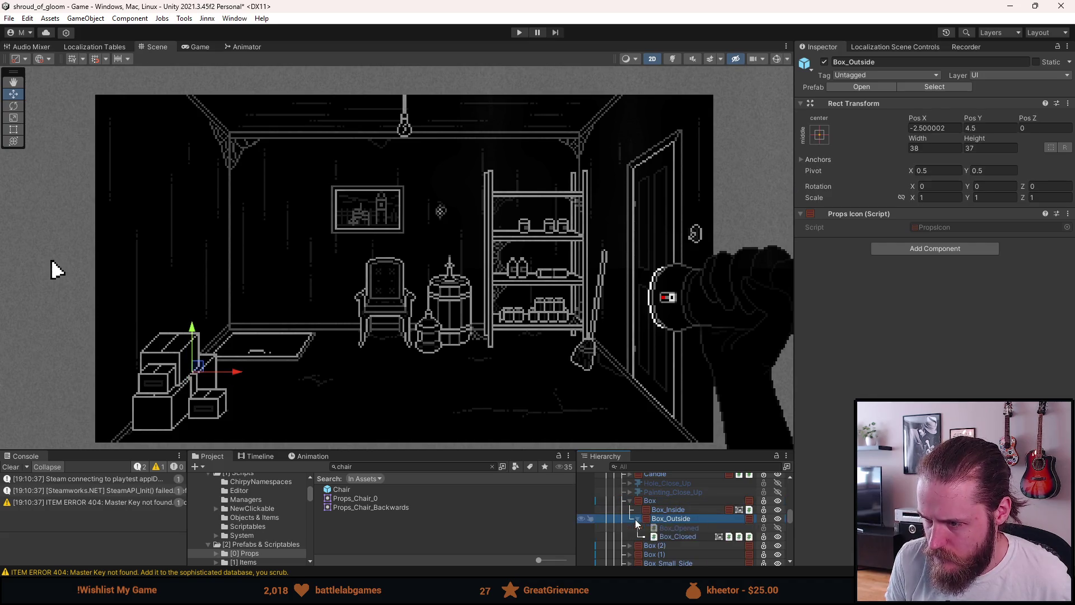
click(679, 537)
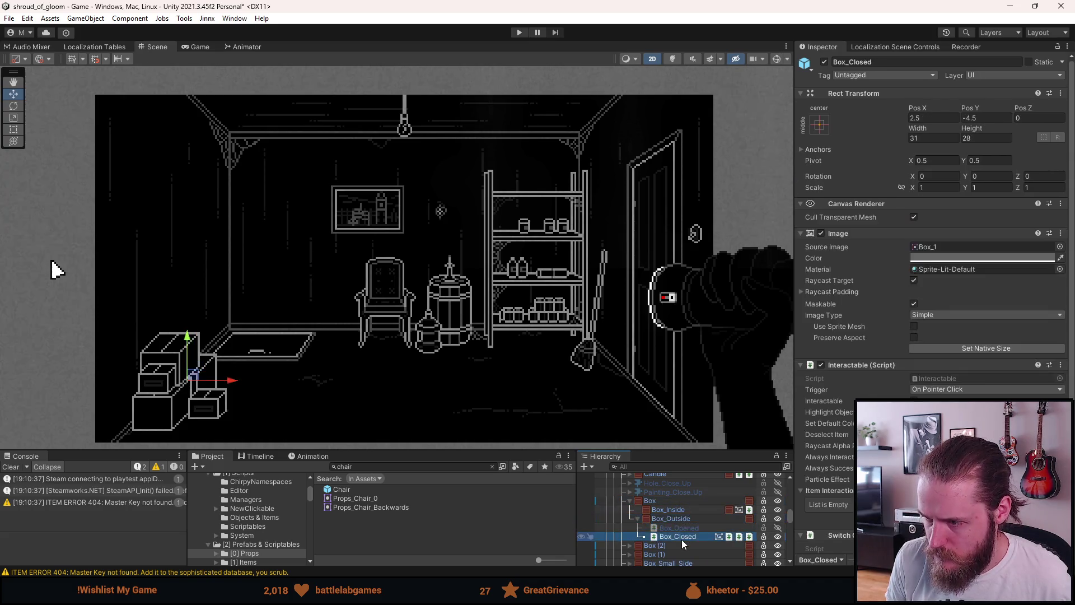
click(821, 365)
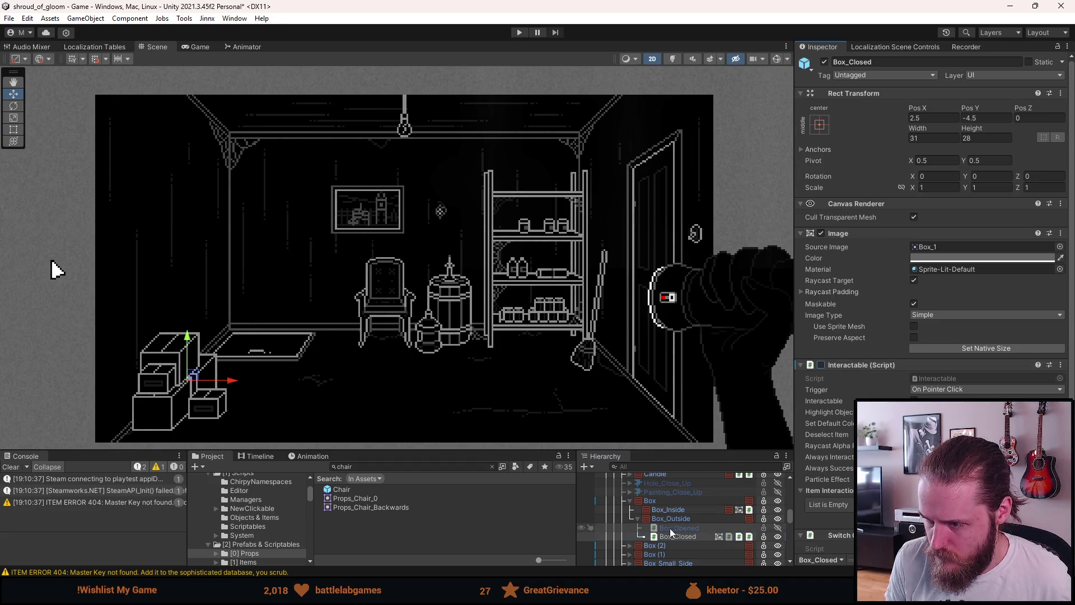
Disable the Interactable script on Box (2)'s Box_Closed object
click(629, 546)
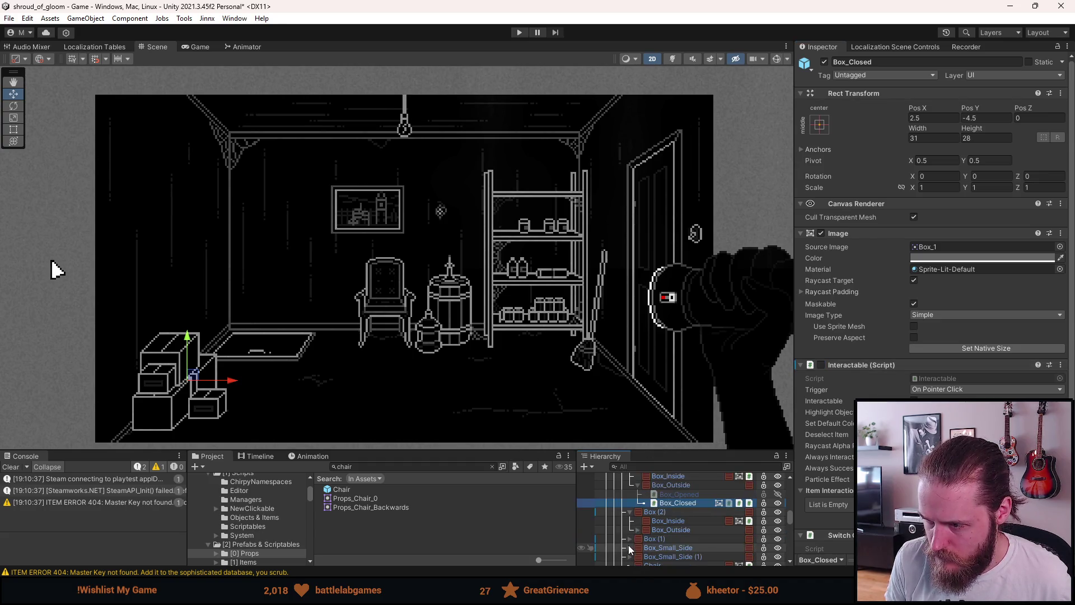
click(659, 512)
click(669, 528)
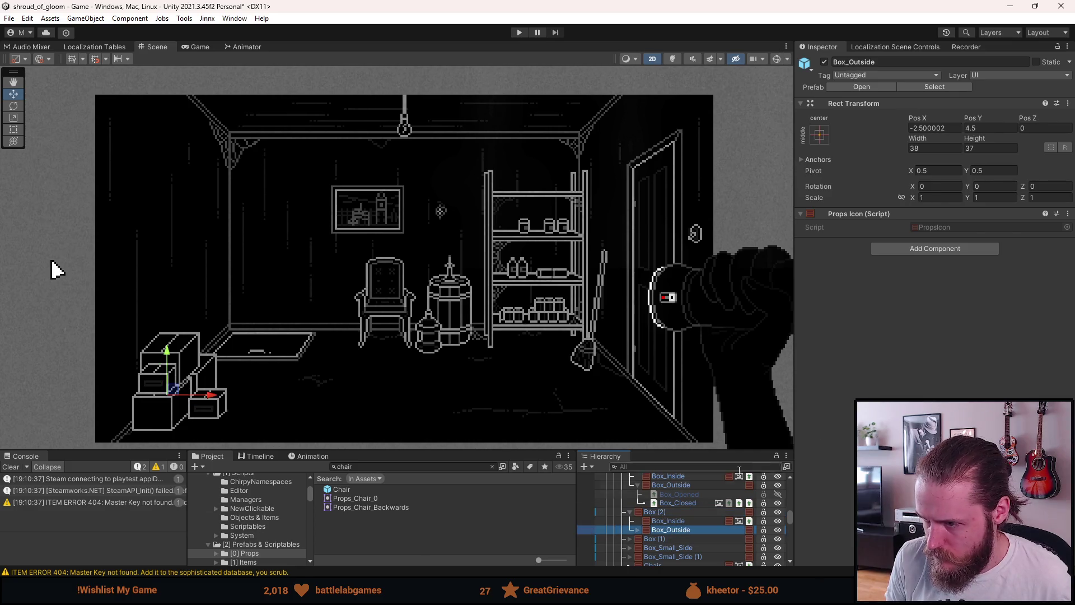
click(637, 529)
click(678, 547)
click(820, 365)
Disable Interactable on Box_Small_Side (1)'s Box_Closed and start Play mode
scroll(838, 422, down, 3)
scroll(838, 422, down, 1)
scroll(672, 520, down, 3)
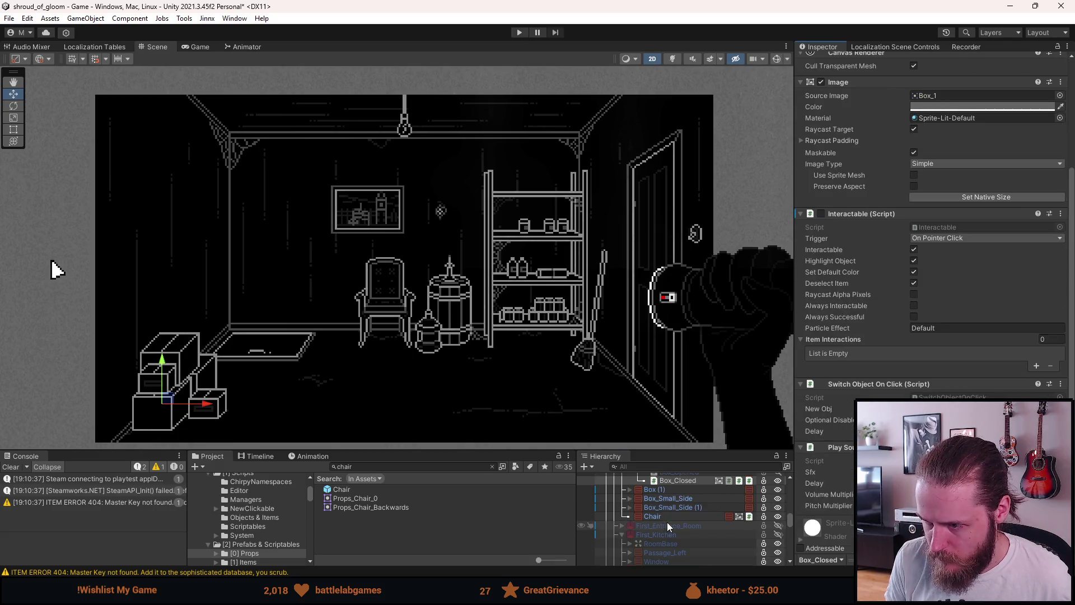
click(656, 491)
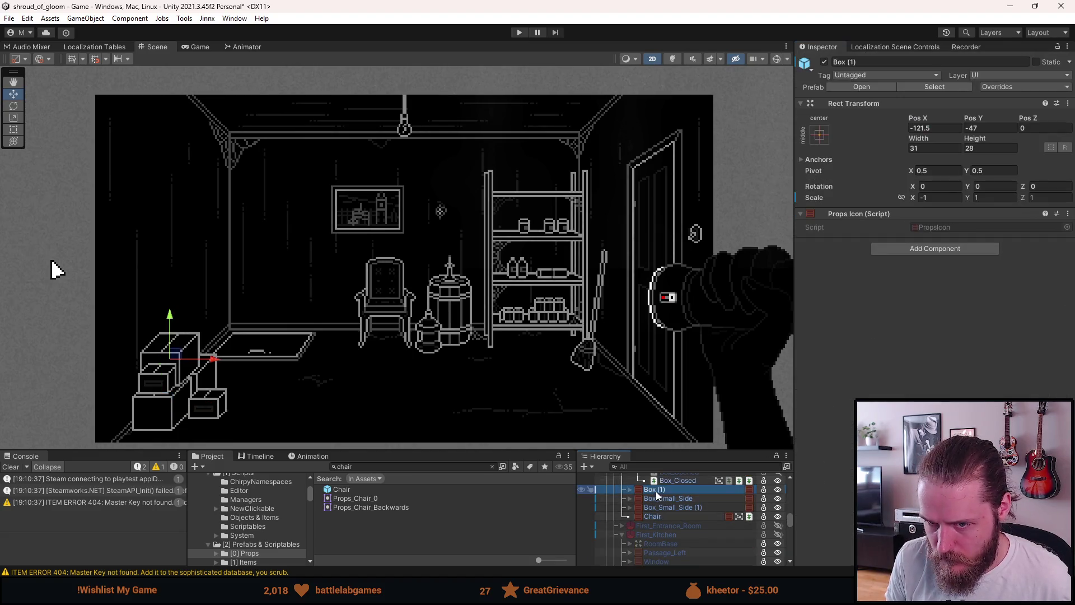
click(656, 497)
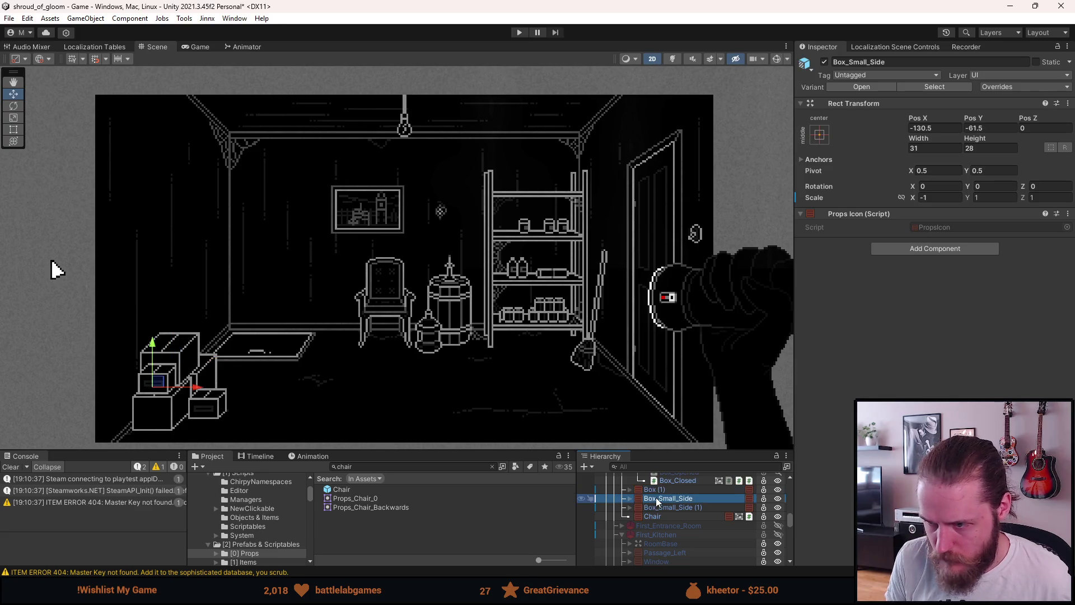
click(630, 499)
click(637, 516)
click(666, 534)
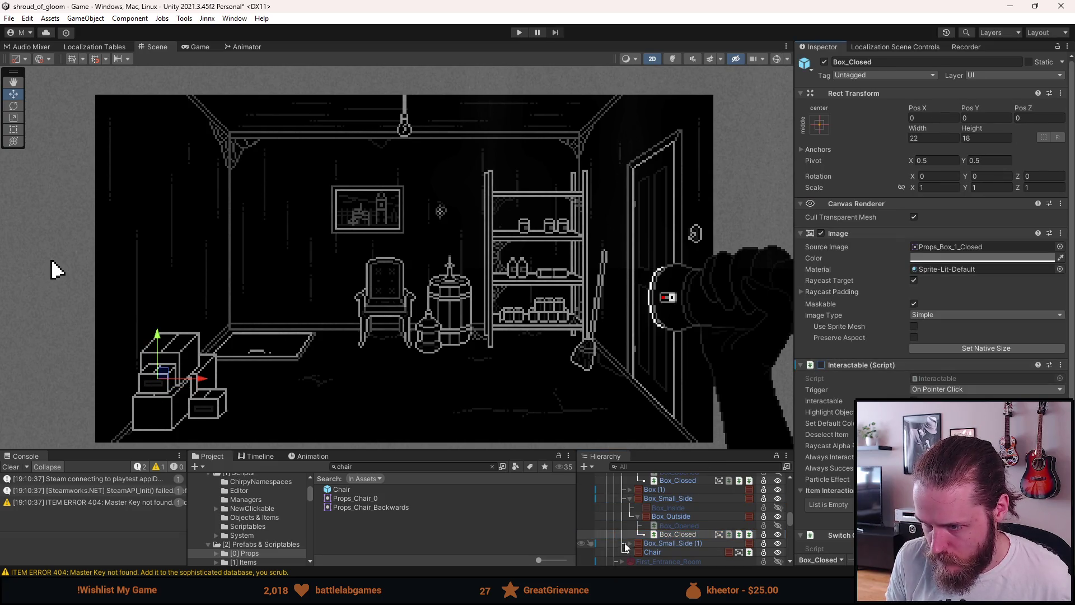
scroll(630, 546, down, 3)
click(637, 527)
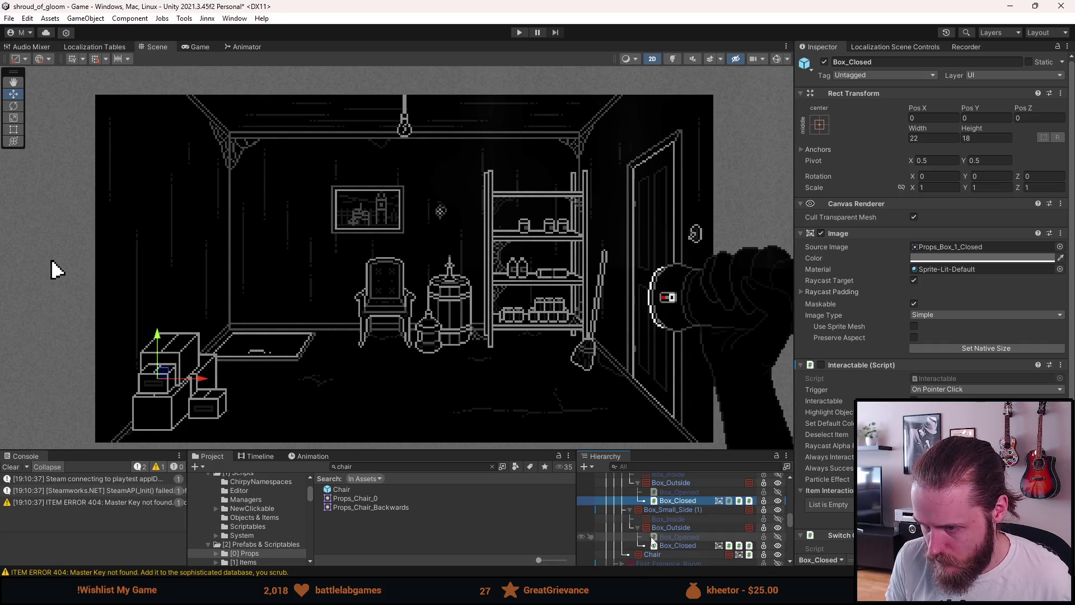
click(669, 546)
click(821, 365)
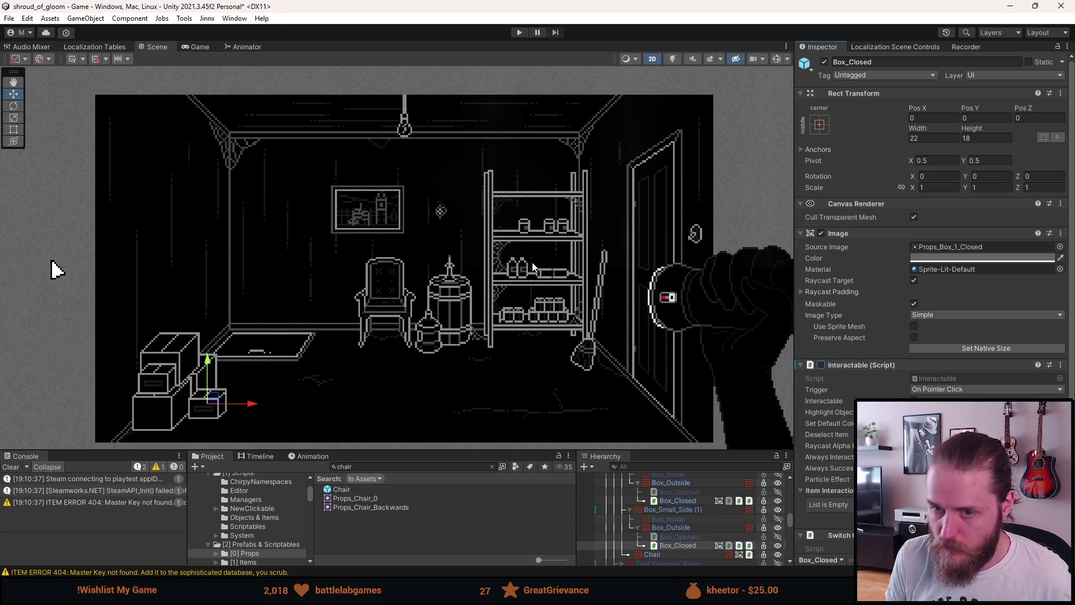
click(515, 36)
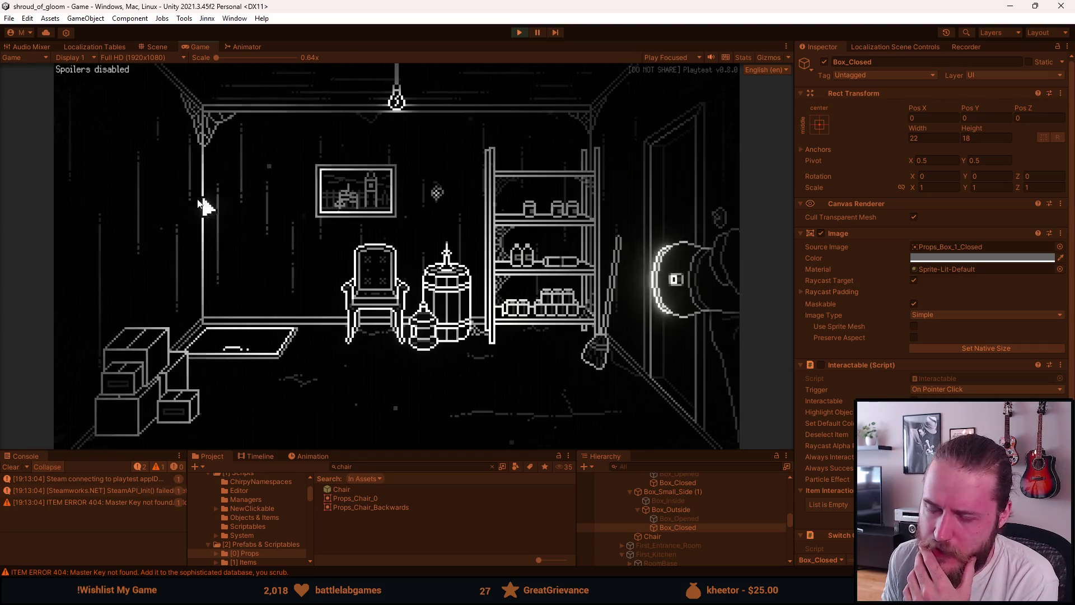
View the Main Floor map, close it, and open the top stacked box
click(615, 438)
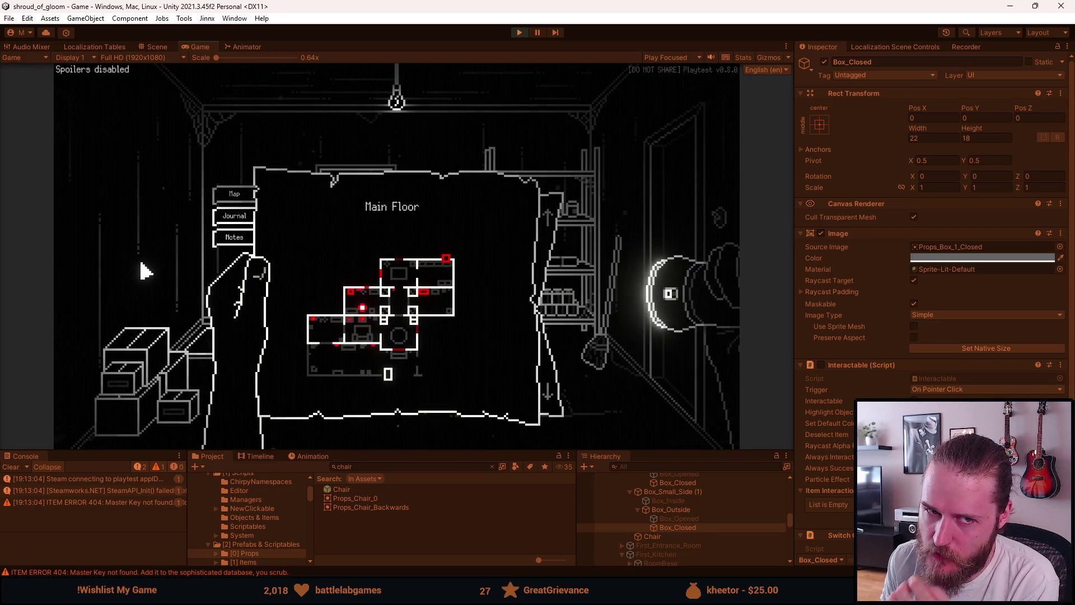
click(126, 203)
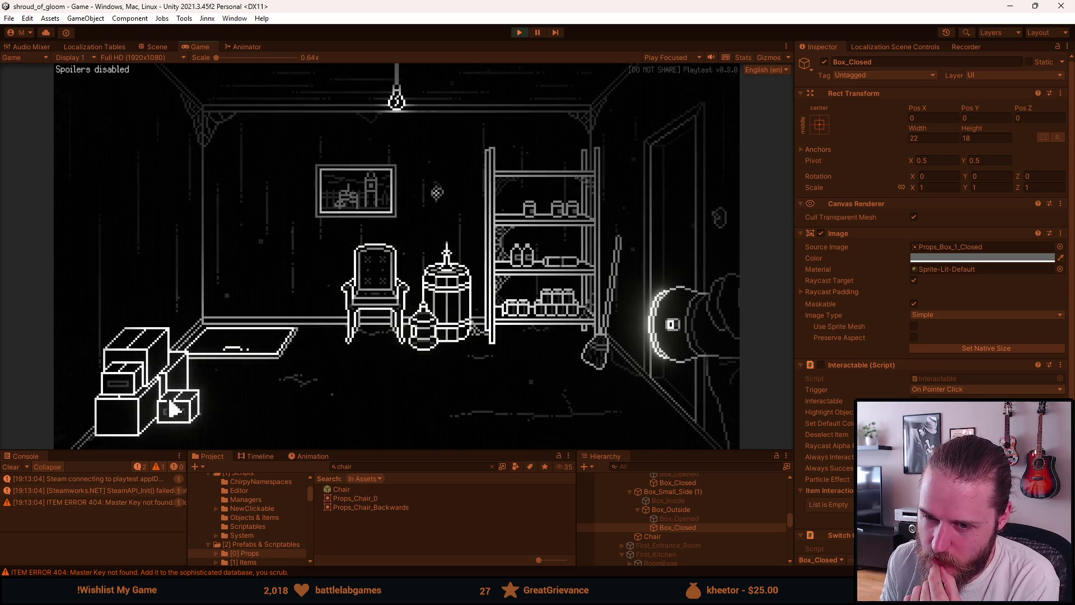
click(137, 395)
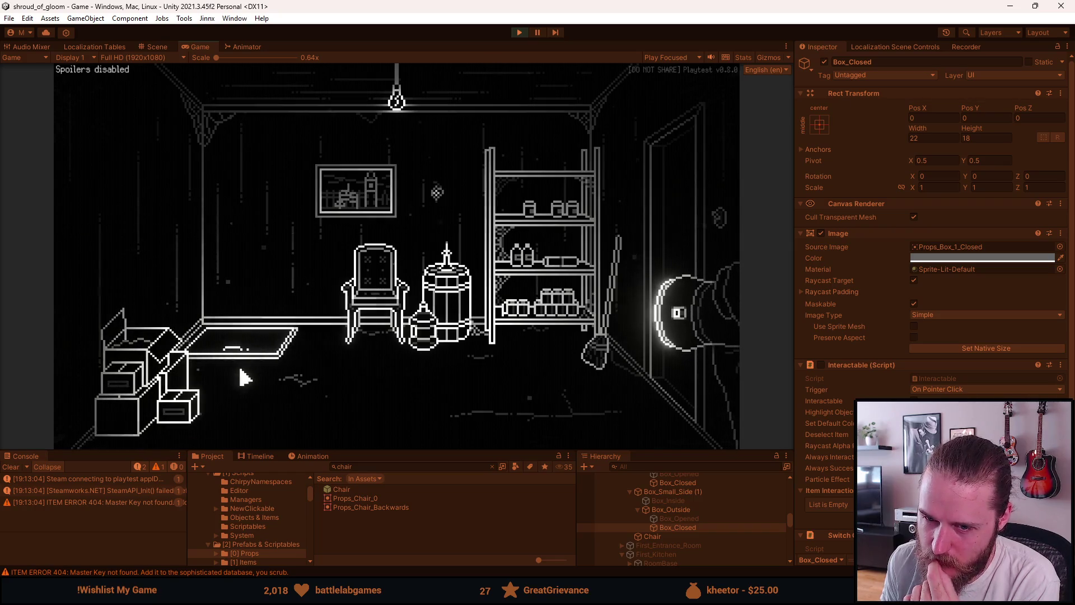
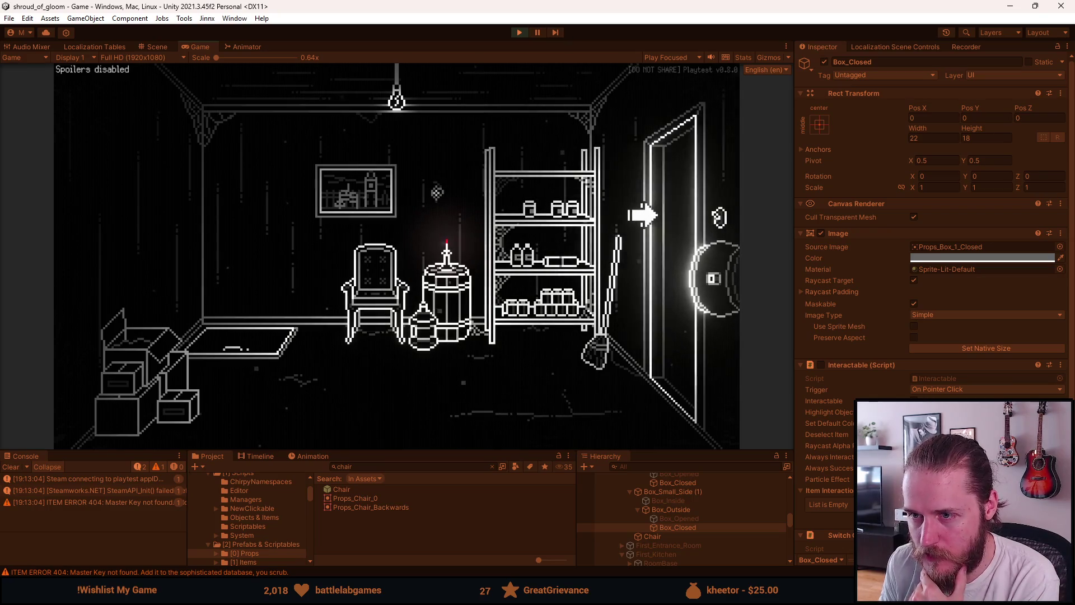
Walk out of the storage room into the hallway, come back, then pause the game
click(645, 217)
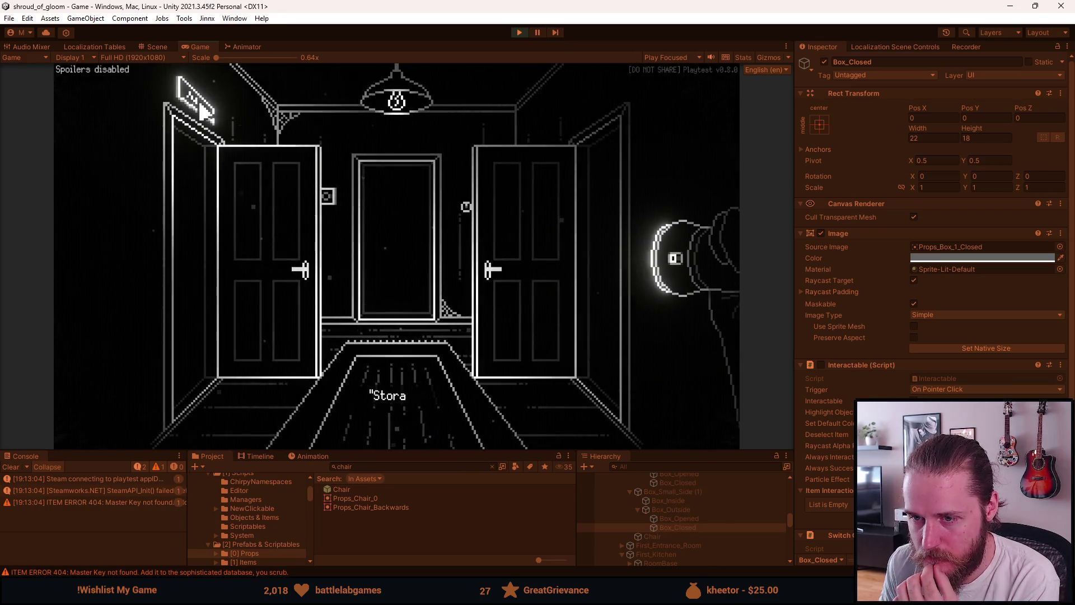
click(190, 231)
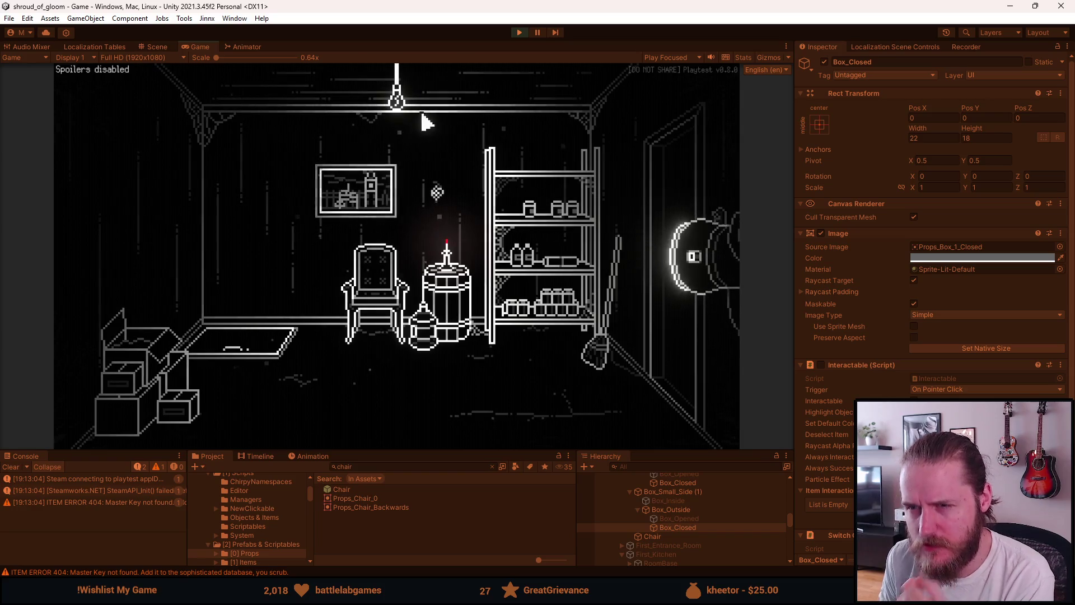
click(518, 33)
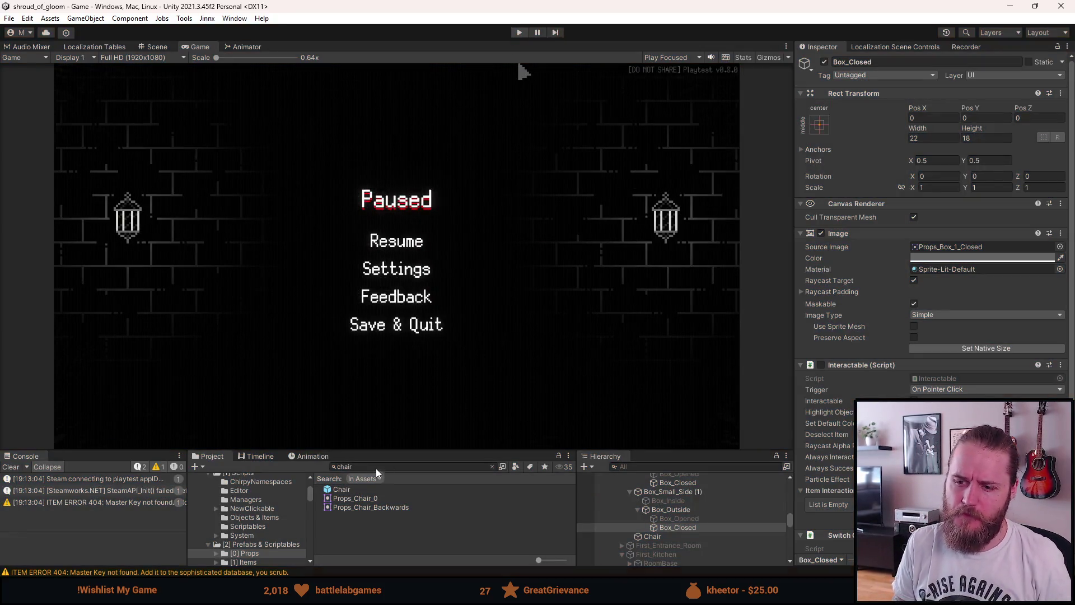
Stop play mode and search the Project window for 'shelf'
click(380, 466)
text(wall_shel)
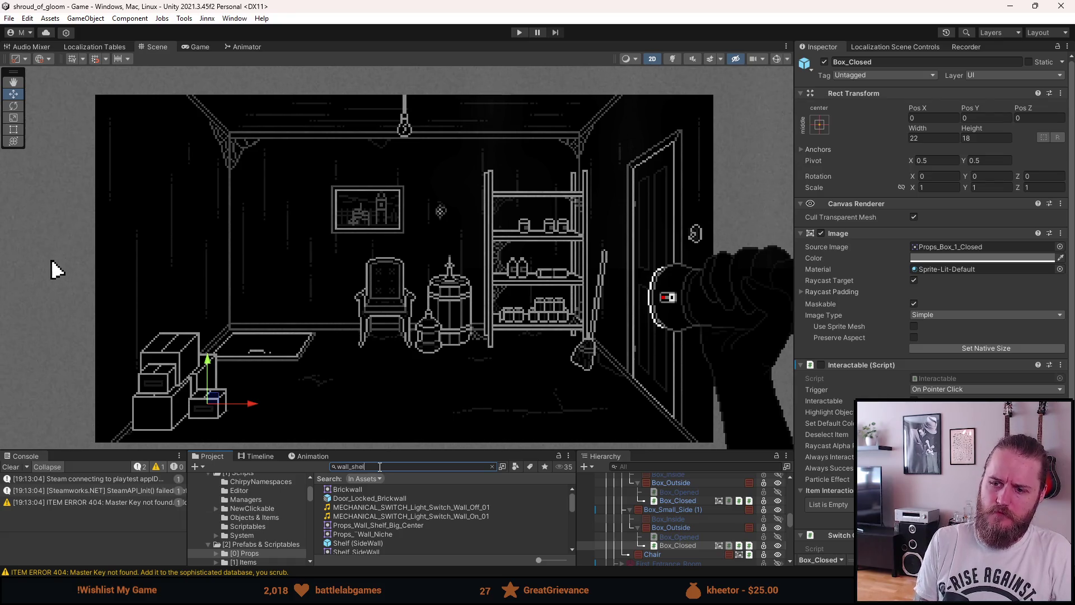
text(f)
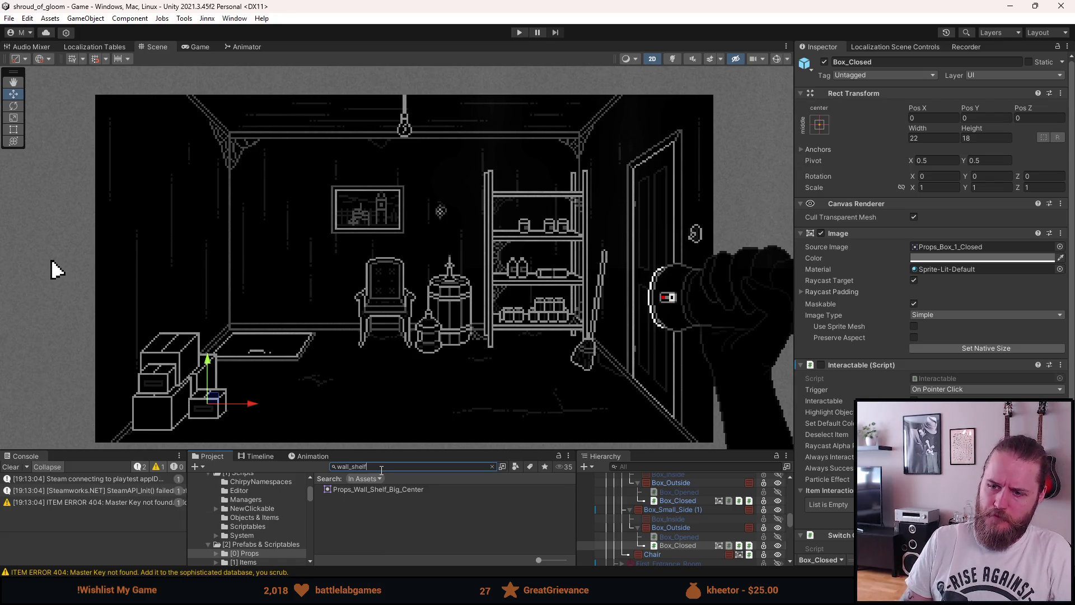
key(ctrl+a)
text(shelf)
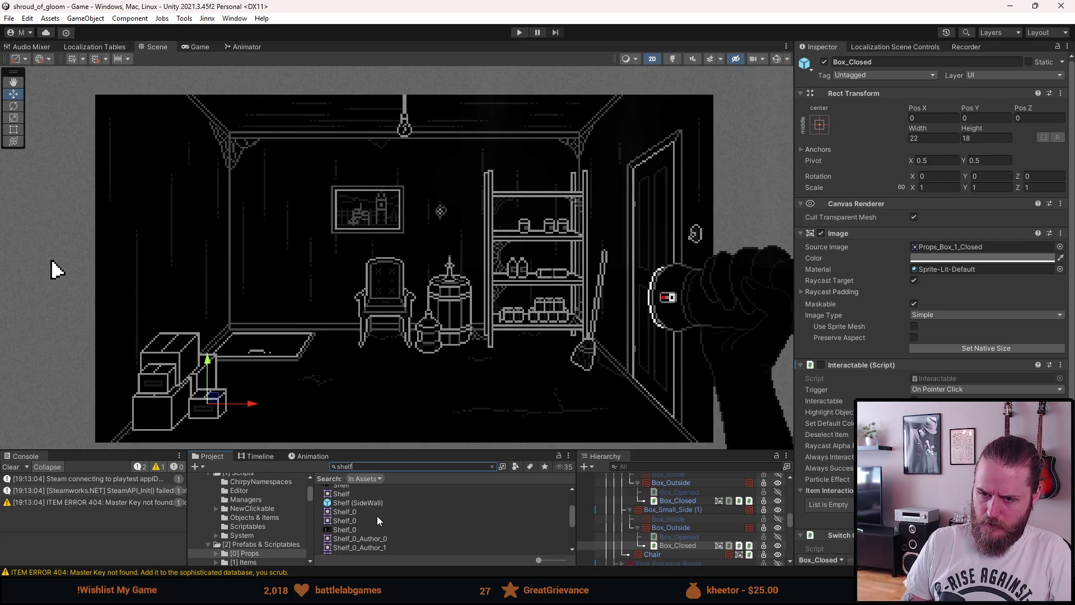
Inspect the Shelf (SideWall) prefab, then return to the storage room scene
double_click(364, 505)
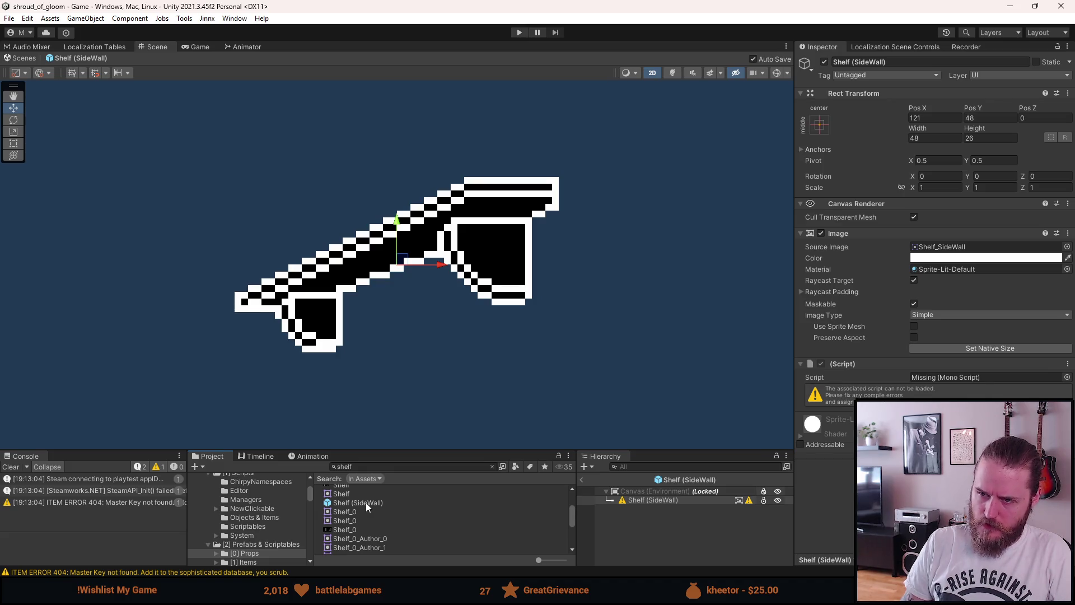
click(582, 482)
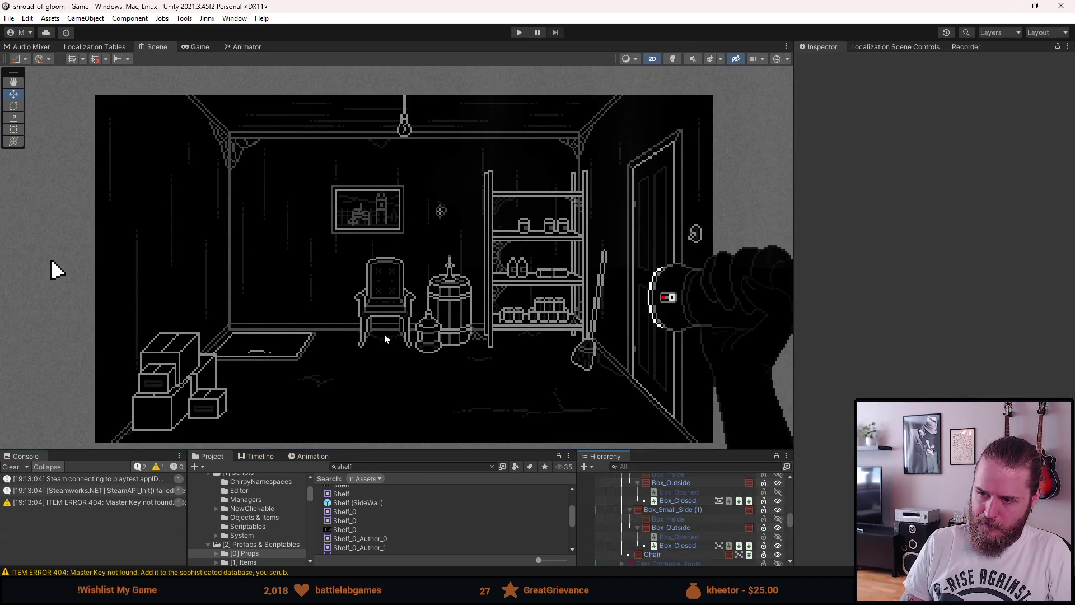
scroll(661, 530, down, 2)
Duplicate the Chair, unpack the copy completely, and rename it Wall_Shelf_Side
click(657, 521)
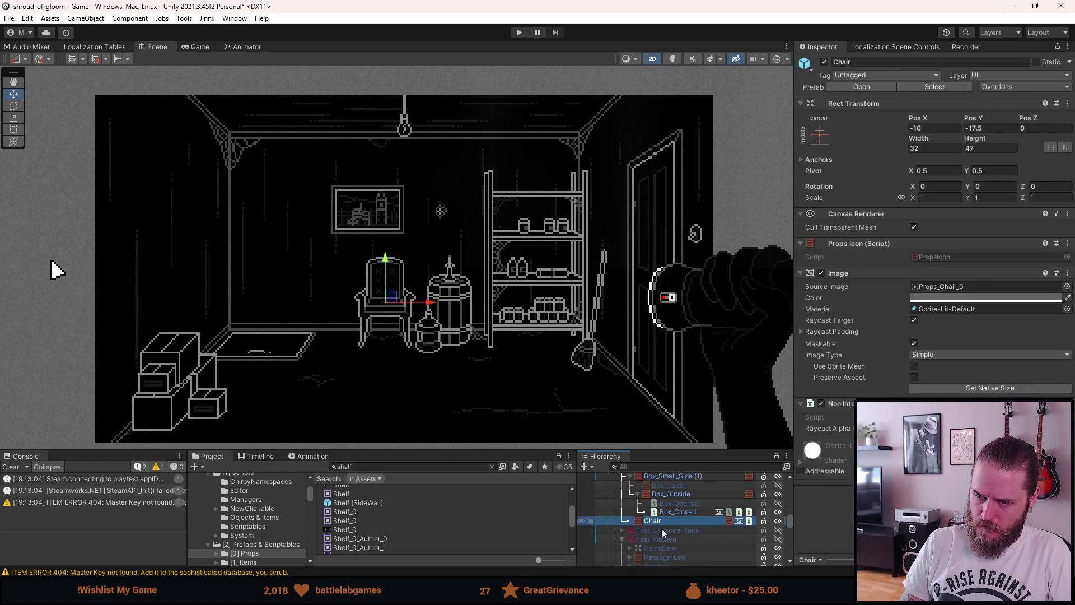
key(ctrl+d)
right_click(658, 530)
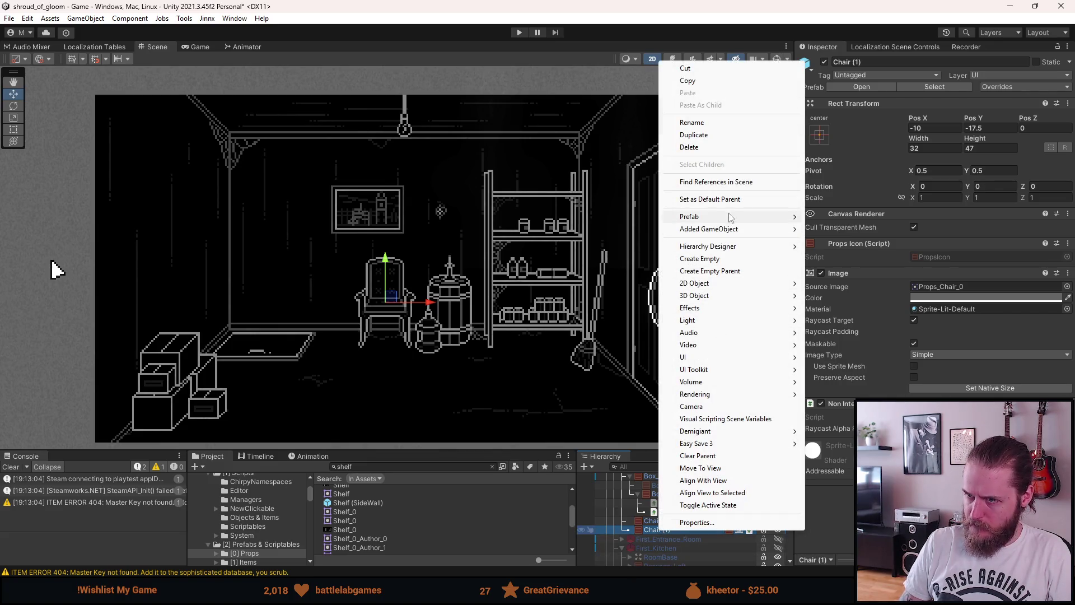
mouse_move(723, 218)
click(849, 278)
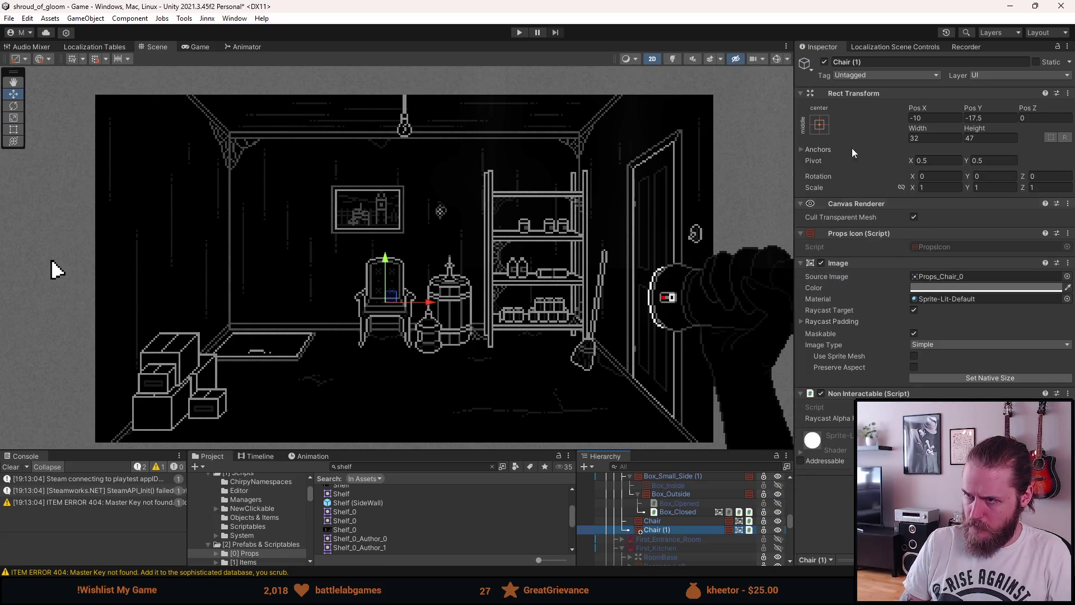
click(874, 61)
text(Wall_Shelf_Side)
key(Return)
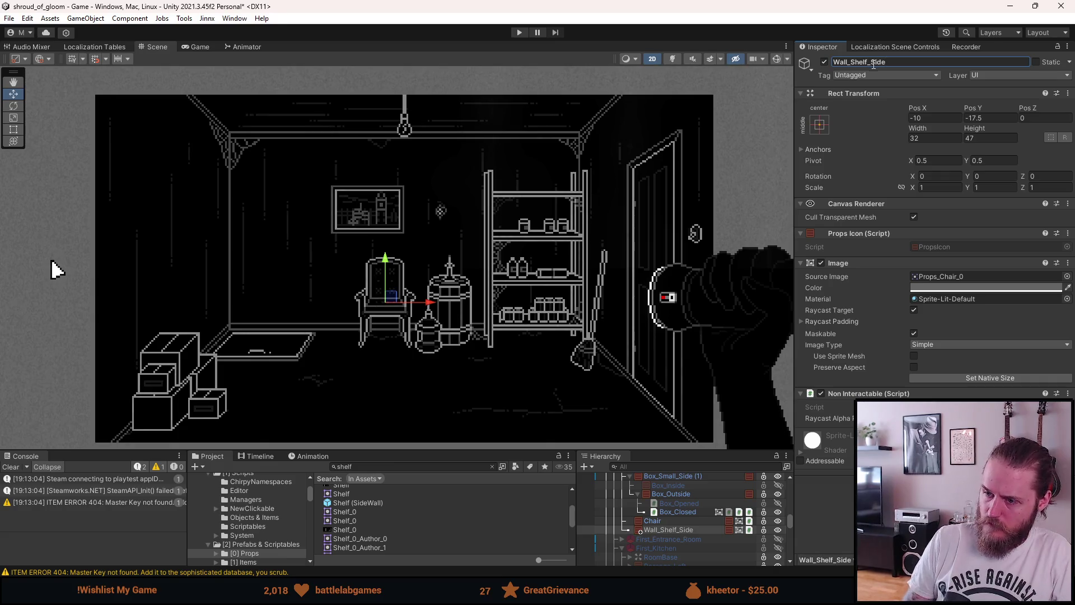
Set Wall_Shelf_Side's Source Image to the Shelf_SideWall sprite
click(1066, 277)
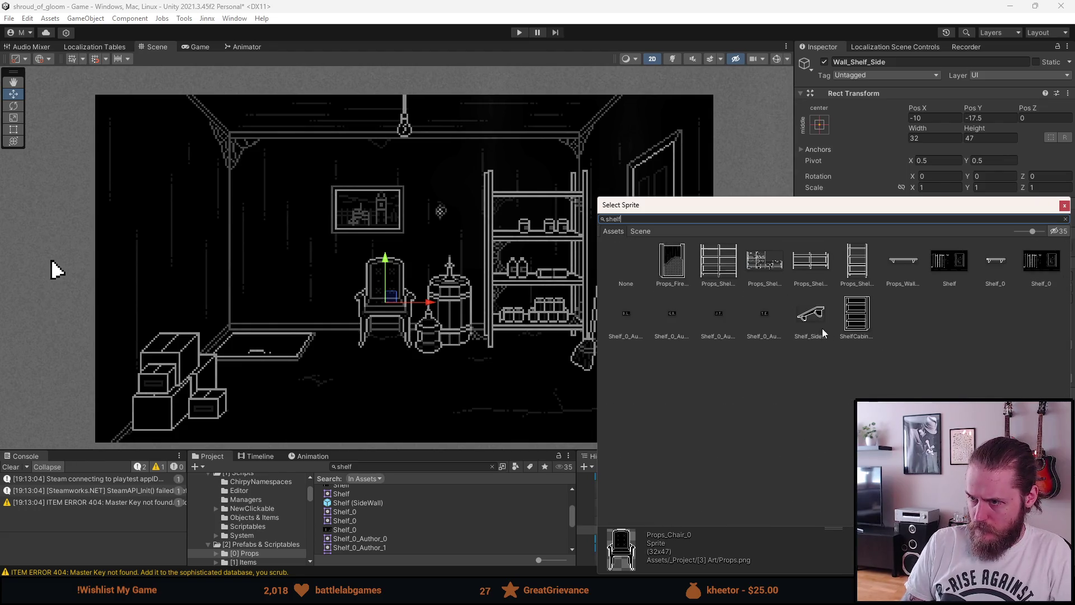
click(808, 317)
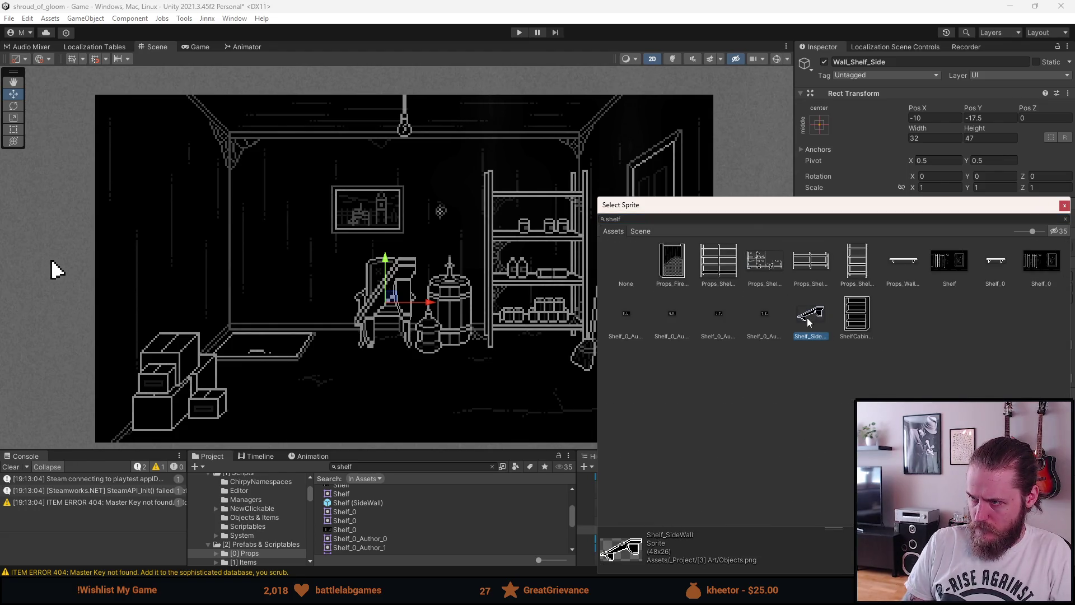
click(1063, 207)
Search the Project for 'ops' and select the Props sprite sheet texture
click(424, 466)
text(ops)
click(348, 494)
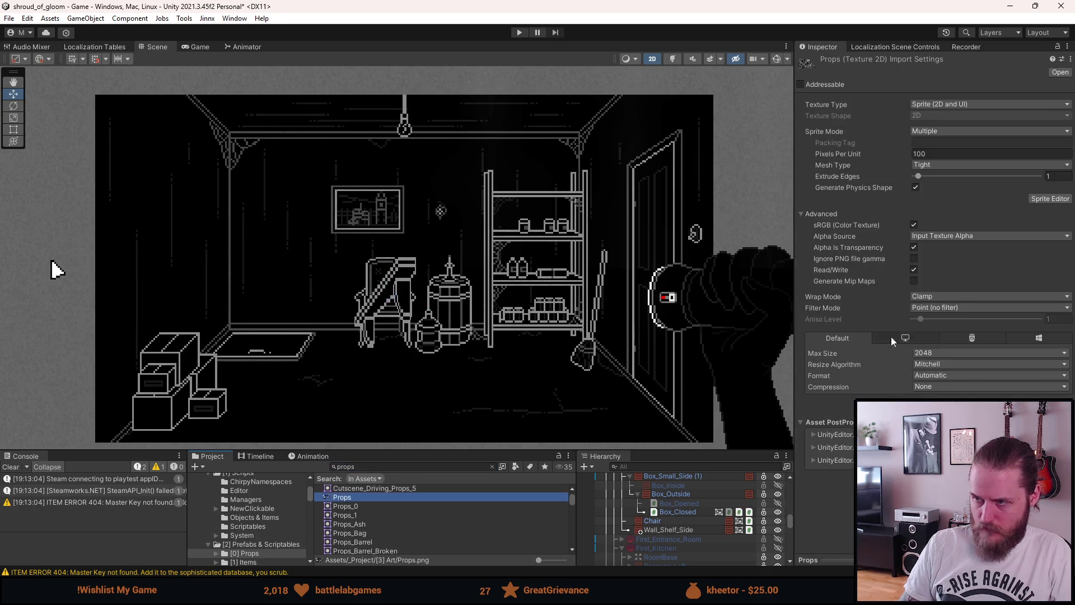
In the Sprite Editor, slice a 48×26 Props_Shelf_Wall_Side sprite around the side shelf and apply
click(1042, 200)
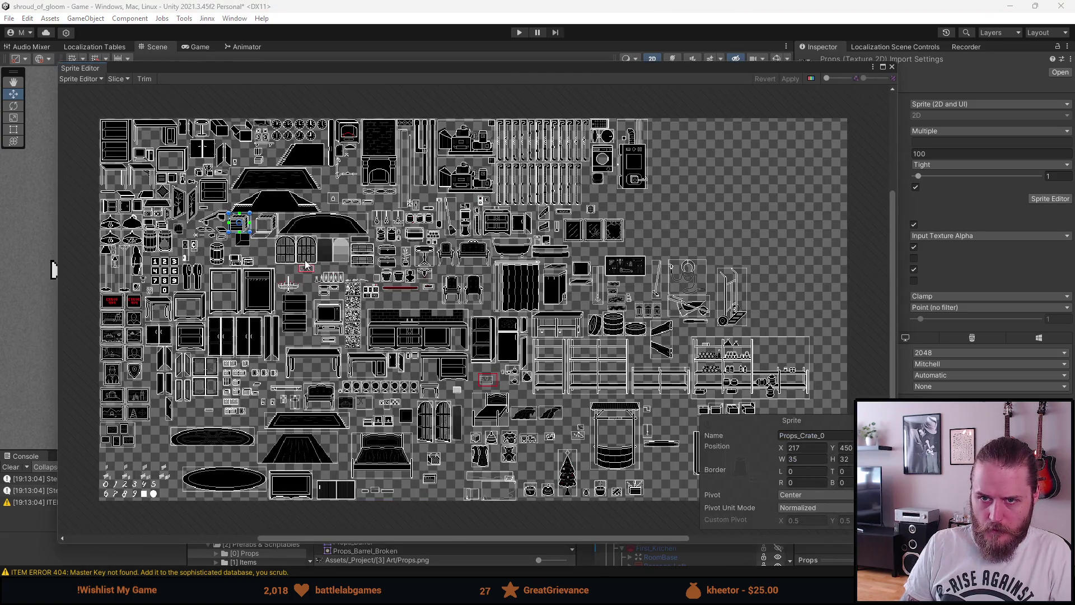
scroll(206, 203, up, 10)
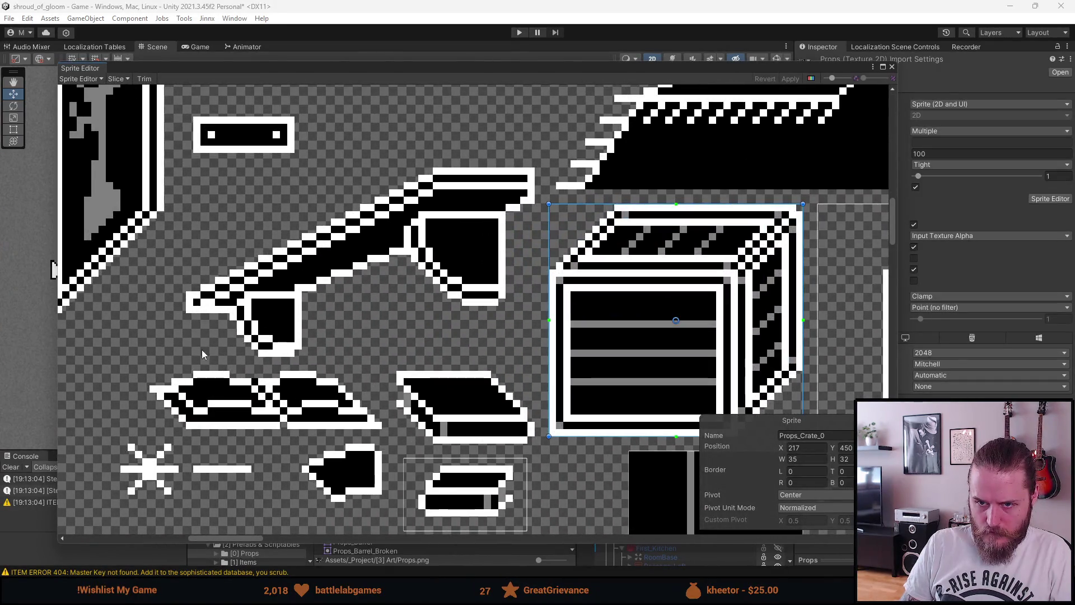
mouse_move(186, 350)
mouse_down()
mouse_move(334, 242)
mouse_move(535, 167)
mouse_up()
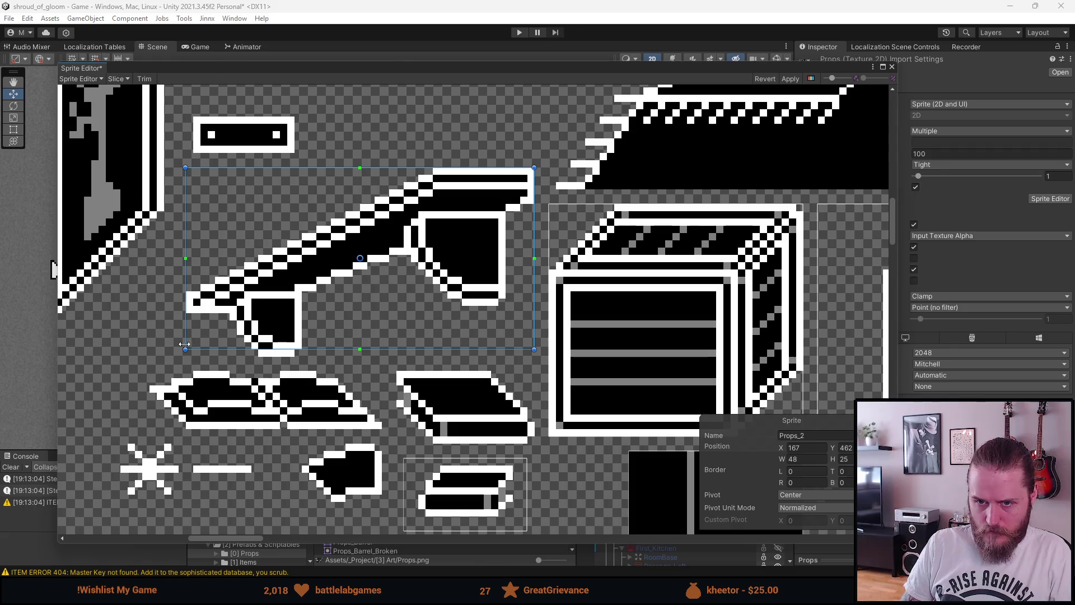
drag(217, 352, 242, 366)
click(808, 436)
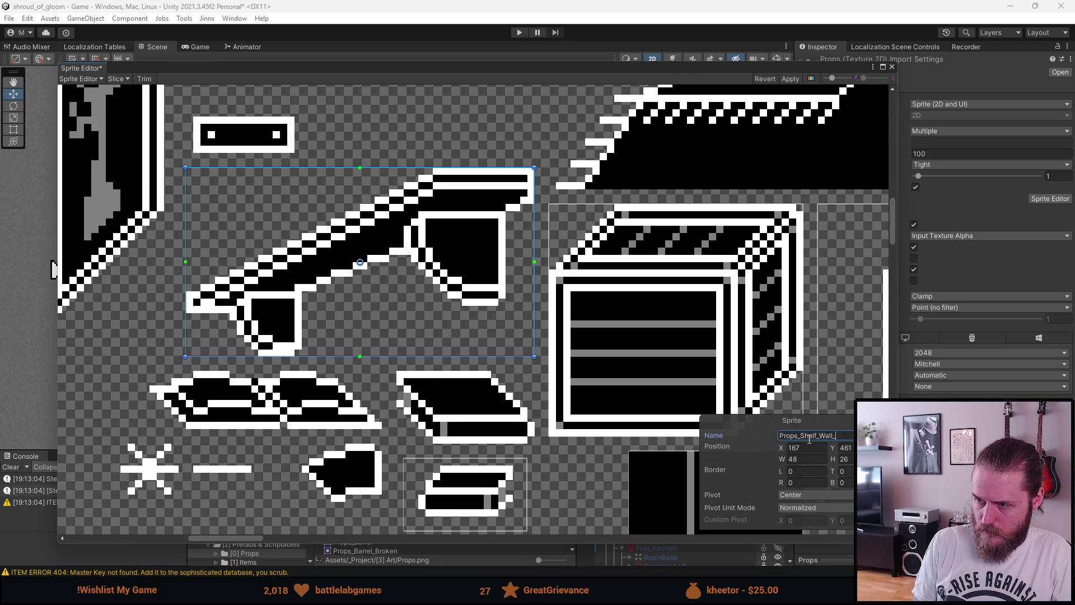
click(798, 79)
click(891, 67)
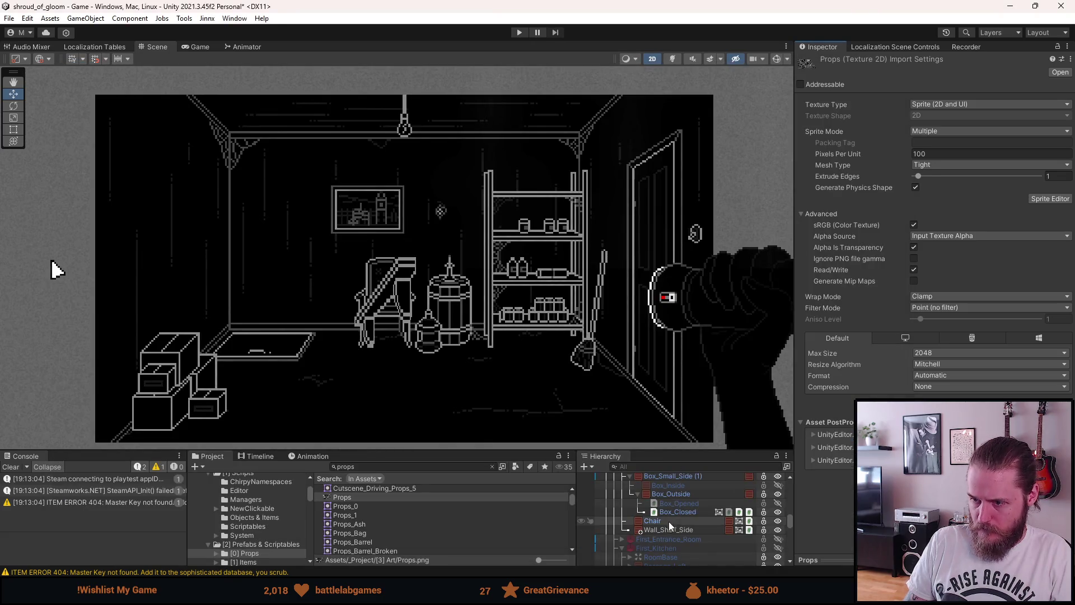
Give Wall_Shelf_Side the Props_Shelf_Wall_Side sprite at native size and mirror it with Scale X -1
click(668, 529)
click(1067, 276)
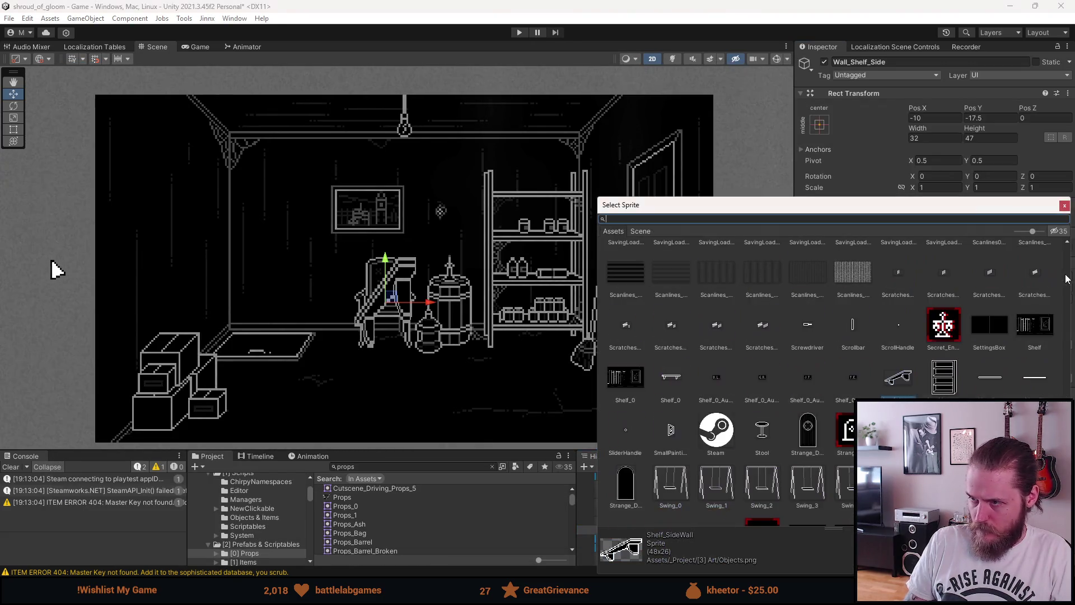
text(shelf)
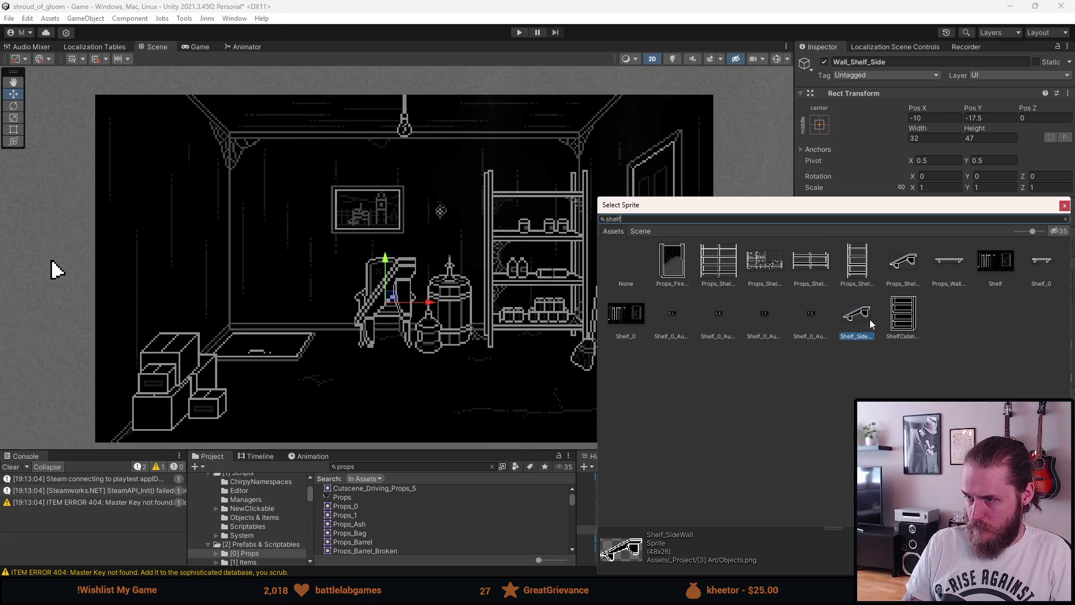
double_click(907, 269)
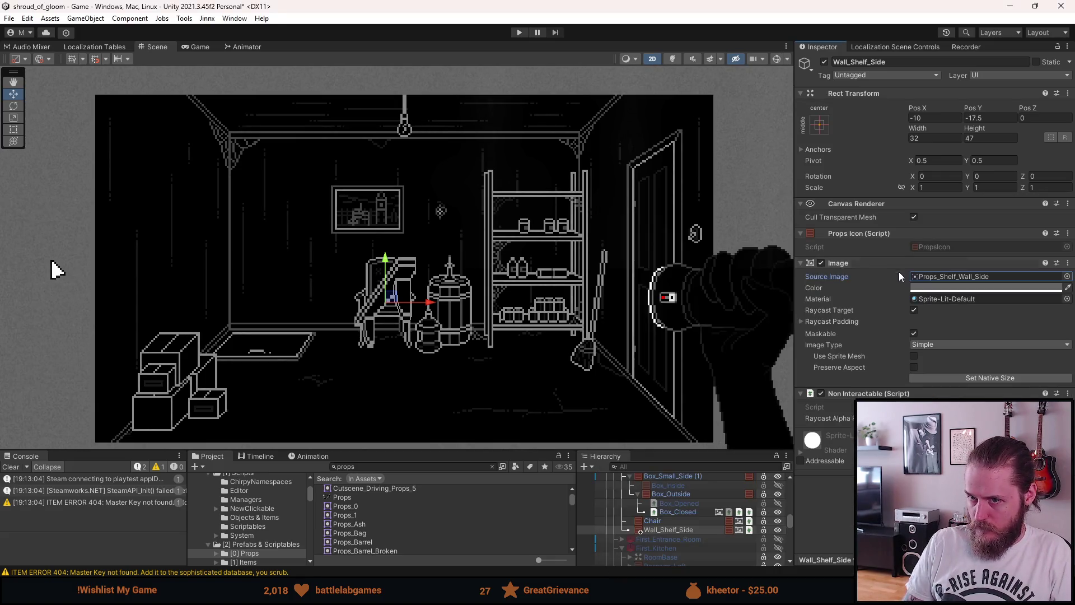
click(961, 377)
click(938, 188)
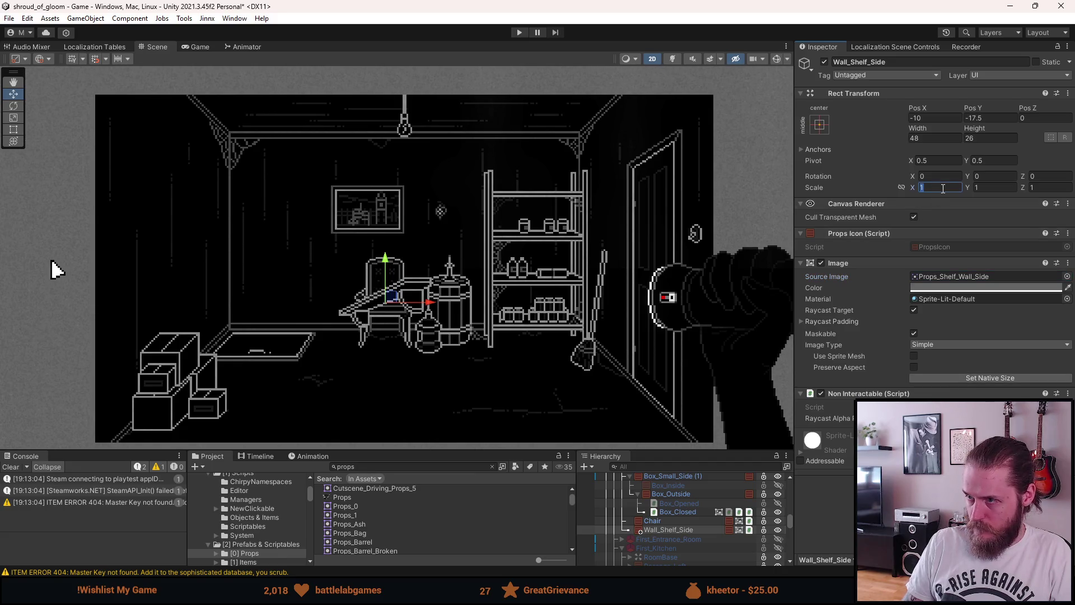
text(-1)
click(930, 119)
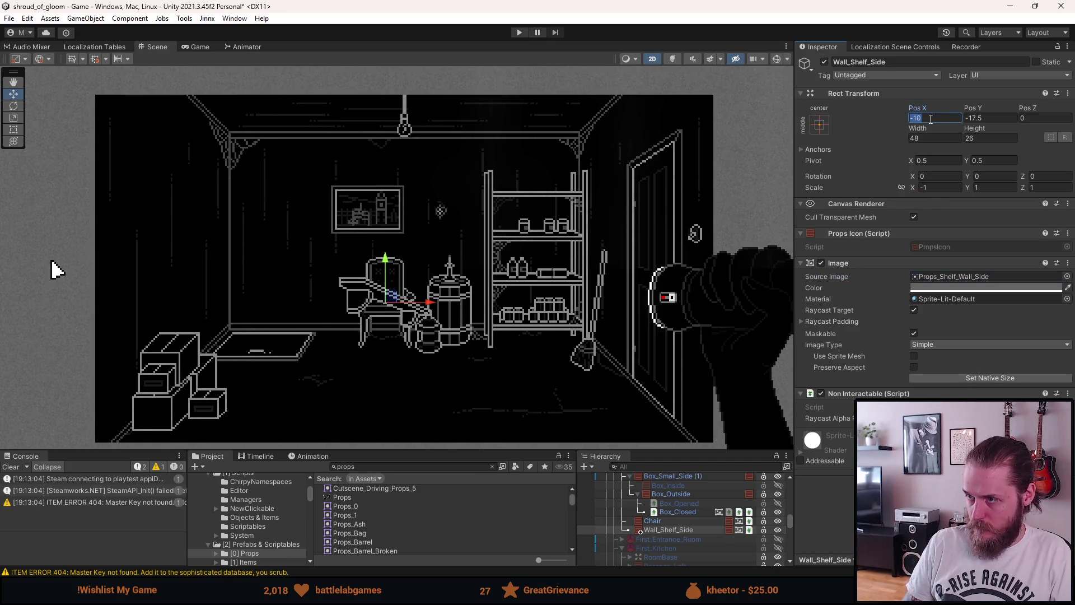
Move the shelf onto the upper-left wall at position -124, 54
mouse_move(388, 298)
mouse_down()
mouse_move(175, 219)
mouse_move(150, 188)
mouse_move(158, 174)
mouse_move(177, 207)
mouse_move(176, 172)
mouse_move(177, 222)
mouse_move(167, 164)
mouse_move(194, 166)
mouse_move(172, 163)
mouse_up()
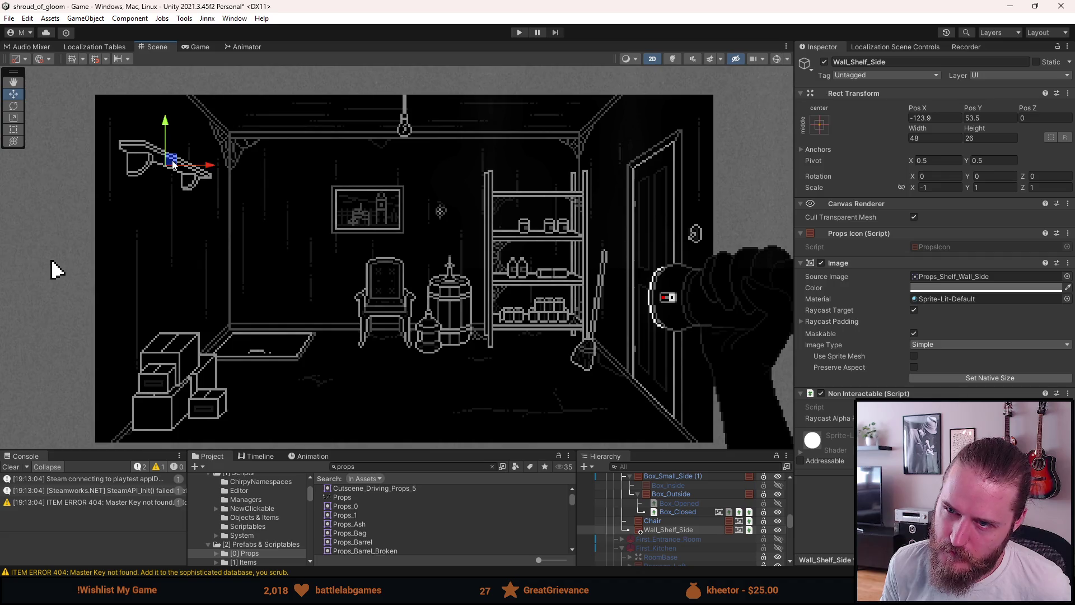
scroll(173, 163, up, 10)
drag(93, 211, 92, 207)
click(934, 118)
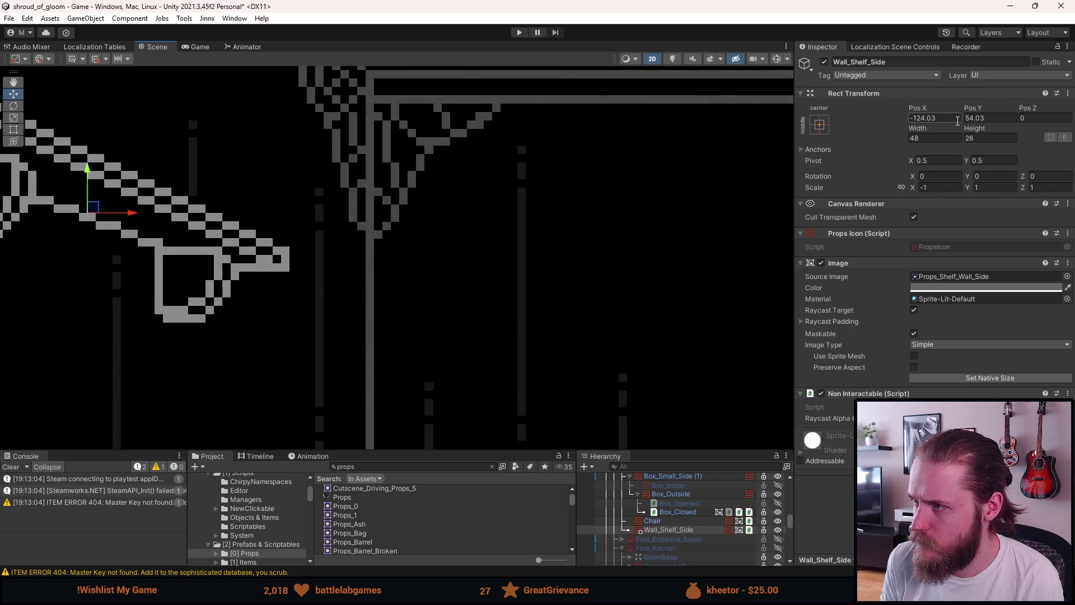
key(BackSpace)
key(BackSpace)
key(BackSpace)
click(981, 119)
key(BackSpace)
key(BackSpace)
key(BackSpace)
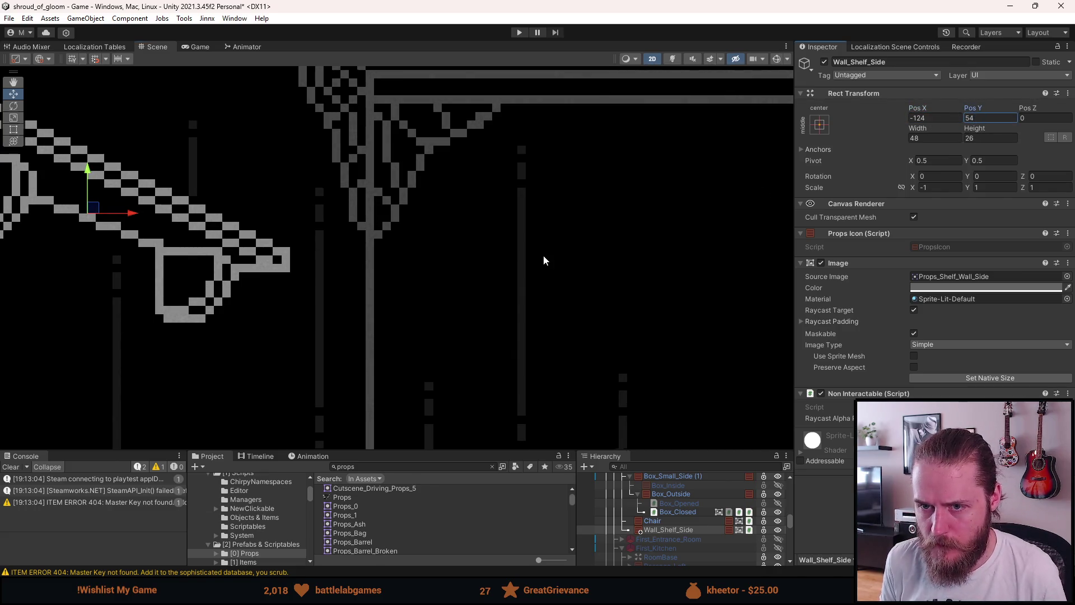
scroll(543, 256, down, 6)
drag(462, 287, 403, 265)
click(407, 303)
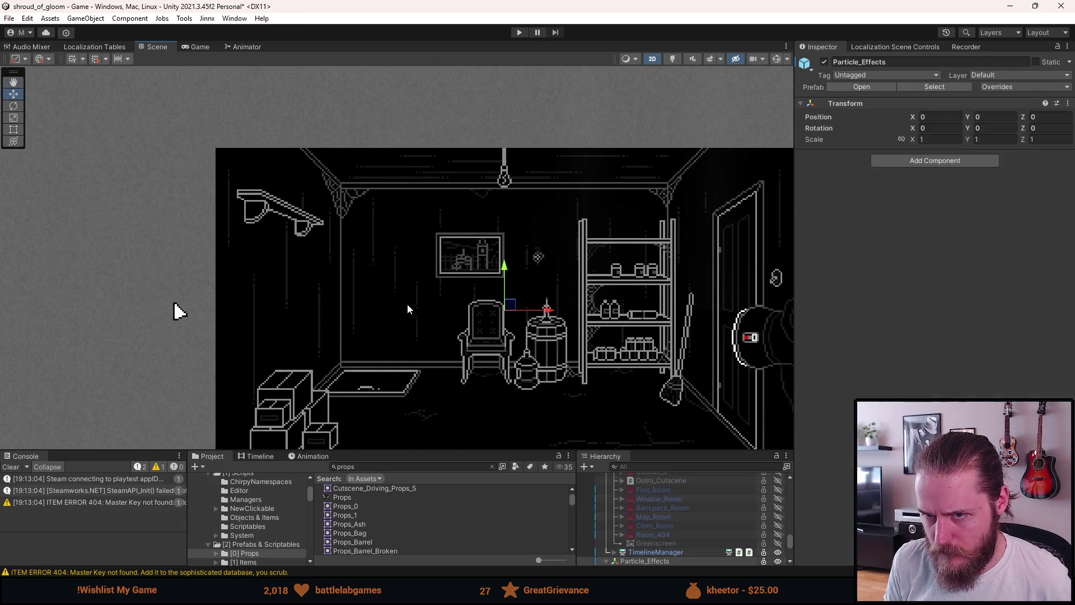
Pan and zoom the Scene view to reframe the storage room
click(264, 288)
scroll(362, 313, down, 3)
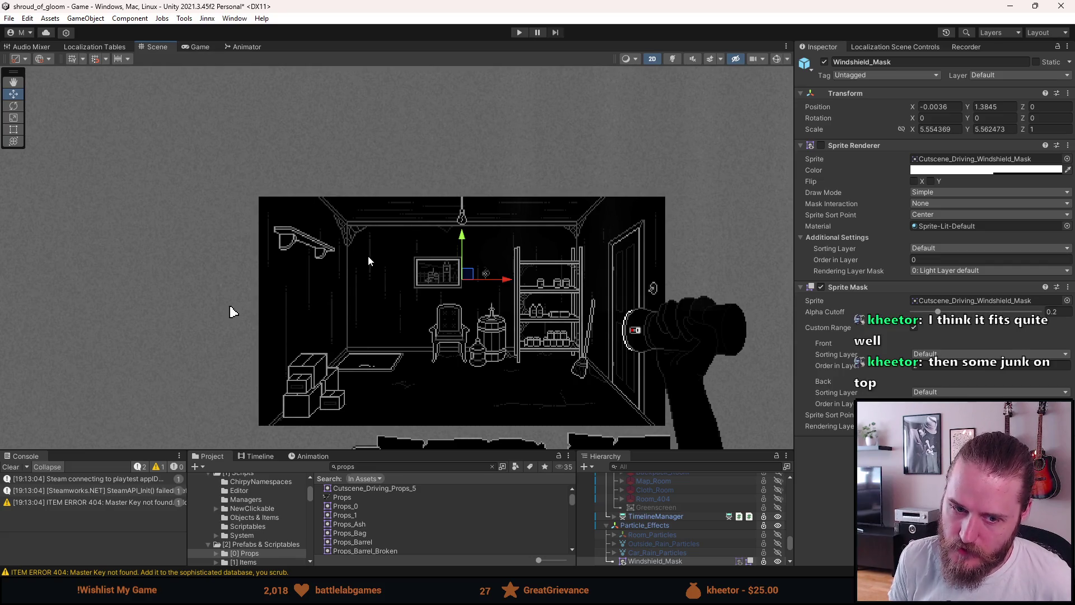
scroll(364, 260, up, 5)
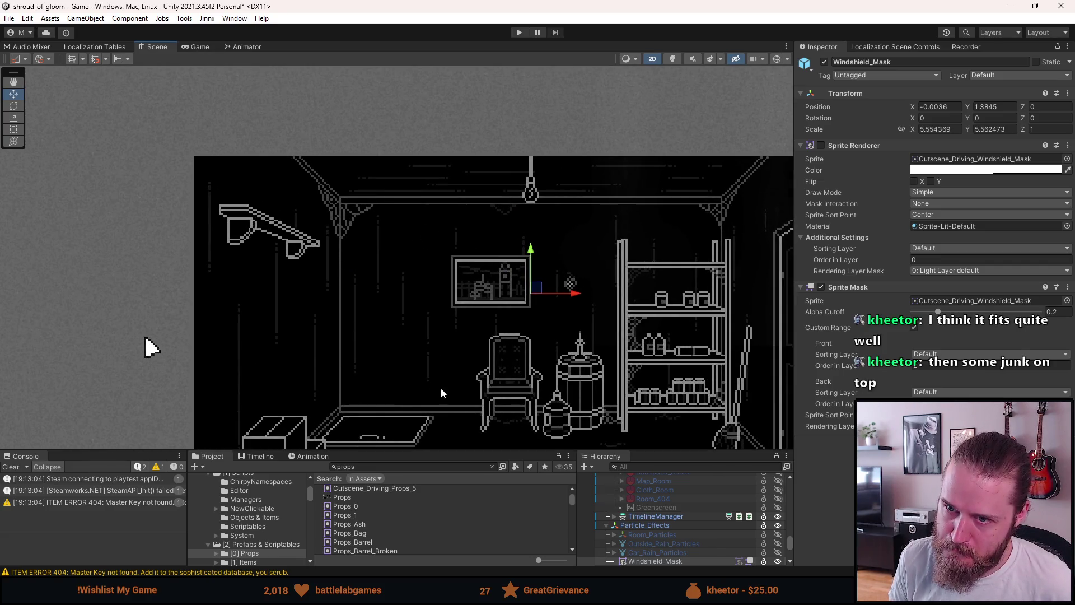
scroll(420, 385, down, 2)
mouse_move(411, 360)
mouse_down()
mouse_move(410, 319)
mouse_move(449, 365)
mouse_up()
scroll(351, 256, up, 2)
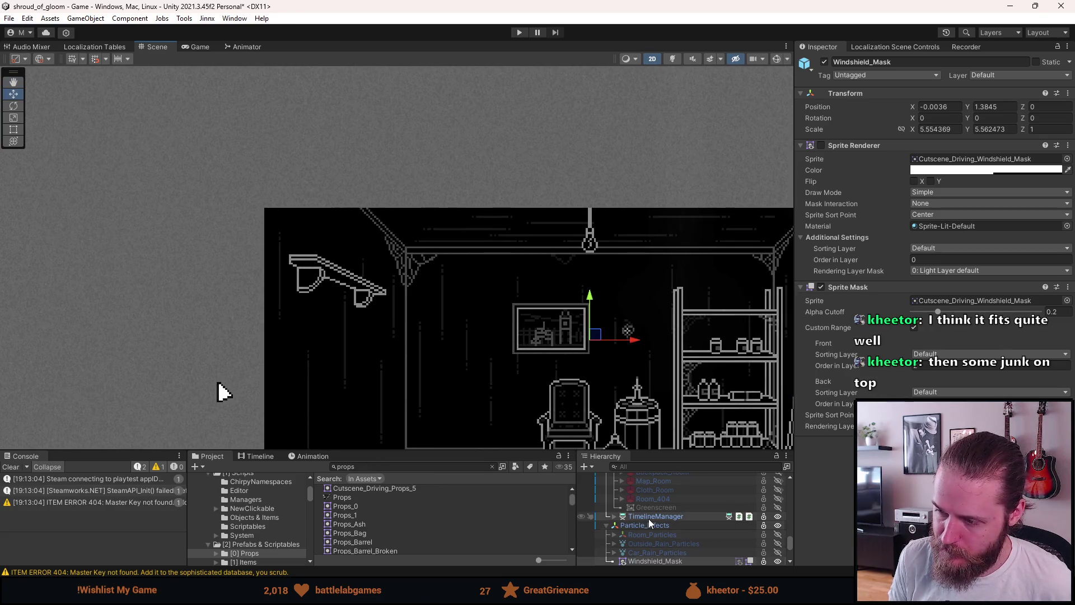
scroll(648, 518, up, 3)
scroll(657, 522, up, 2)
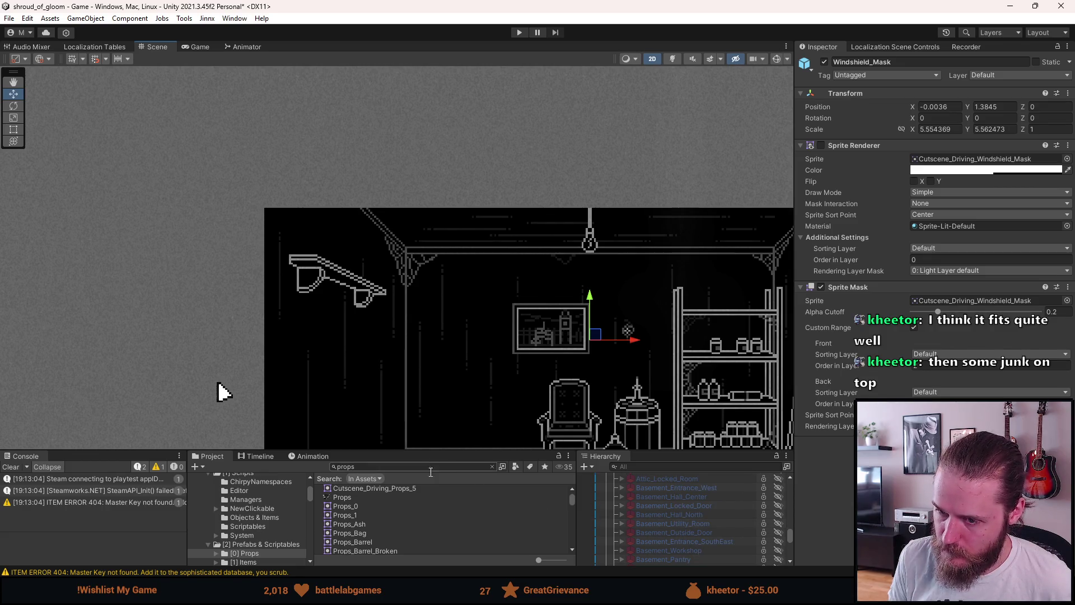
Clear the asset search, open the [0] Props prefab folder, and enlarge the lower panels
click(389, 466)
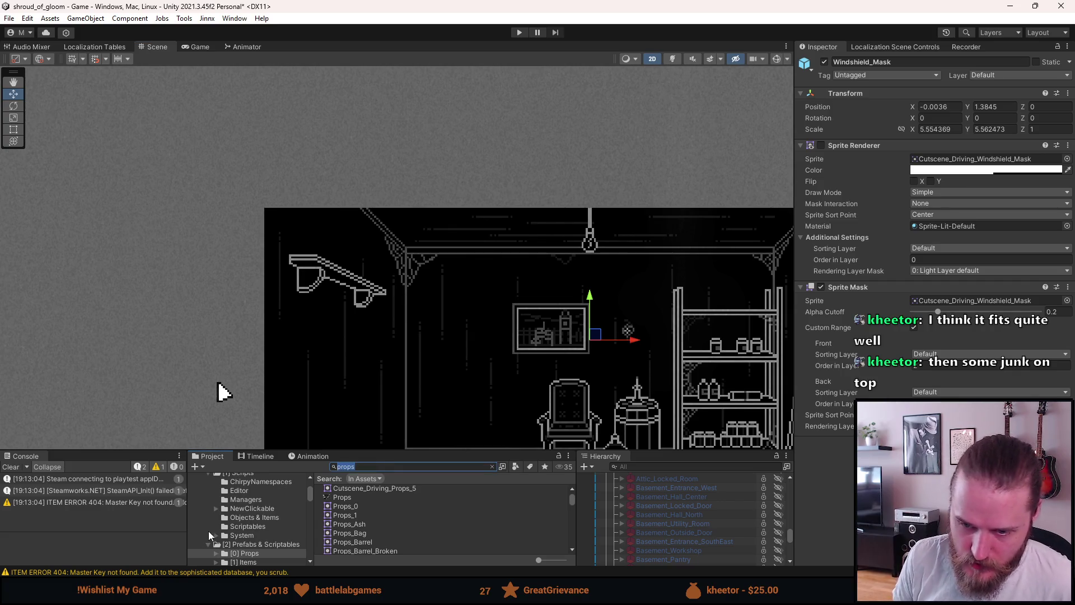
click(246, 544)
click(252, 554)
scroll(637, 507, up, 5)
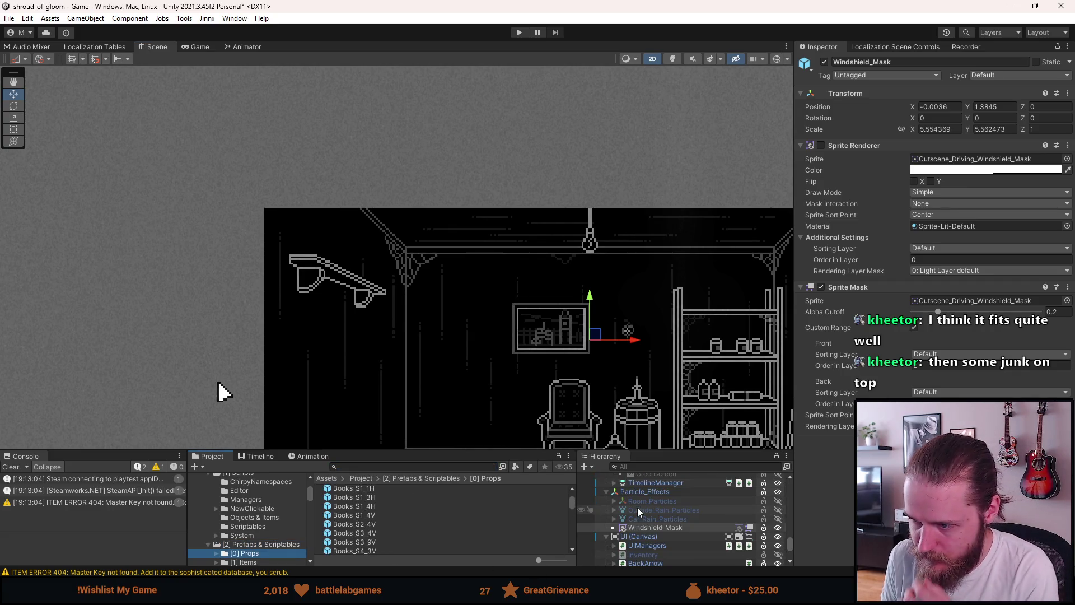
scroll(637, 507, up, 5)
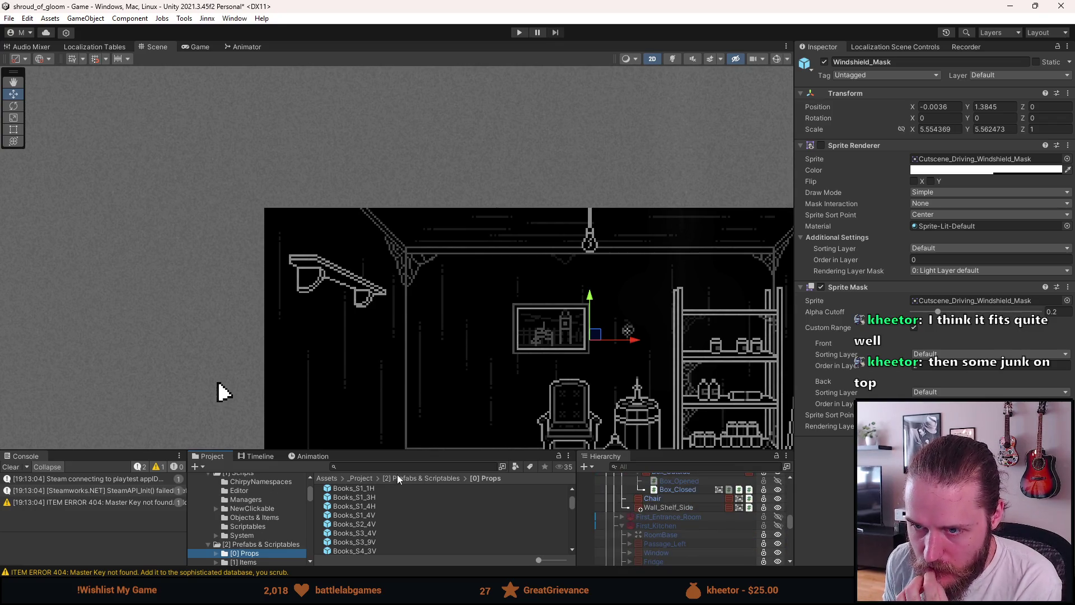
drag(409, 451, 408, 396)
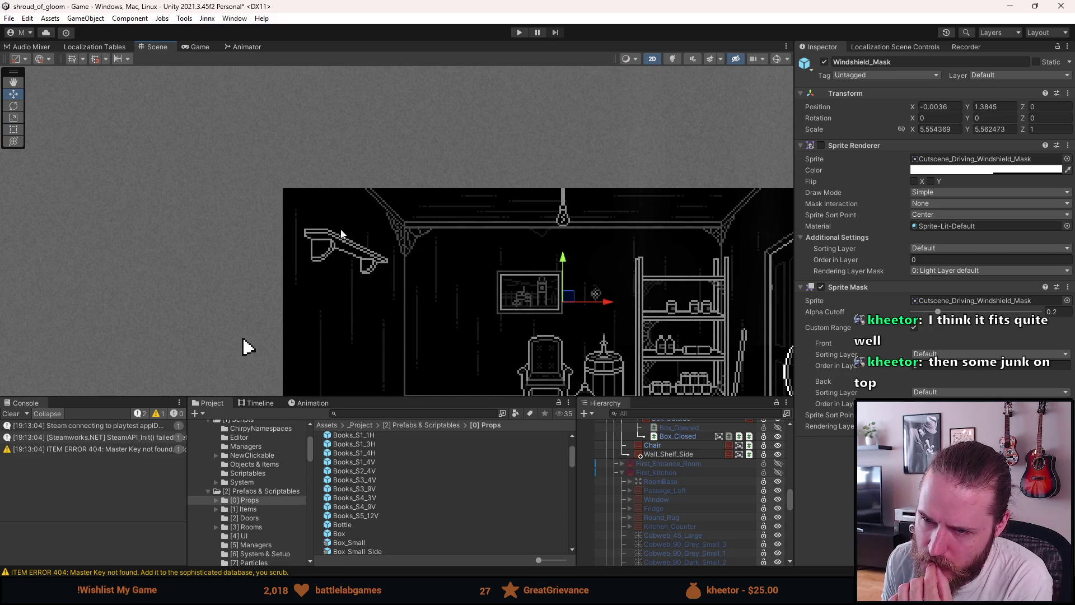
Add a Bottle prefab to the Hierarchy and move it up onto the left wall shelf
scroll(419, 500, down, 2)
scroll(418, 499, down, 2)
mouse_move(348, 463)
mouse_down()
mouse_move(691, 458)
mouse_move(682, 452)
mouse_up()
mouse_move(527, 378)
mouse_down()
mouse_move(380, 235)
mouse_move(385, 247)
mouse_up()
scroll(386, 245, up, 3)
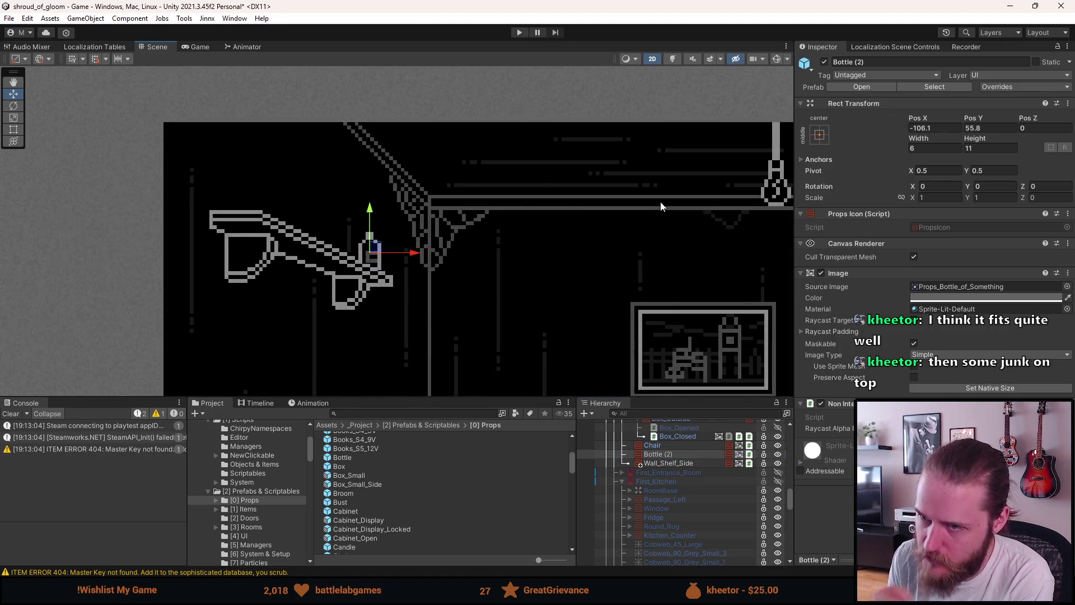
scroll(606, 303, down, 2)
Mirror the bottle with Scale X -1 and position it at -105, 55.5
click(944, 199)
text(-1)
scroll(570, 267, up, 3)
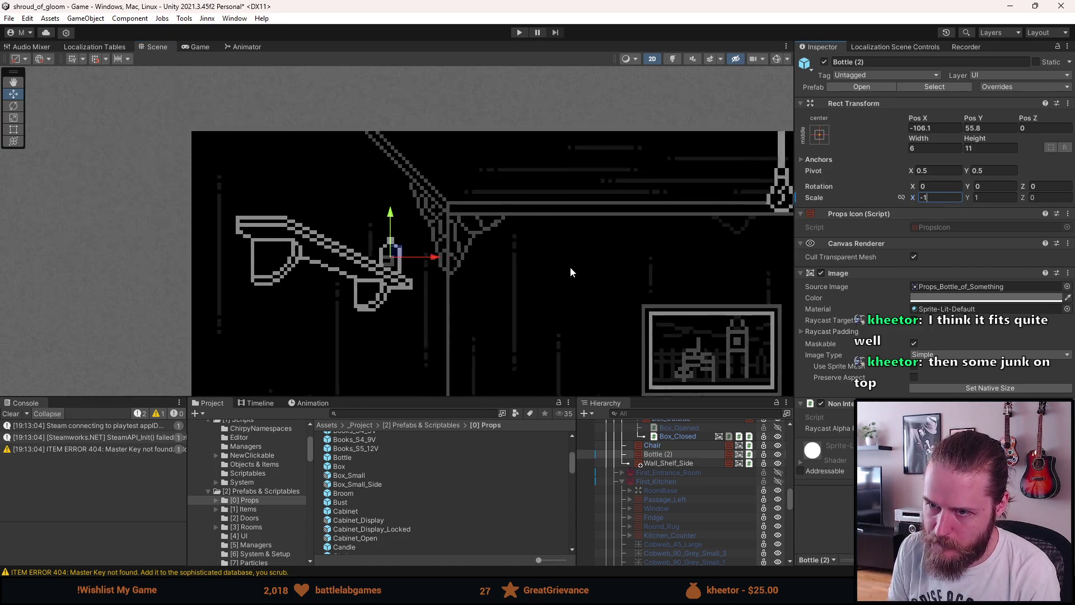
drag(273, 249, 284, 251)
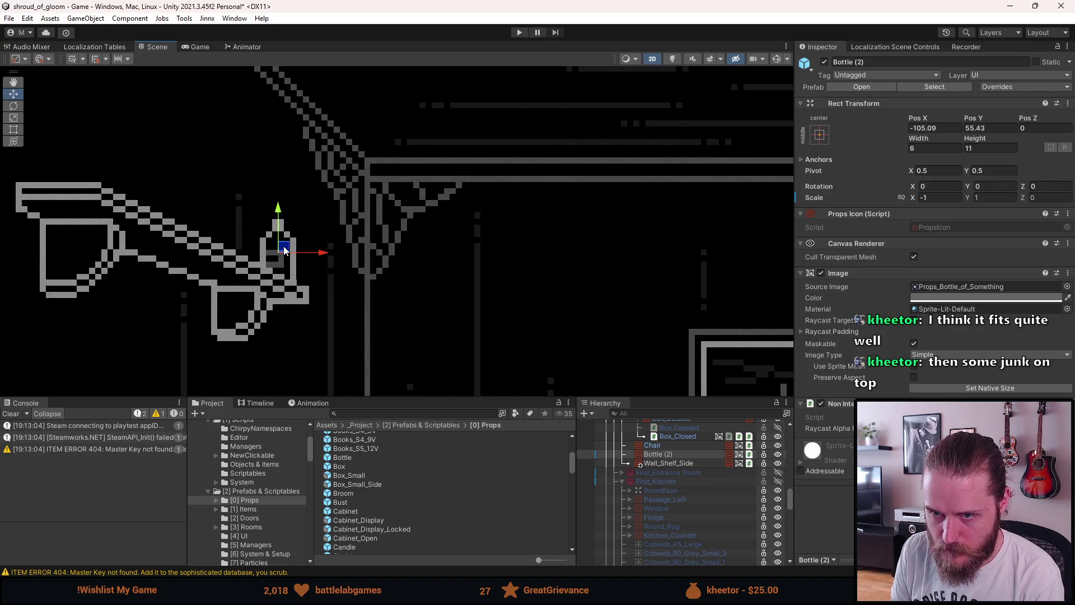
click(937, 127)
key(BackSpace)
key(BackSpace)
key(BackSpace)
click(986, 128)
key(BackSpace)
key(BackSpace)
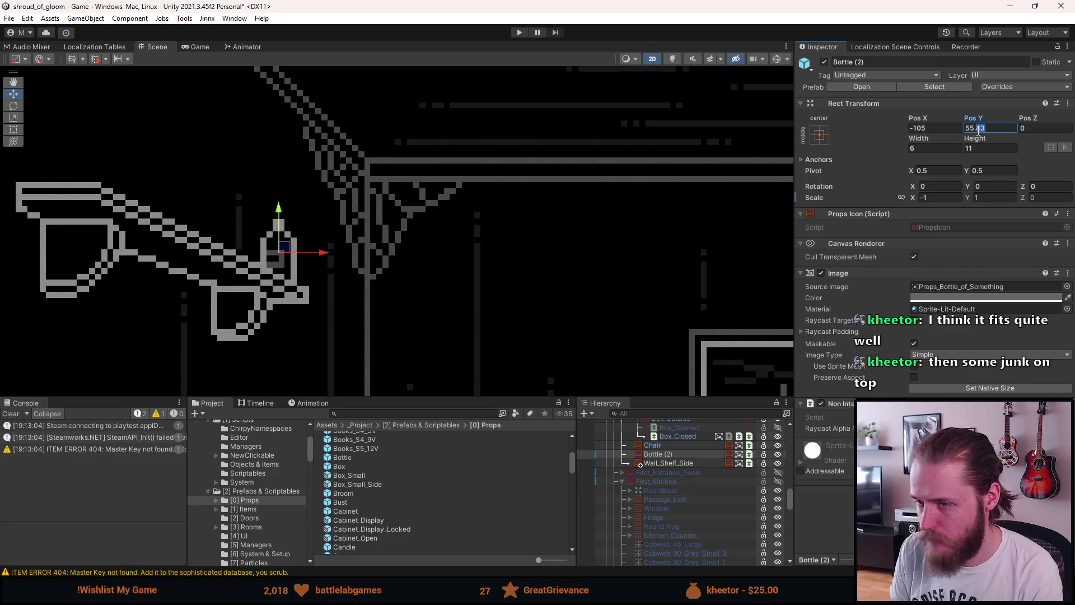
text(5)
scroll(437, 267, down, 2)
scroll(423, 266, down, 1)
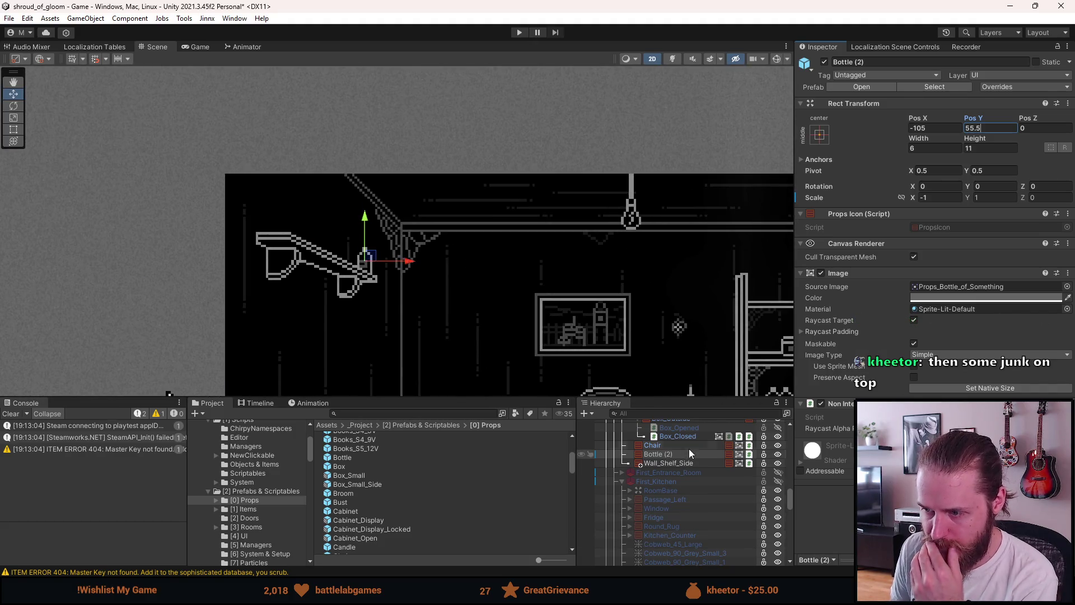
Scroll down the [0] Props list and open the Jar_Can prefab
scroll(349, 484, down, 2)
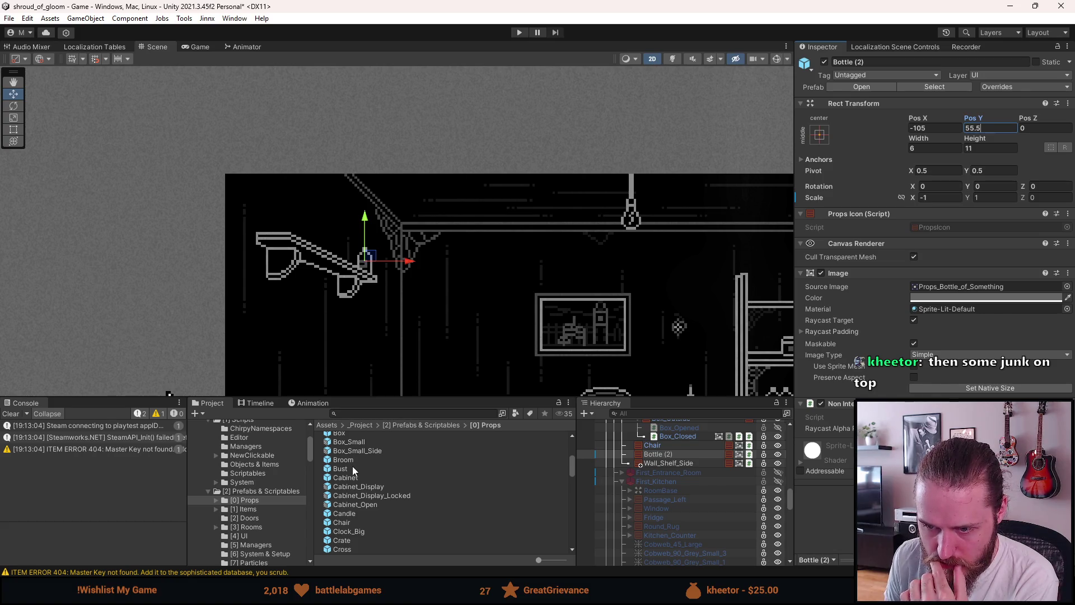
scroll(352, 489, down, 2)
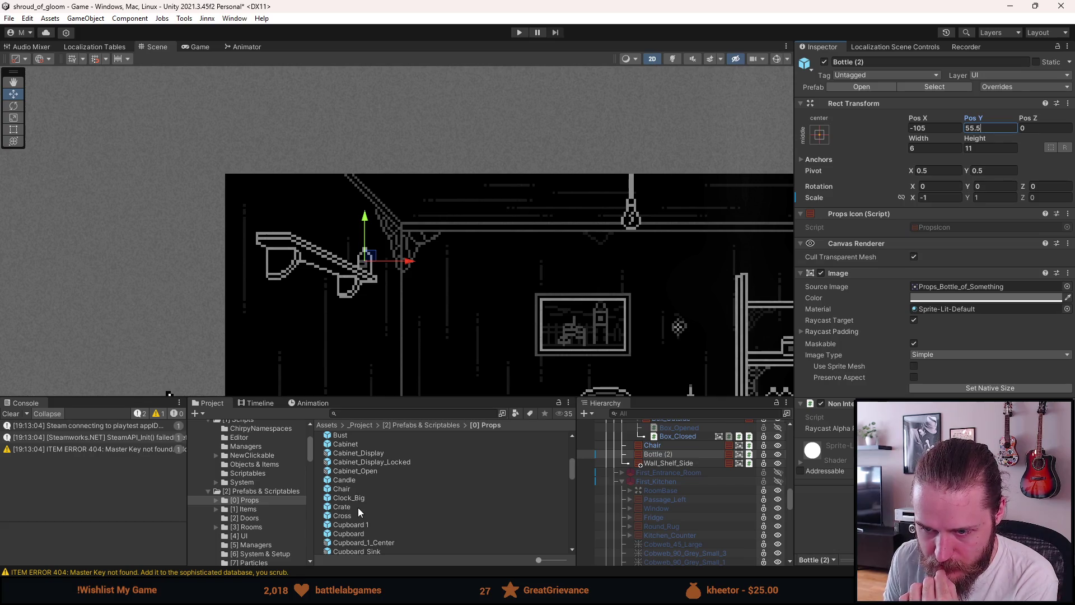
scroll(358, 507, down, 2)
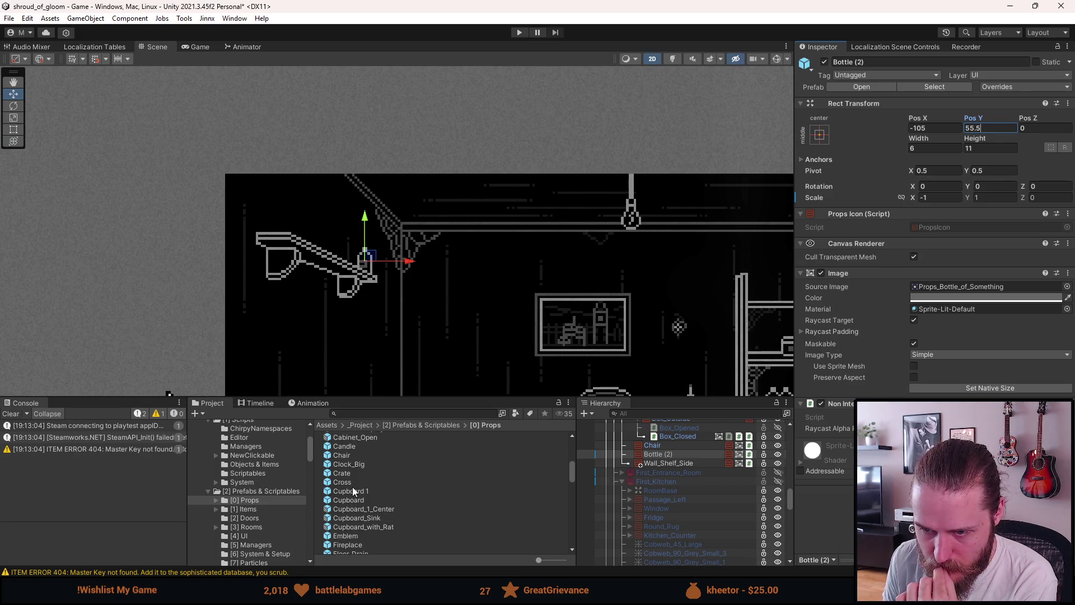
scroll(353, 490, down, 2)
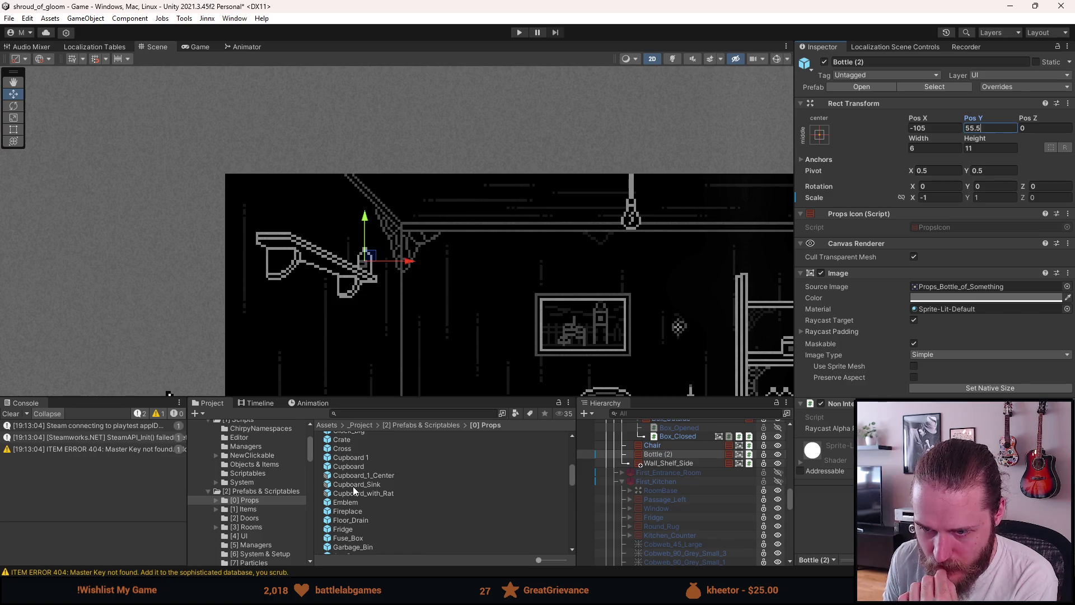
scroll(353, 491, down, 2)
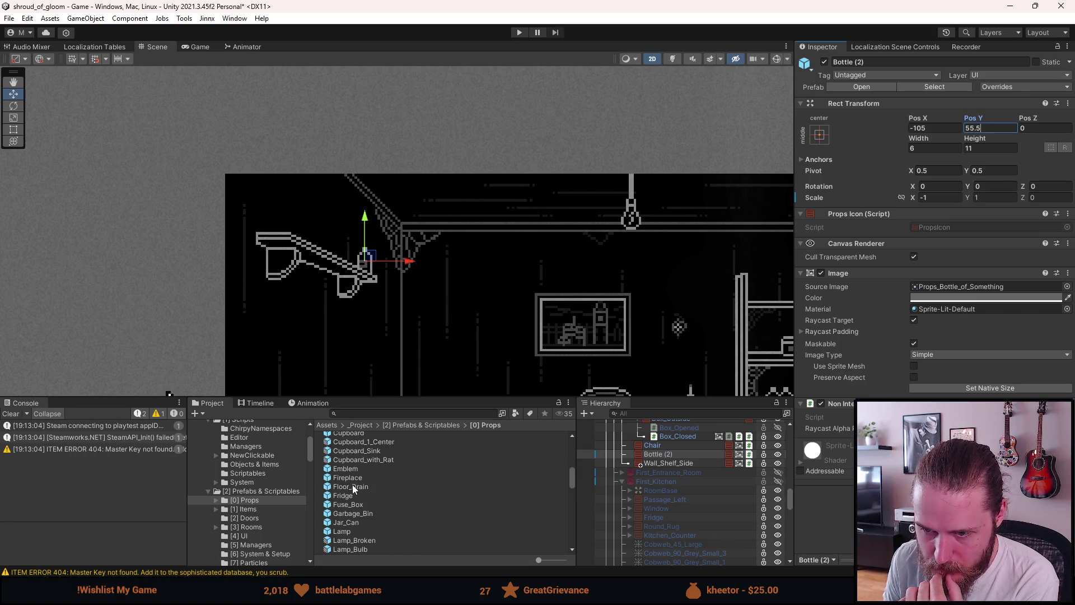
scroll(353, 489, down, 2)
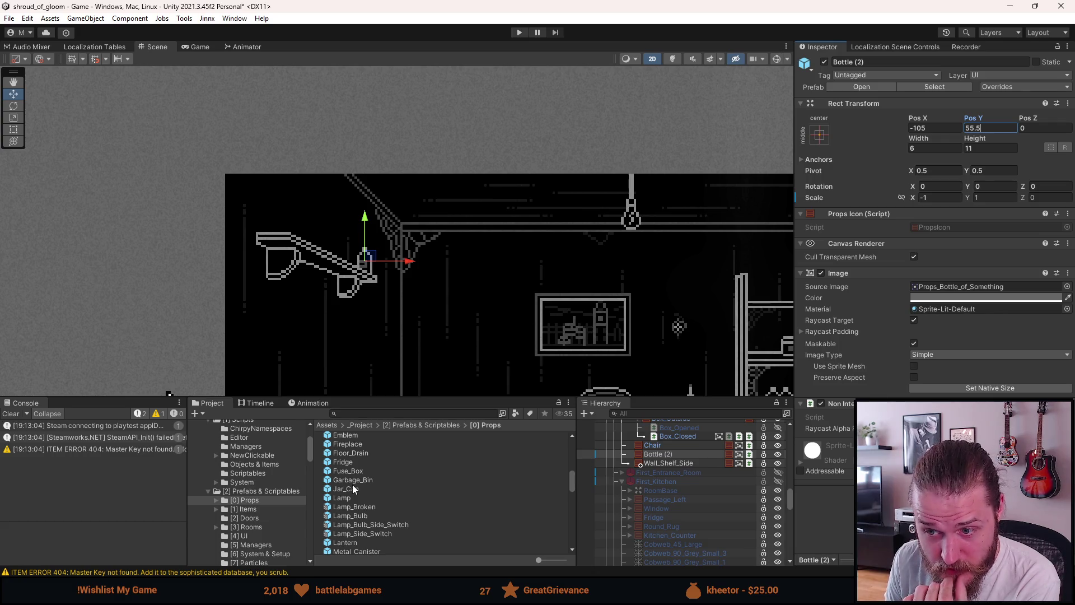
scroll(351, 485, down, 2)
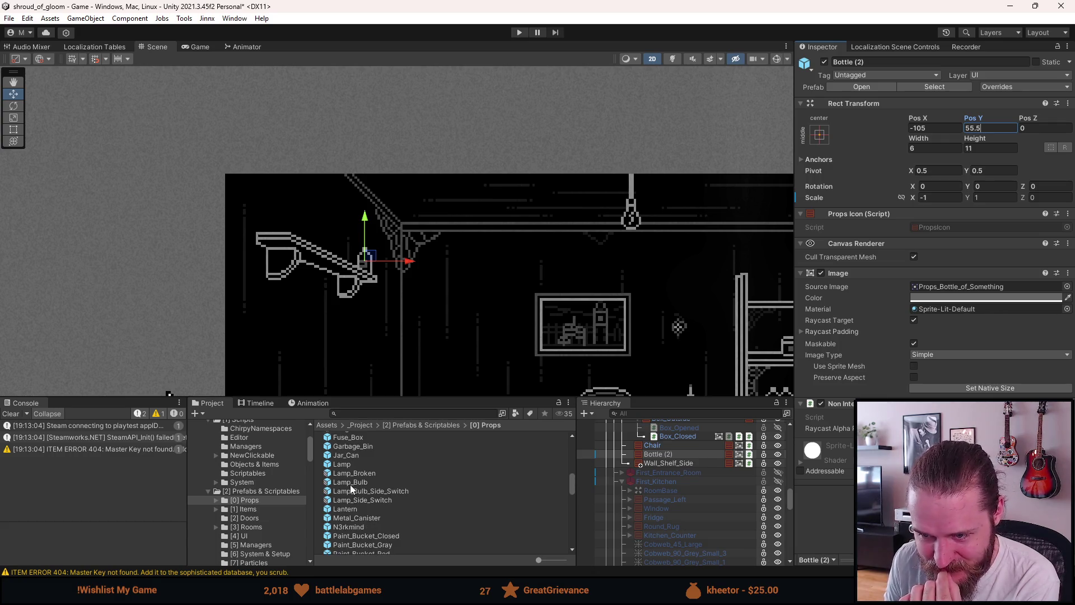
double_click(346, 455)
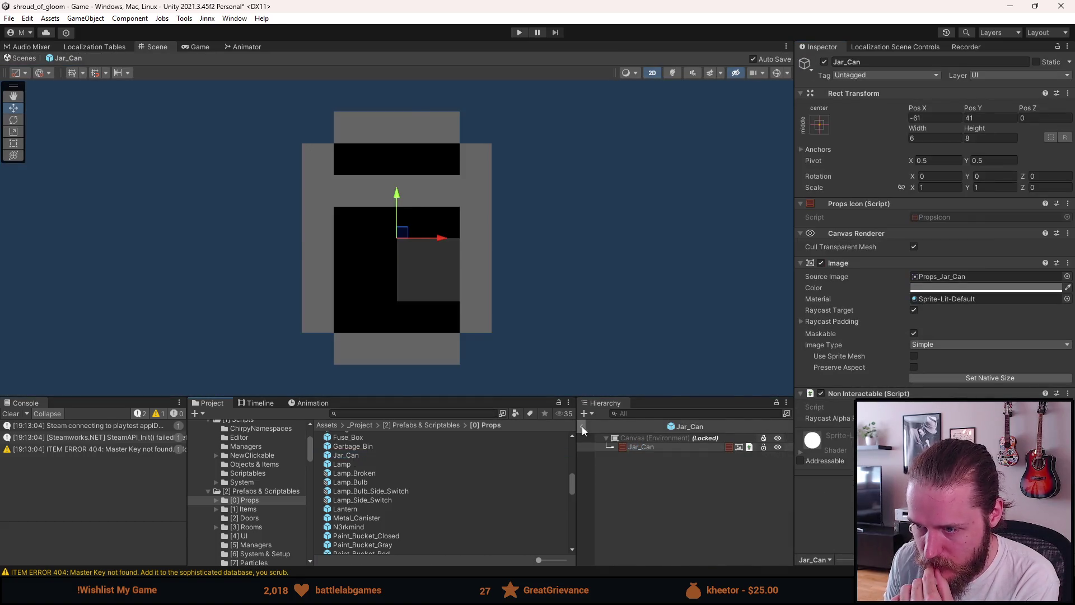
Exit Jar_Can back to the storage room and reframe the view slightly
click(582, 429)
scroll(635, 260, up, 5)
drag(634, 259, 633, 263)
scroll(369, 503, down, 2)
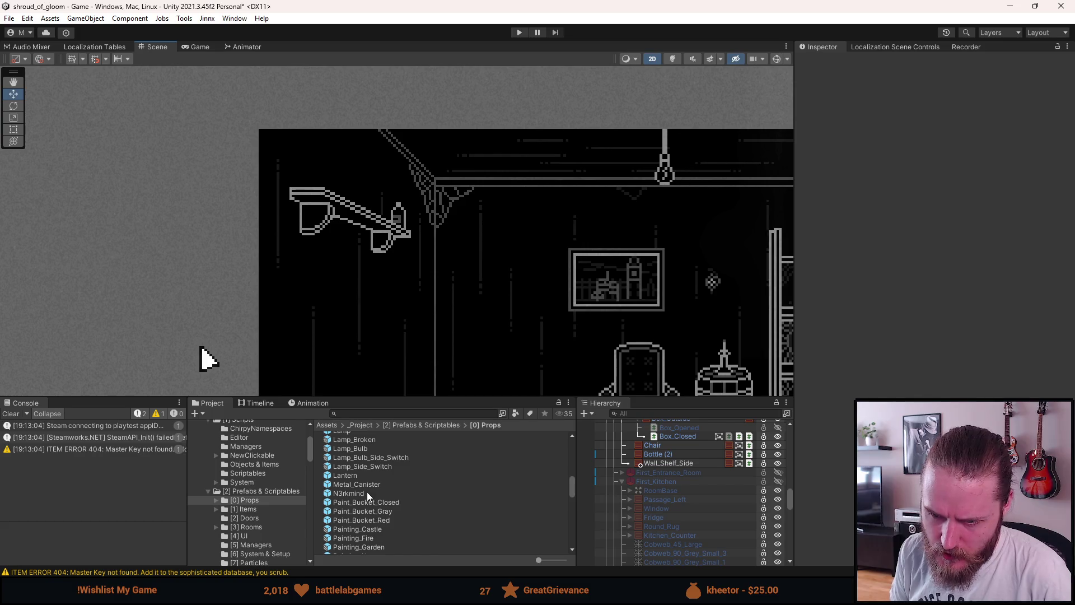
scroll(365, 489, down, 2)
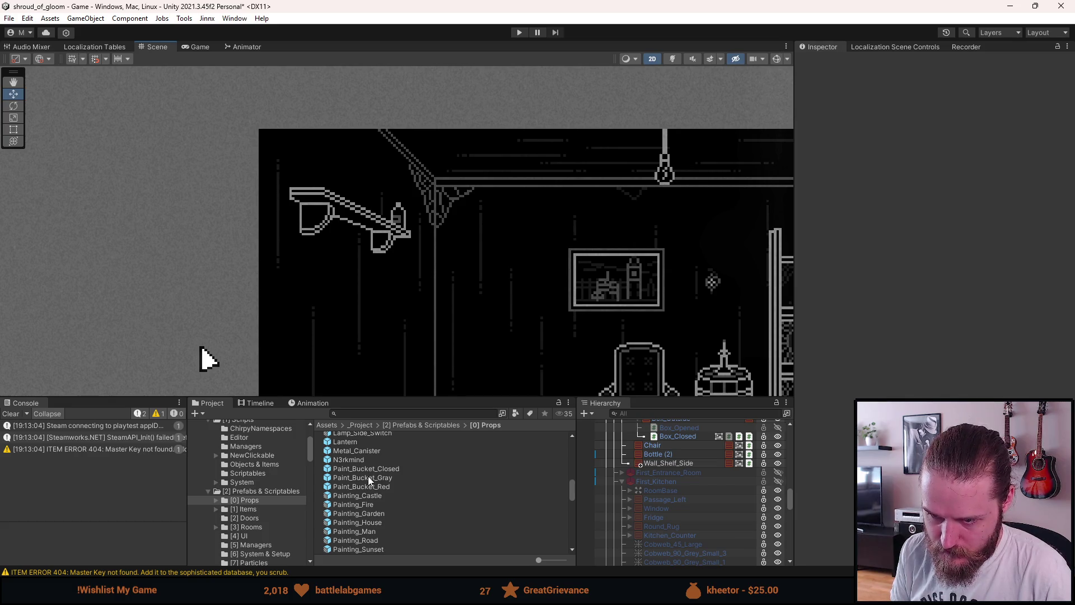
click(369, 478)
mouse_move(369, 478)
mouse_down()
mouse_move(504, 481)
mouse_move(673, 462)
mouse_up()
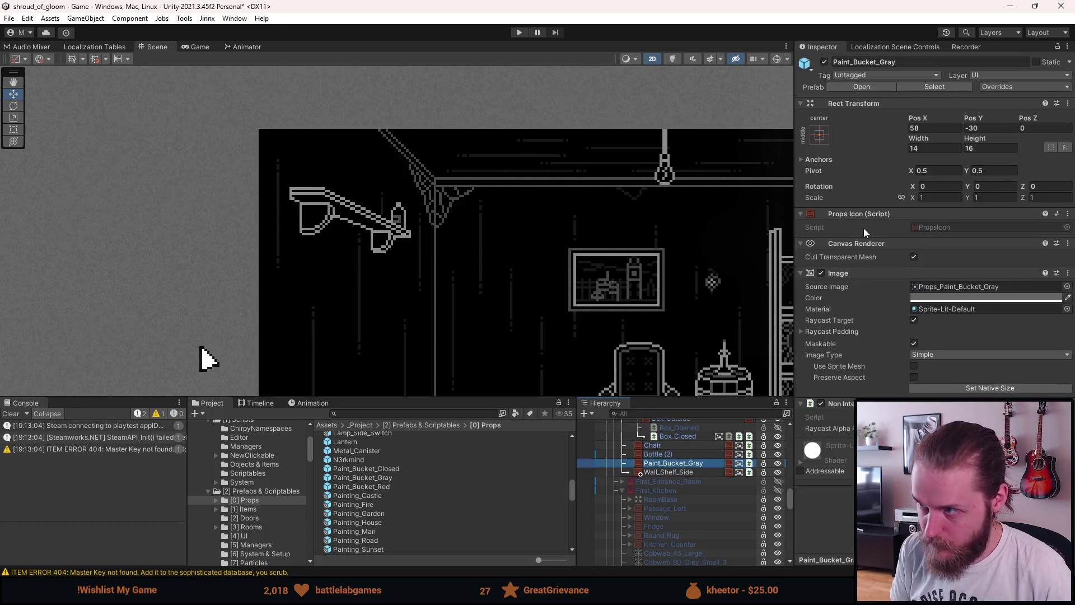
click(932, 127)
text(0)
key(Tab)
text(0)
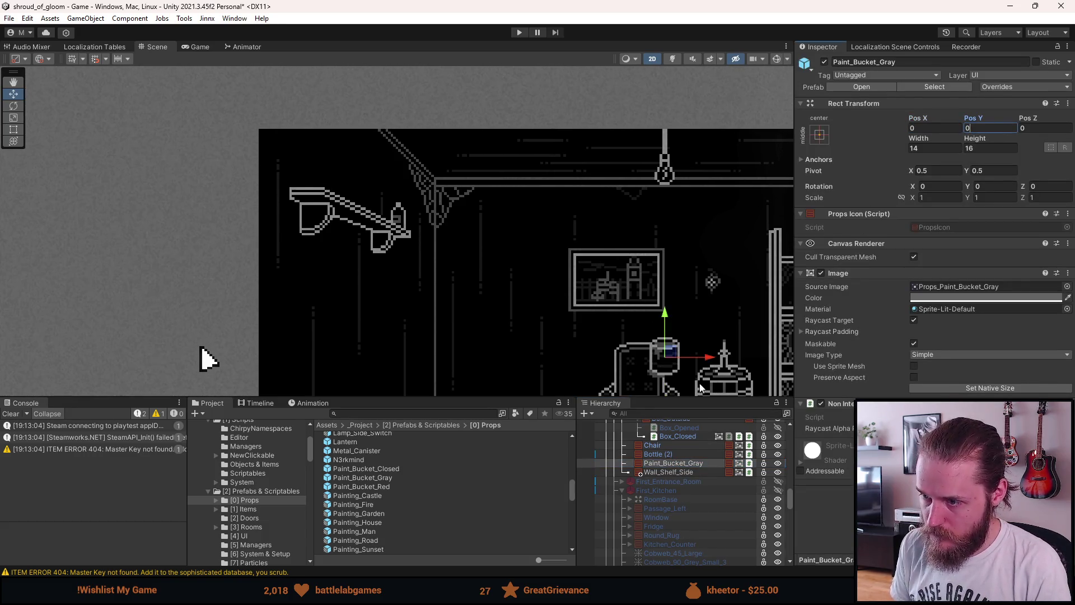
mouse_move(666, 354)
mouse_down()
mouse_move(395, 191)
mouse_move(379, 197)
mouse_up()
click(677, 466)
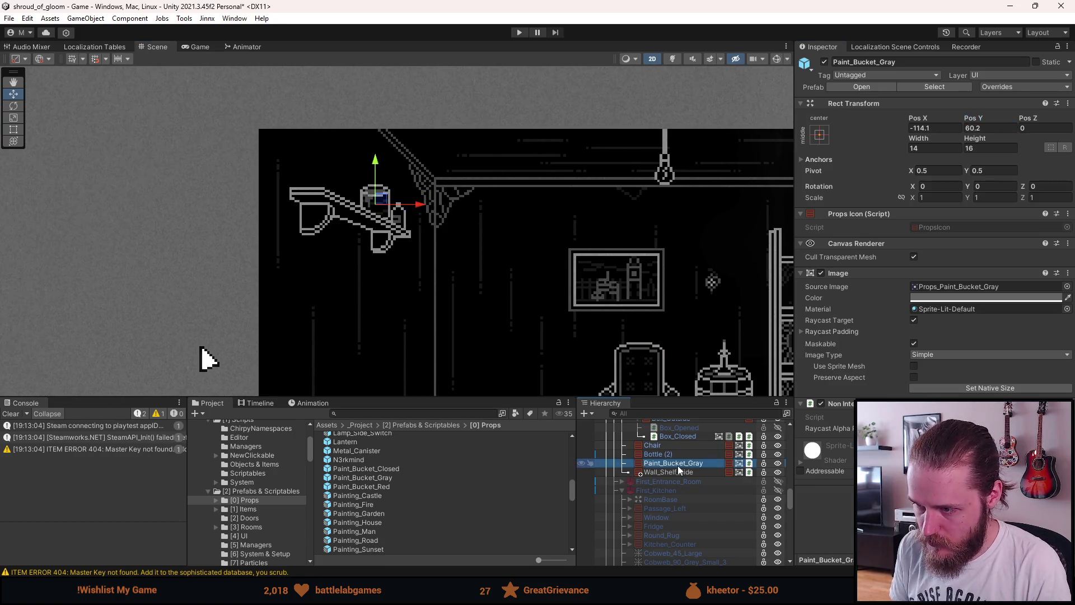
key(Delete)
scroll(402, 485, down, 2)
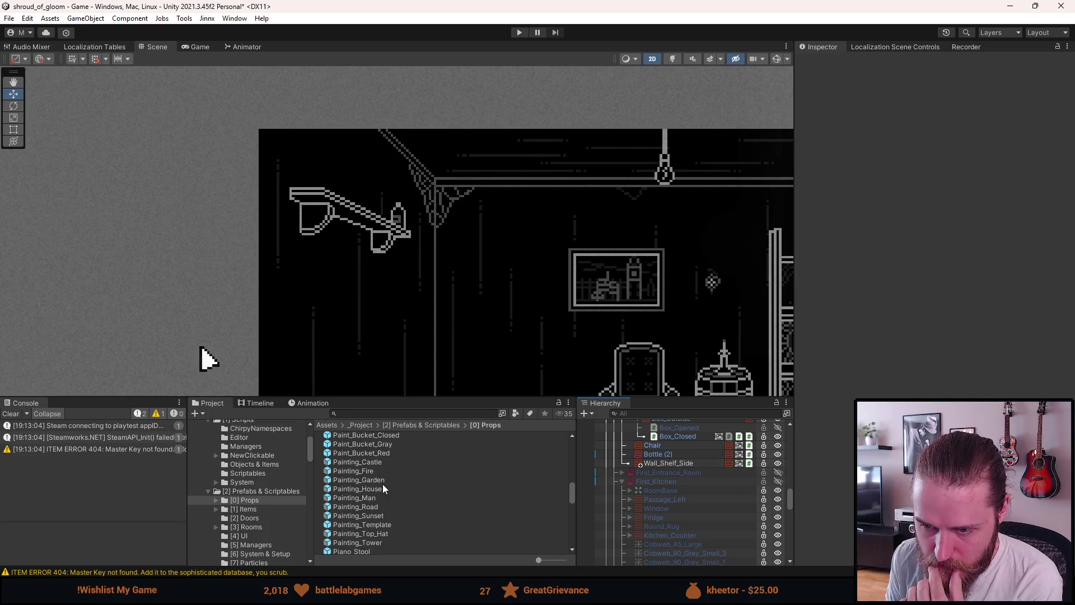
scroll(382, 482, down, 6)
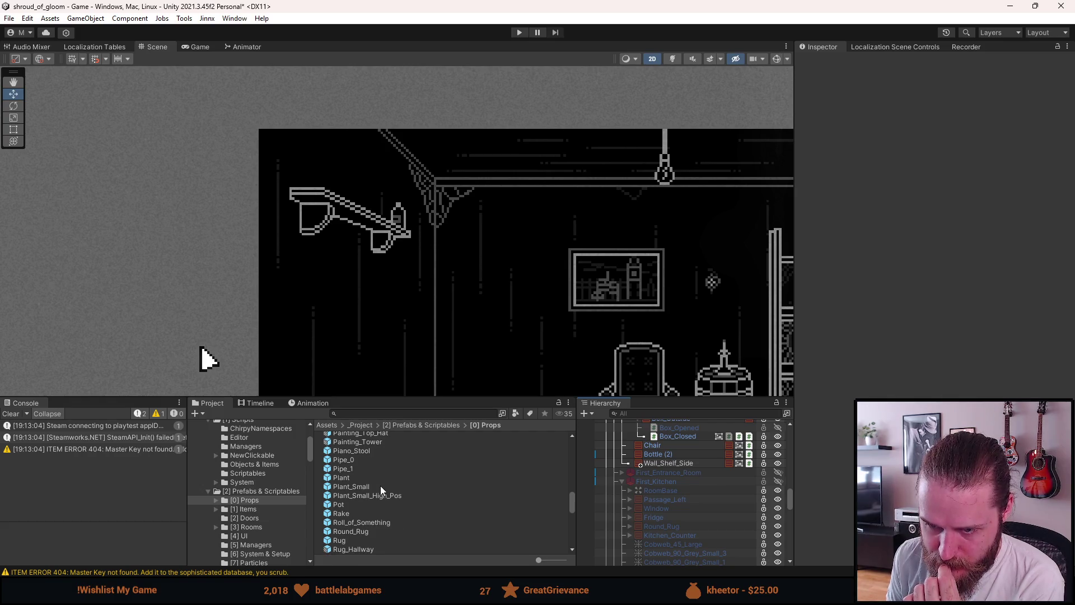
scroll(381, 485, down, 2)
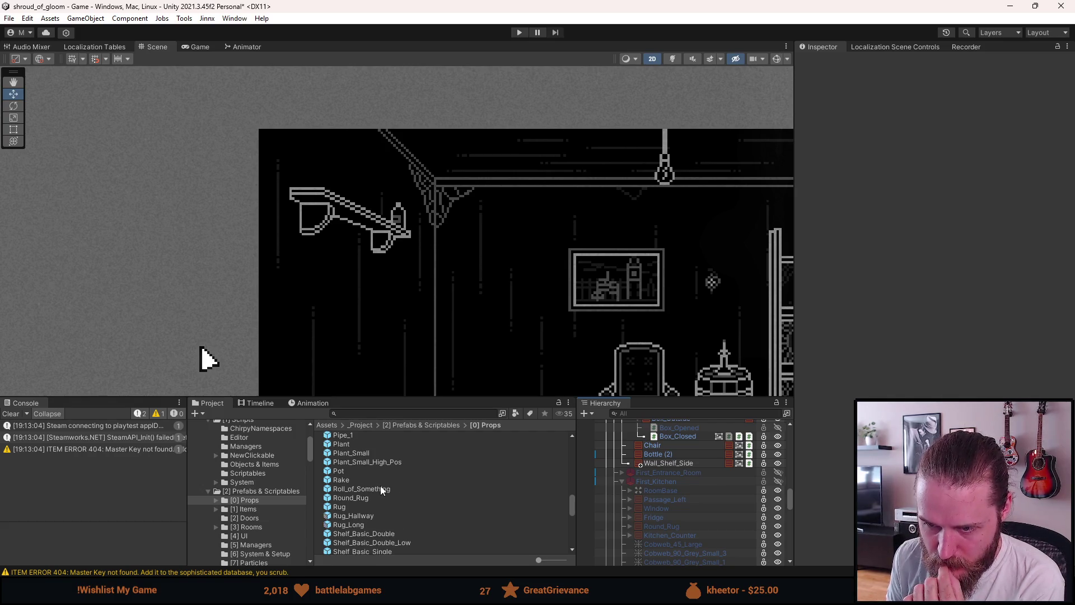
drag(347, 473, 663, 466)
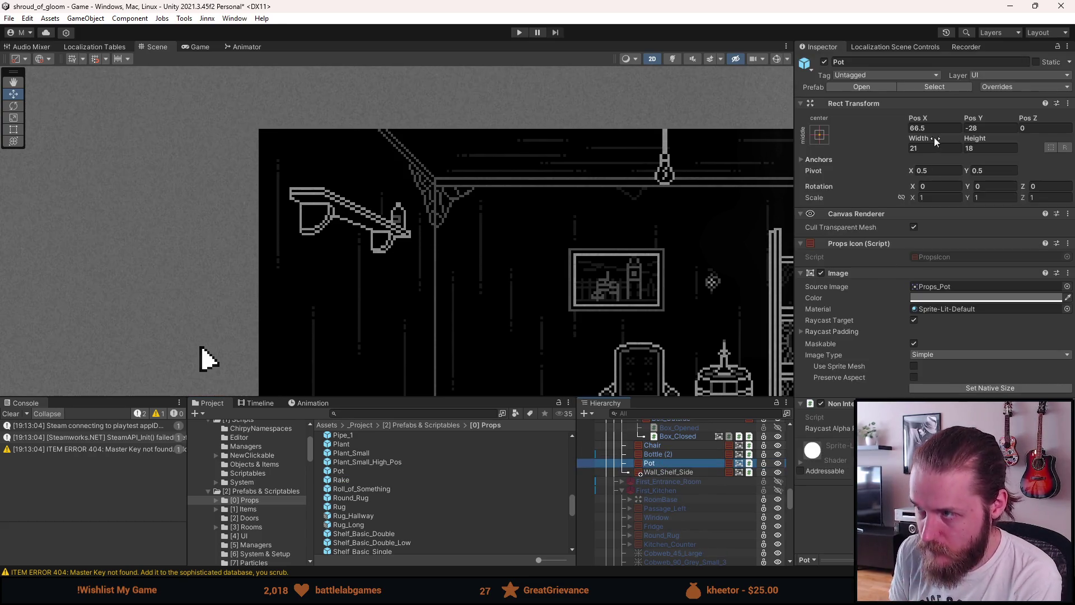
click(961, 129)
text(0)
key(Tab)
text(0)
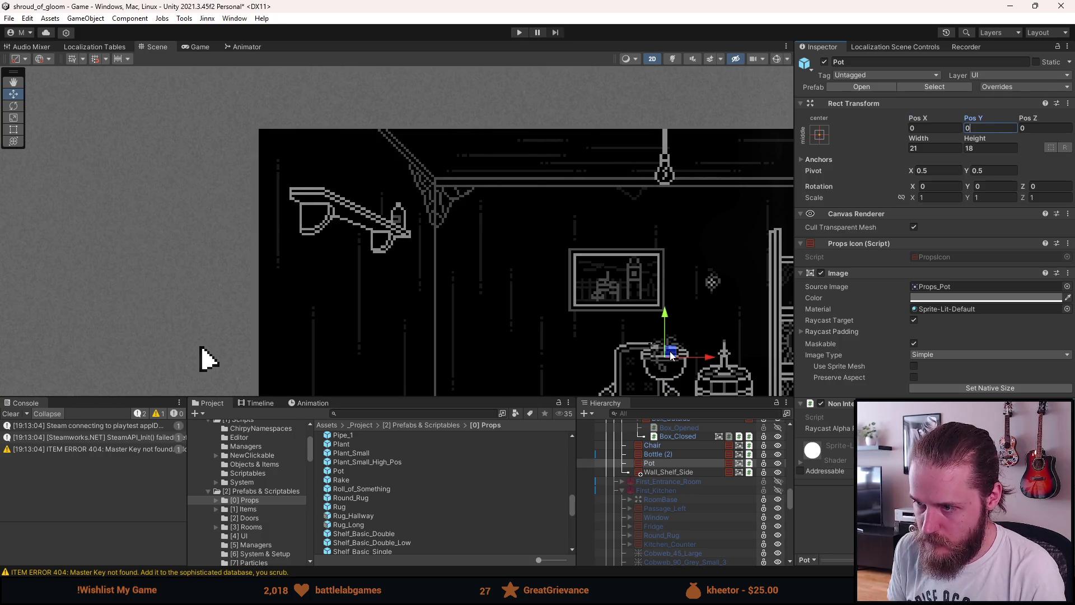
click(667, 461)
key(Delete)
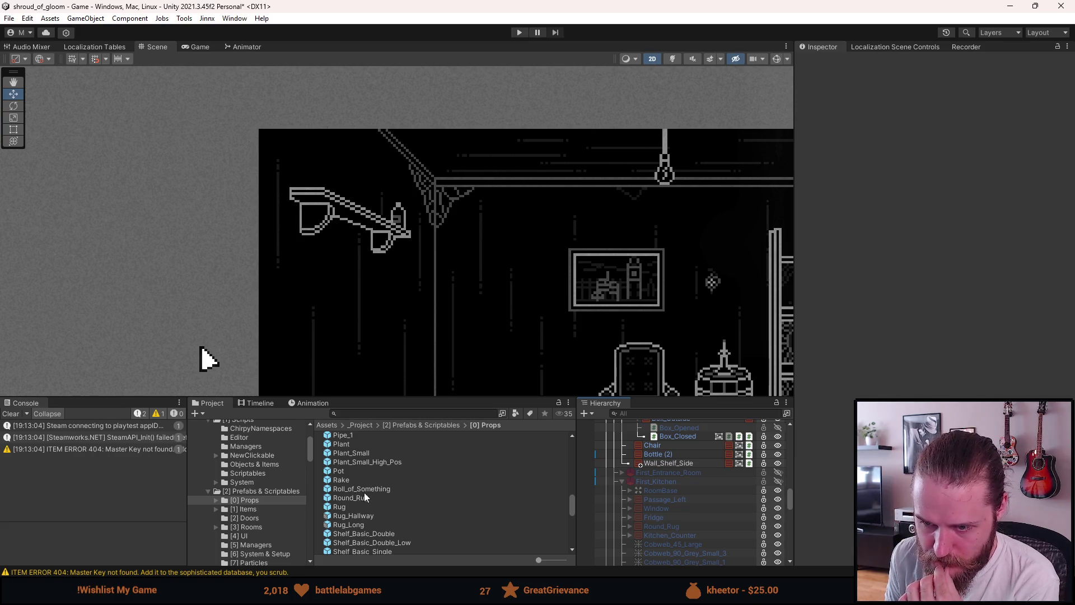
Scroll the [0] Props list down to Vase and open the Vase prefab in Prefab Mode
scroll(358, 500, down, 3)
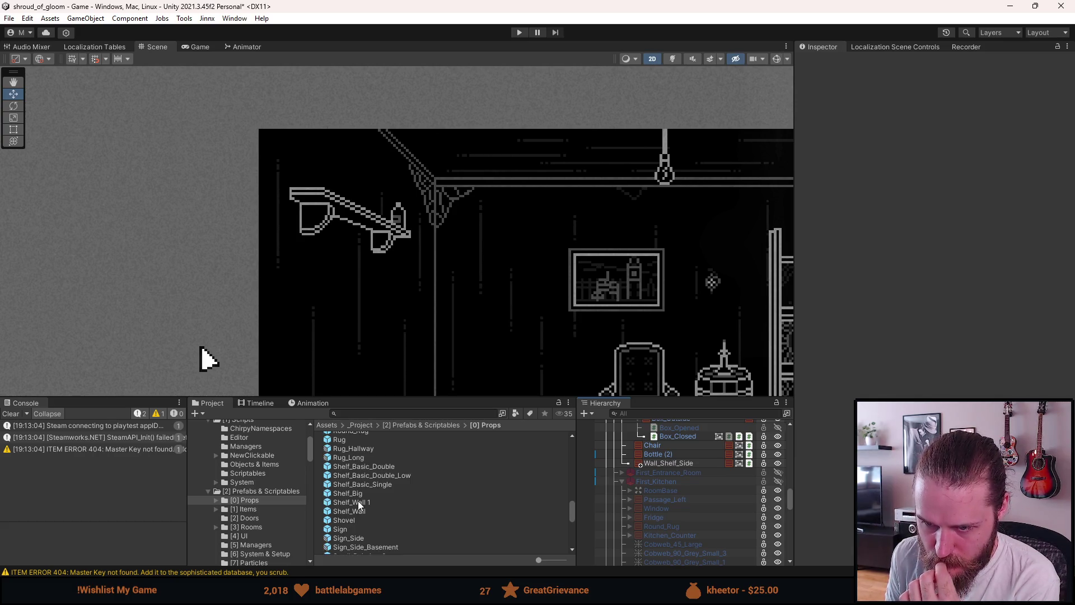
scroll(356, 500, down, 2)
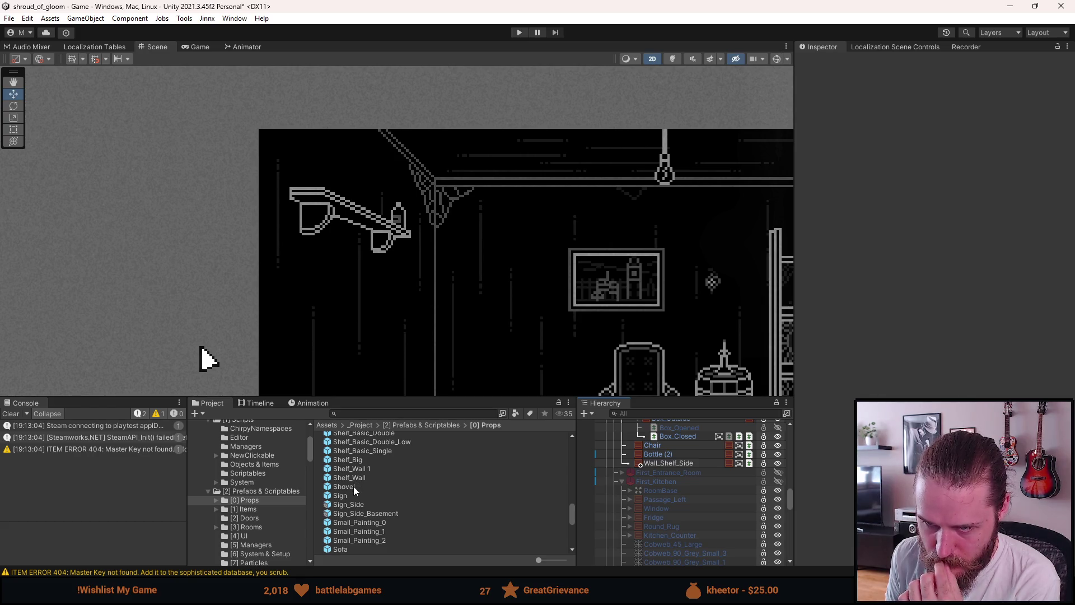
mouse_move(416, 294)
mouse_down()
mouse_move(315, 134)
mouse_move(408, 254)
mouse_up()
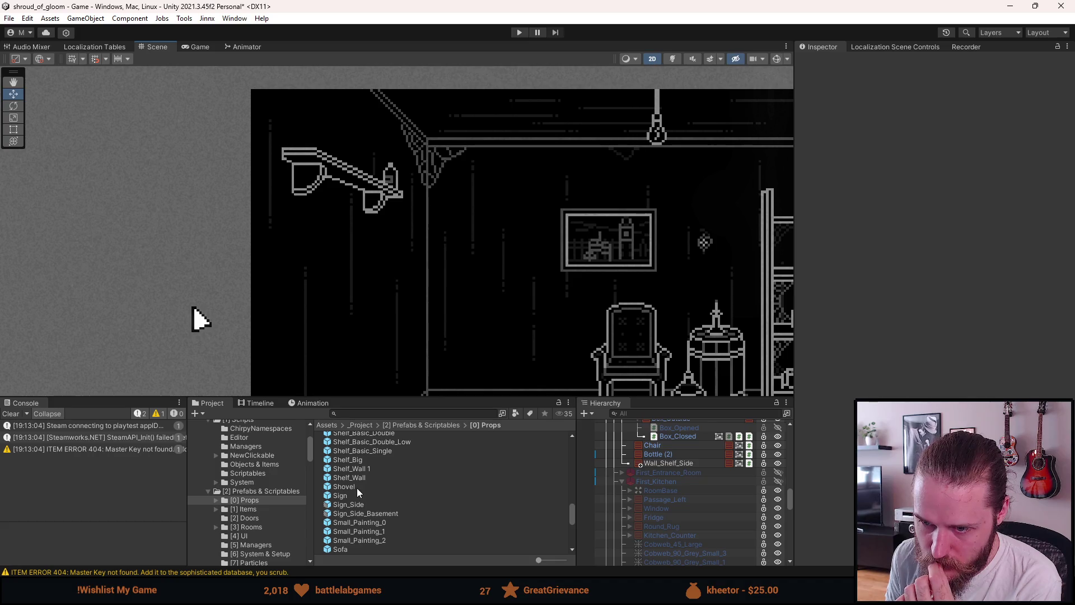
scroll(359, 512, down, 2)
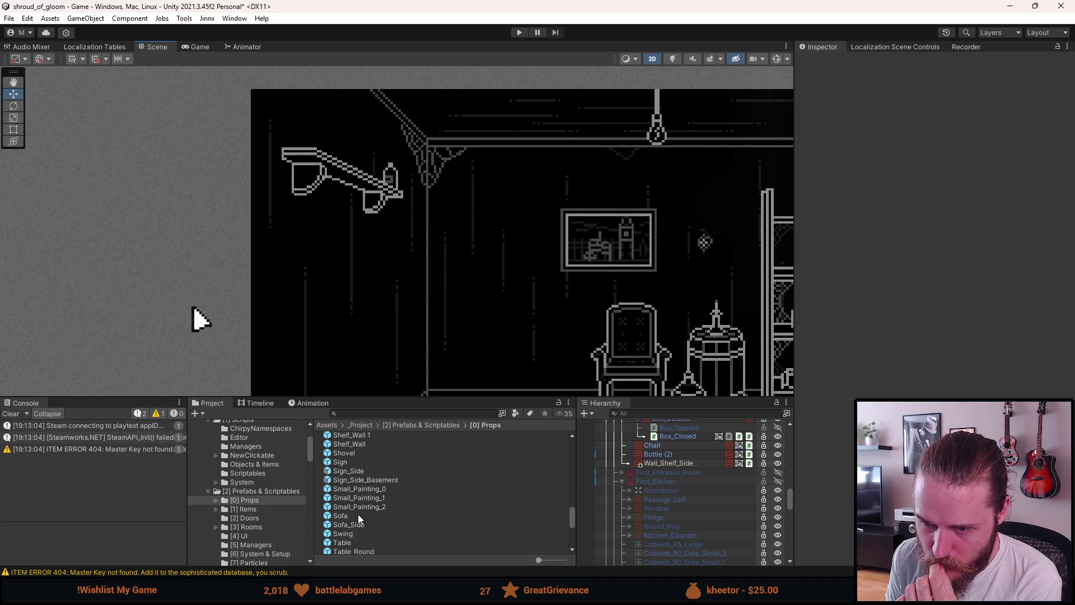
scroll(358, 514, down, 2)
scroll(355, 513, down, 2)
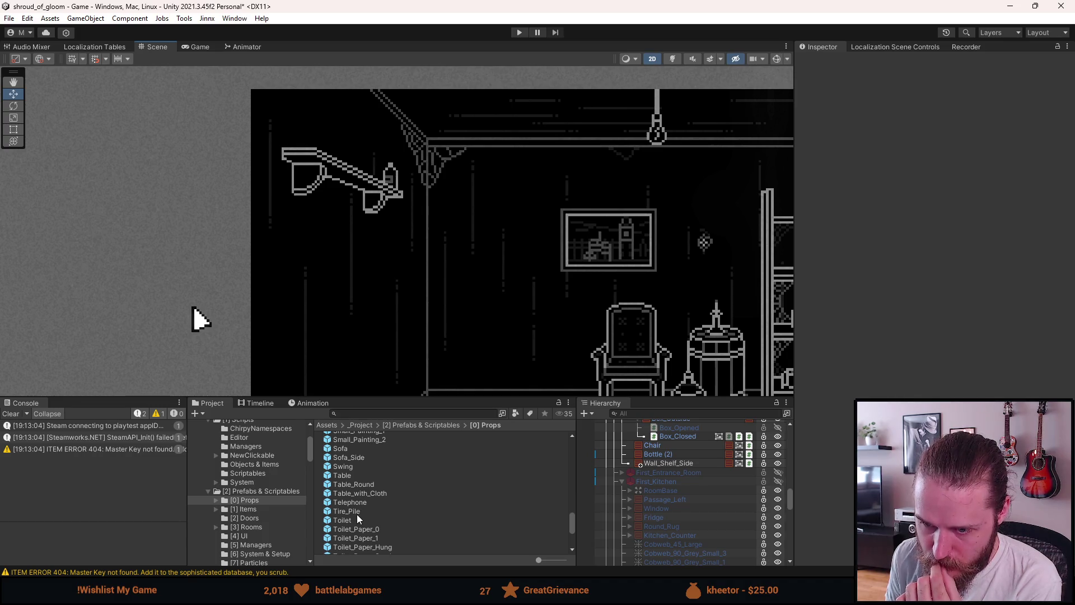
scroll(357, 514, down, 2)
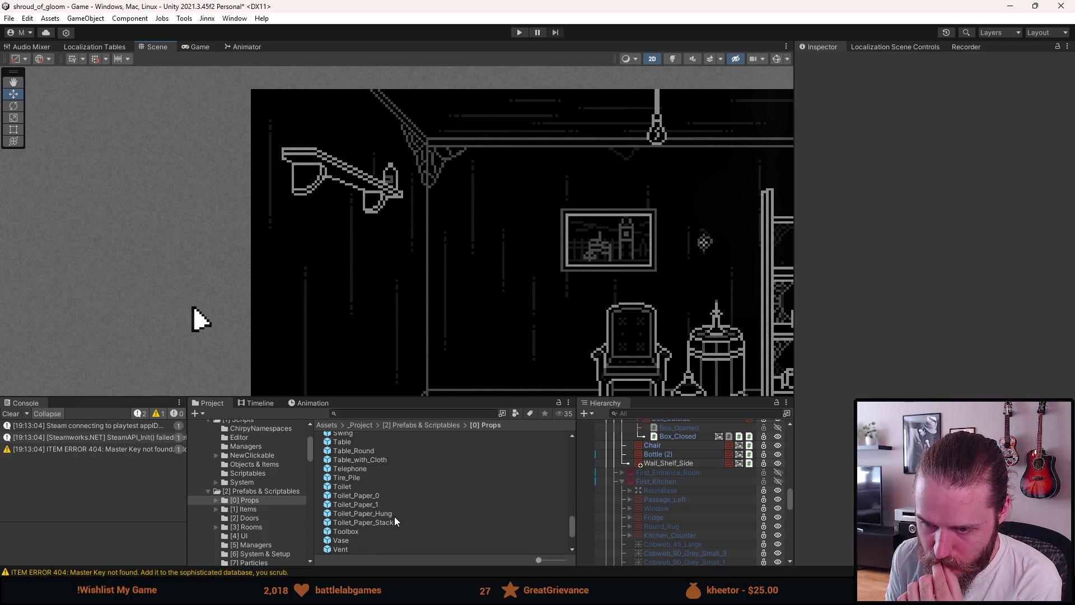
scroll(395, 521, down, 2)
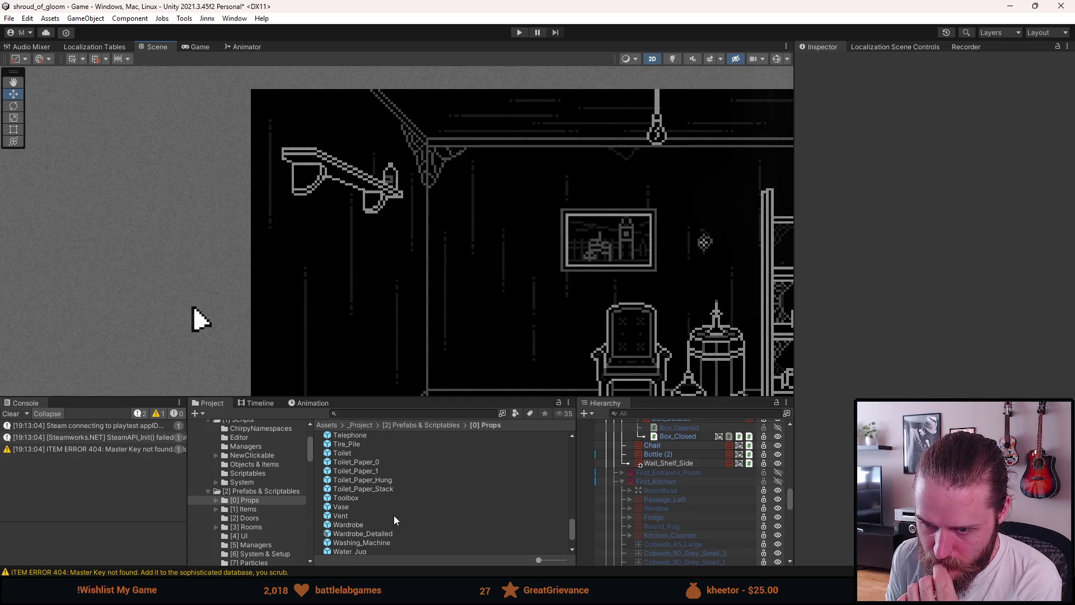
double_click(349, 507)
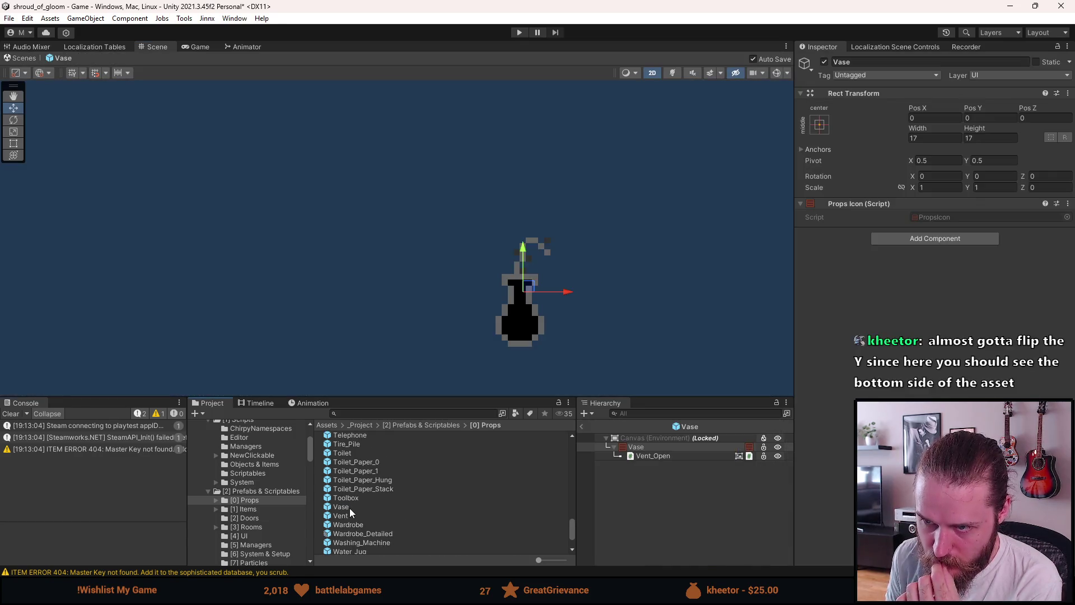
Drag a Vase into the Hierarchy and place it on the left wall shelf at -114.5, 62.5
mouse_move(345, 507)
mouse_down()
mouse_move(677, 505)
mouse_move(678, 470)
mouse_up()
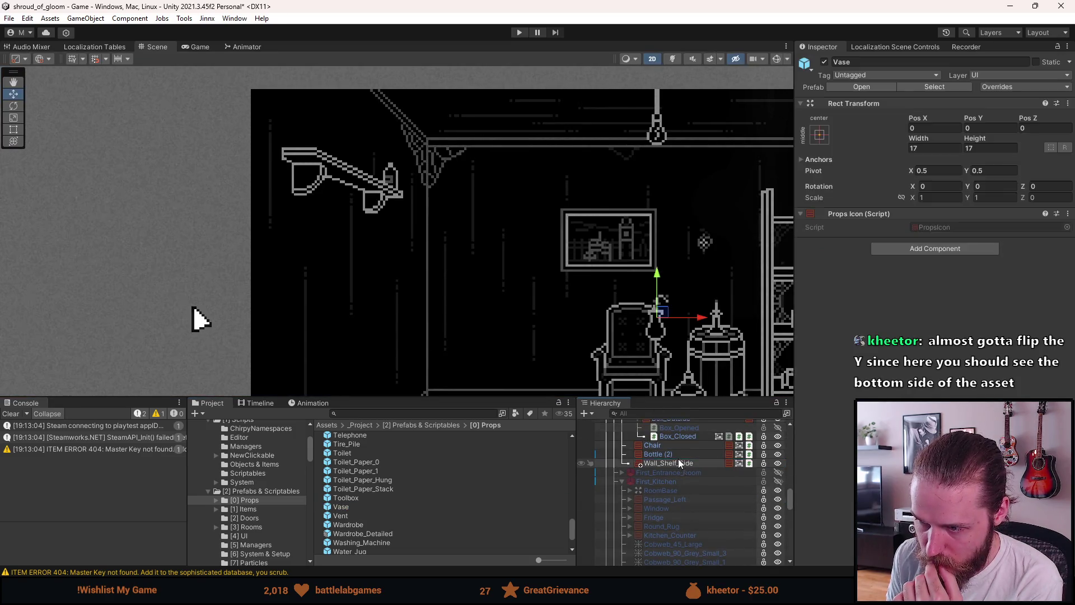
scroll(670, 294, down, 3)
scroll(609, 301, up, 3)
key(w)
mouse_move(609, 301)
mouse_down()
mouse_move(621, 300)
mouse_move(504, 276)
mouse_move(293, 132)
mouse_move(332, 150)
mouse_move(322, 159)
mouse_up()
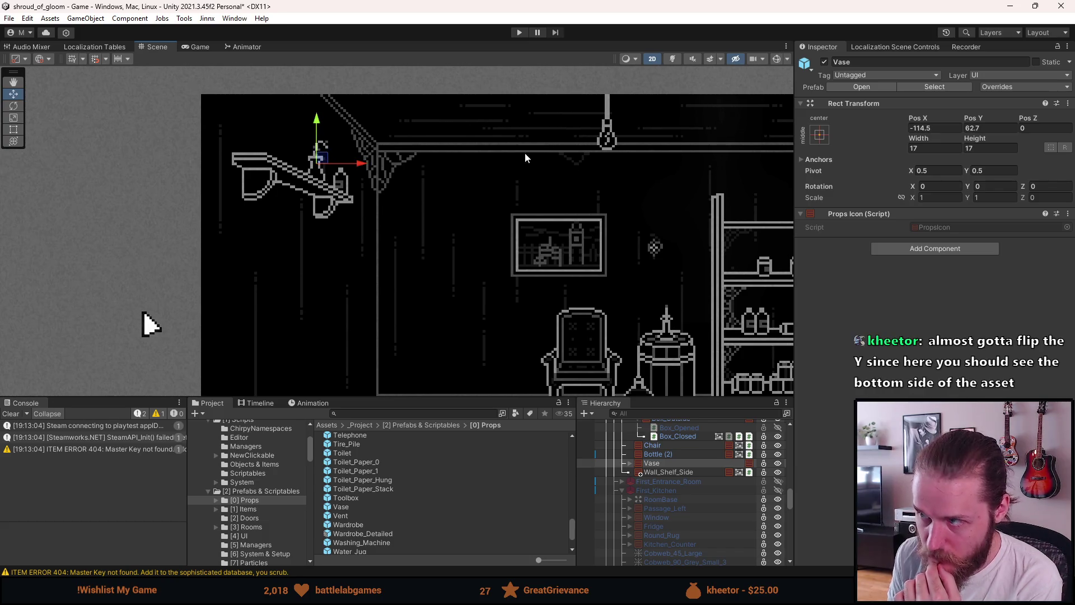
click(977, 128)
key(BackSpace)
text(5)
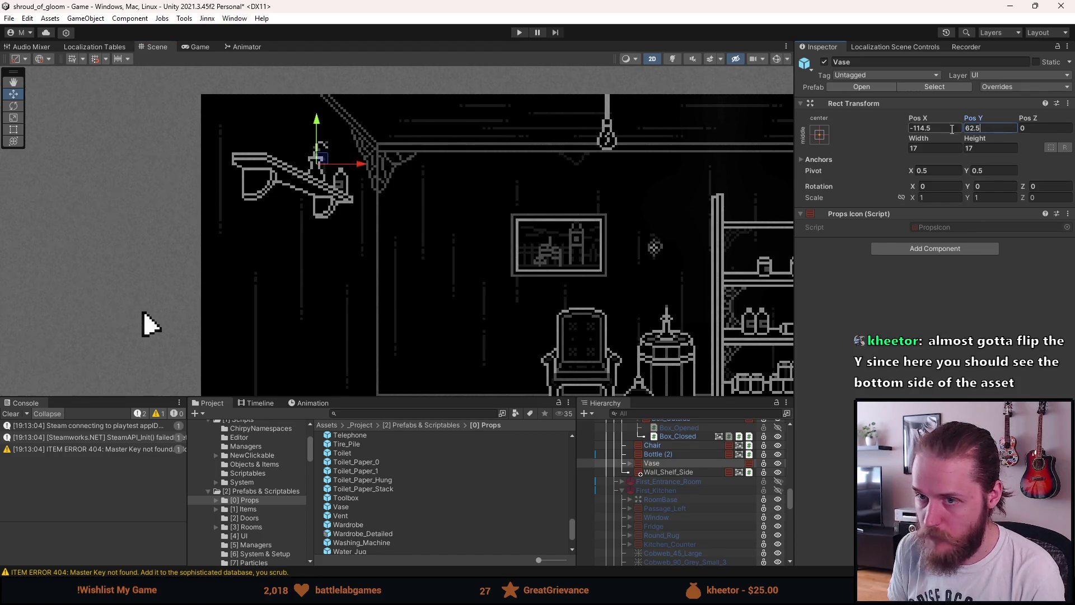
scroll(367, 193, up, 5)
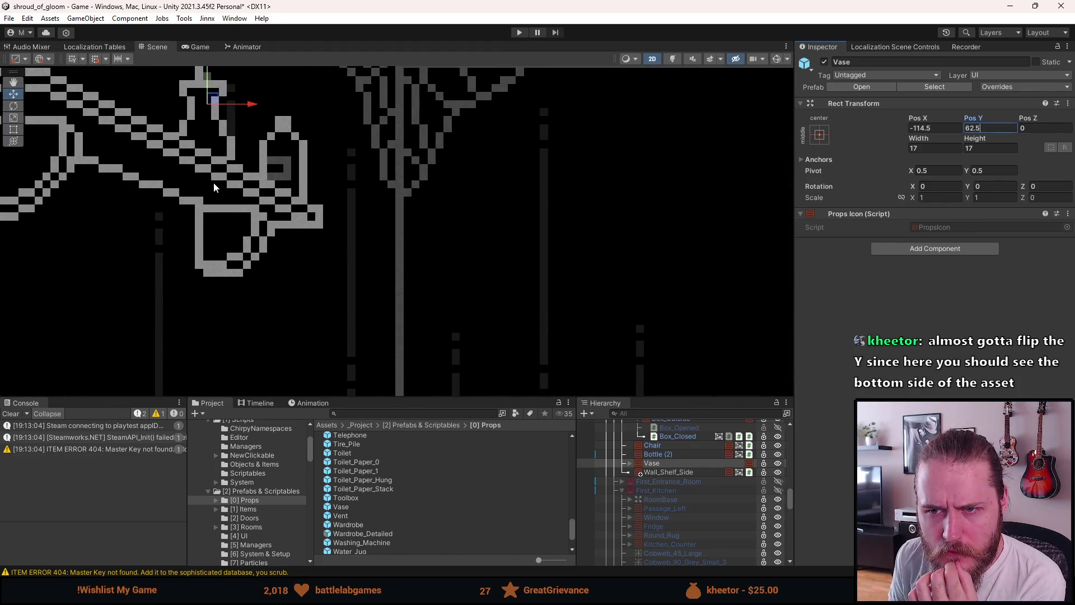